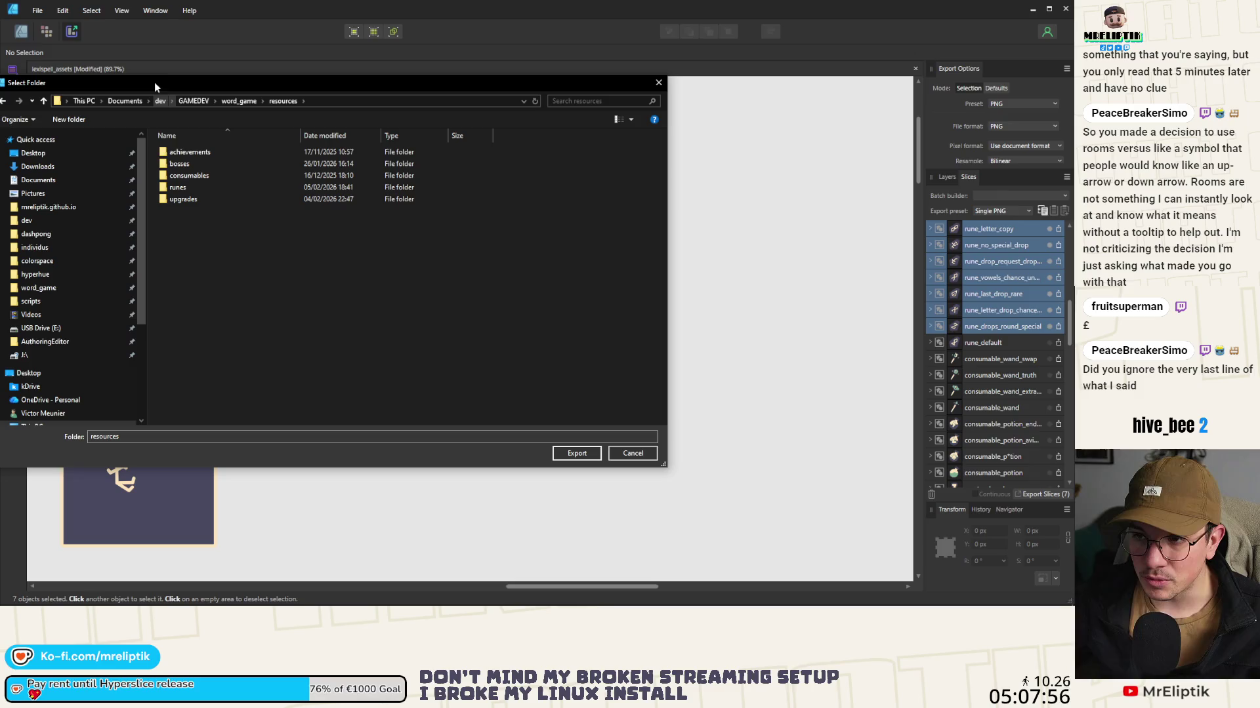
Step: Point the export folder chooser at runes › visuals by opening runes, then visuals
{"action": "left_click_drag", "start_coordinate": [201, 89], "coordinate": [272, 109]}
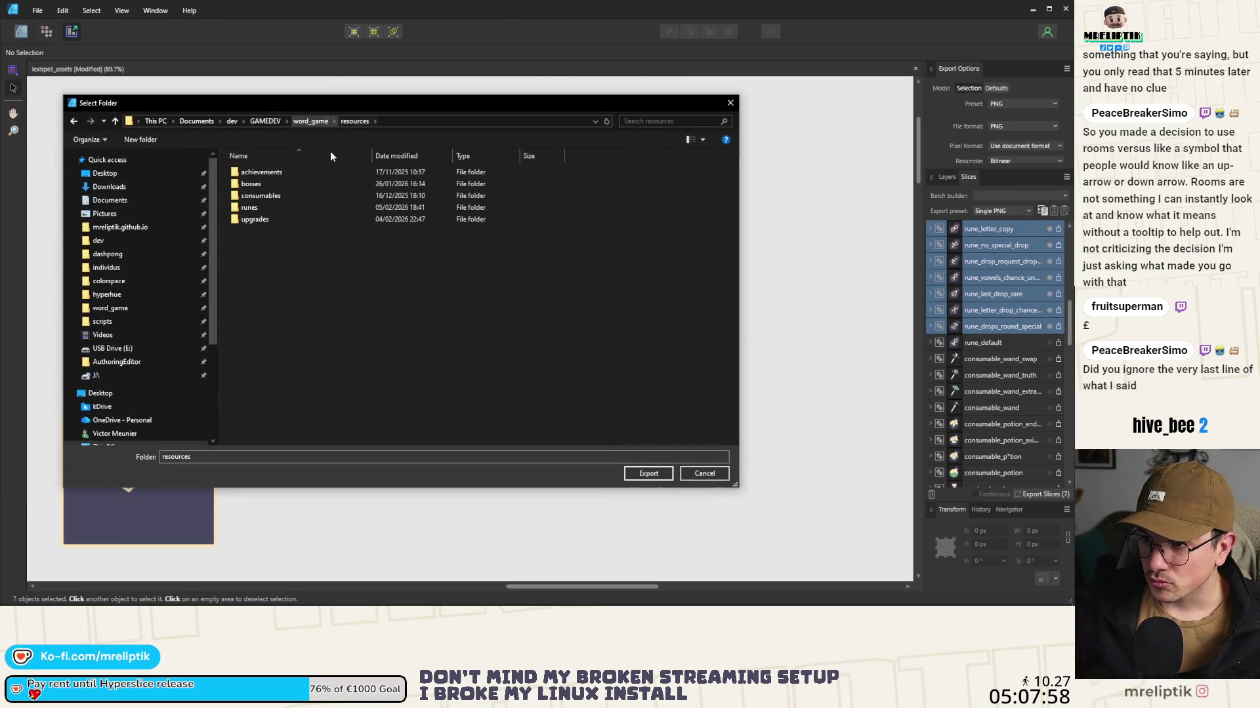
{"action": "double_click", "coordinate": [276, 207]}
{"action": "double_click", "coordinate": [289, 184]}
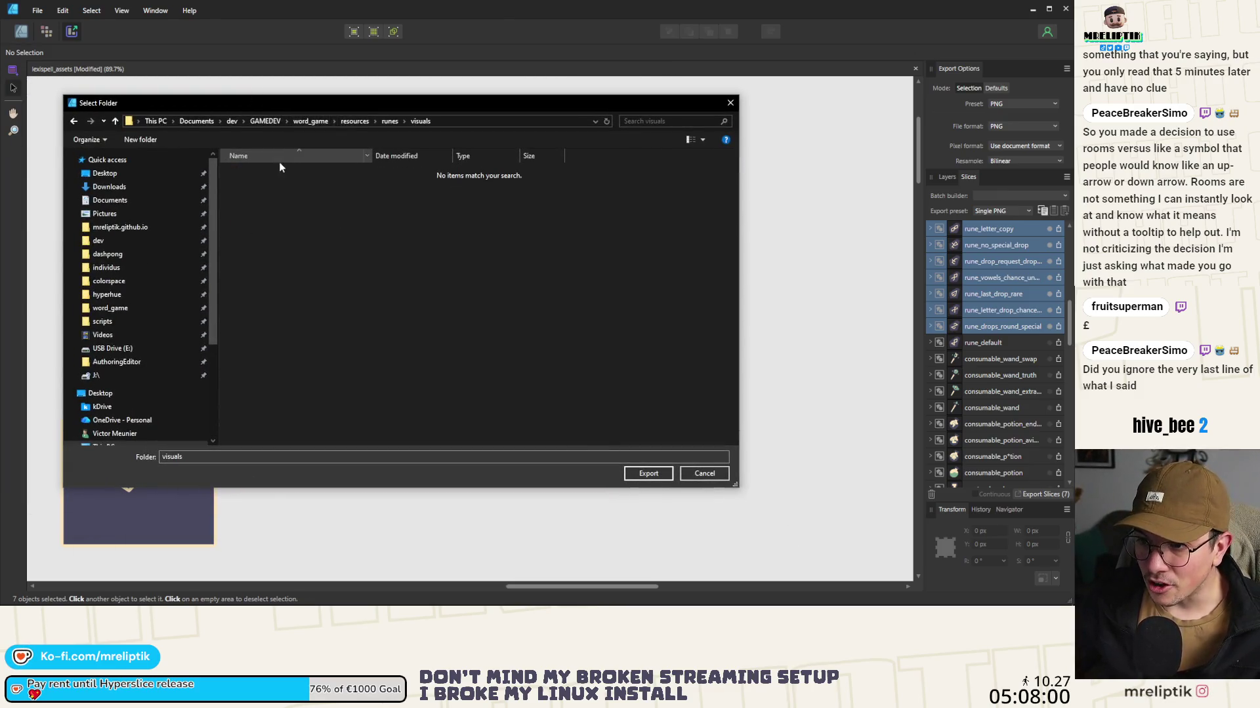
{"action": "mouse_move", "coordinate": [369, 96]}
{"action": "left_mouse_down"}
{"action": "mouse_move", "coordinate": [369, 135]}
{"action": "mouse_move", "coordinate": [453, 137]}
{"action": "mouse_move", "coordinate": [365, 140]}
{"action": "left_mouse_up"}
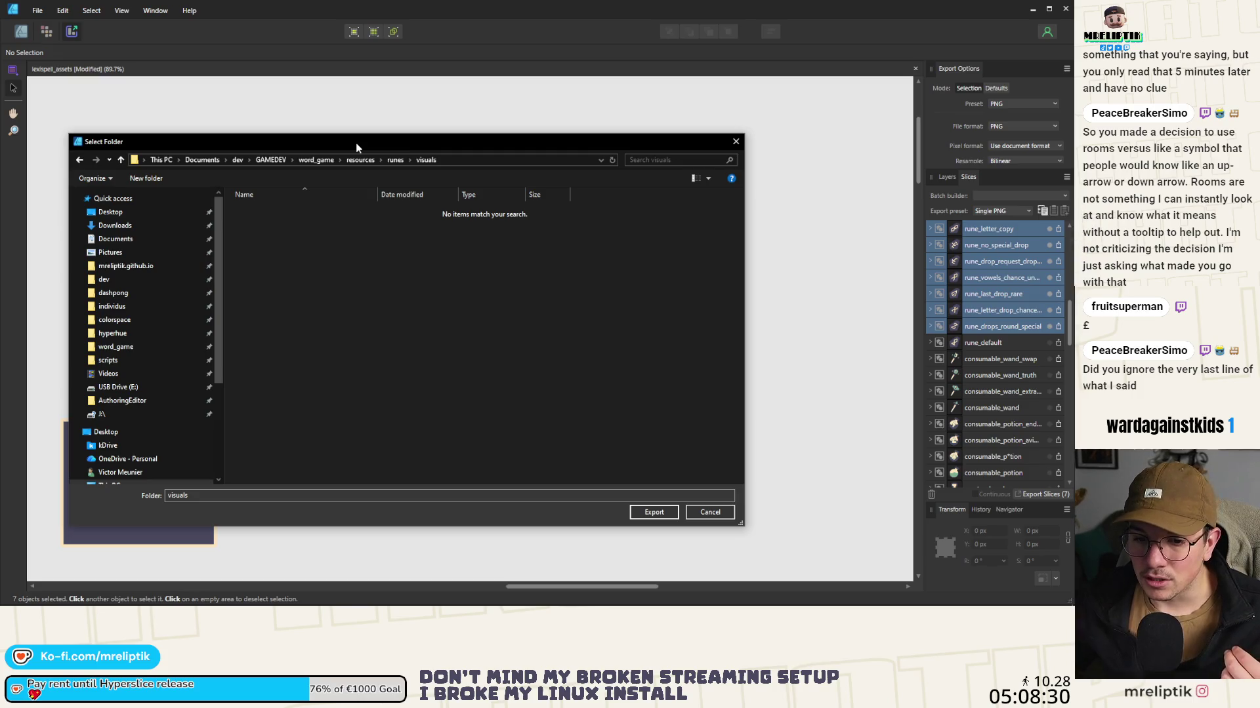
Step: Move the Select Folder dialog aside to uncover the slice list and bring the Balatro wiki browser forward
{"action": "mouse_move", "coordinate": [303, 143]}
{"action": "left_mouse_down"}
{"action": "mouse_move", "coordinate": [345, 254]}
{"action": "mouse_move", "coordinate": [521, 162]}
{"action": "mouse_move", "coordinate": [404, 151]}
{"action": "mouse_move", "coordinate": [596, 234]}
{"action": "mouse_move", "coordinate": [667, 336]}
{"action": "mouse_move", "coordinate": [629, 222]}
{"action": "left_mouse_up"}
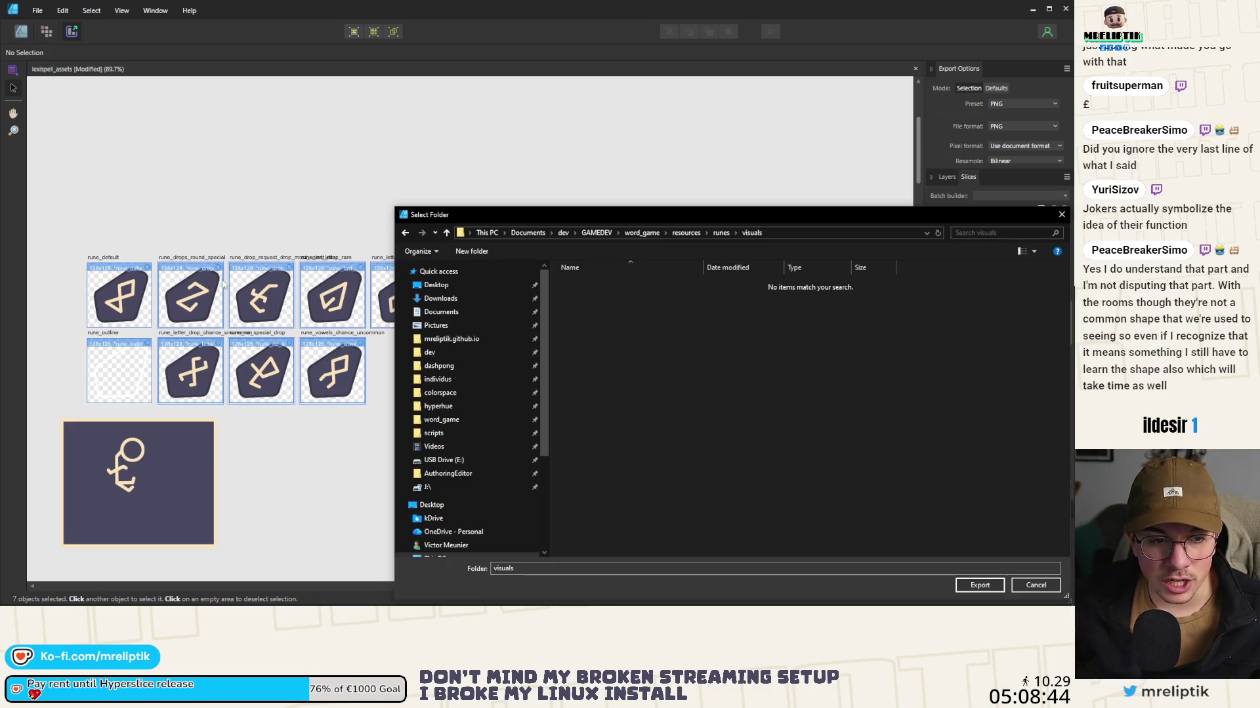
{"action": "mouse_move", "coordinate": [576, 214]}
{"action": "left_mouse_down"}
{"action": "mouse_move", "coordinate": [236, 132]}
{"action": "mouse_move", "coordinate": [244, 163]}
{"action": "left_mouse_up"}
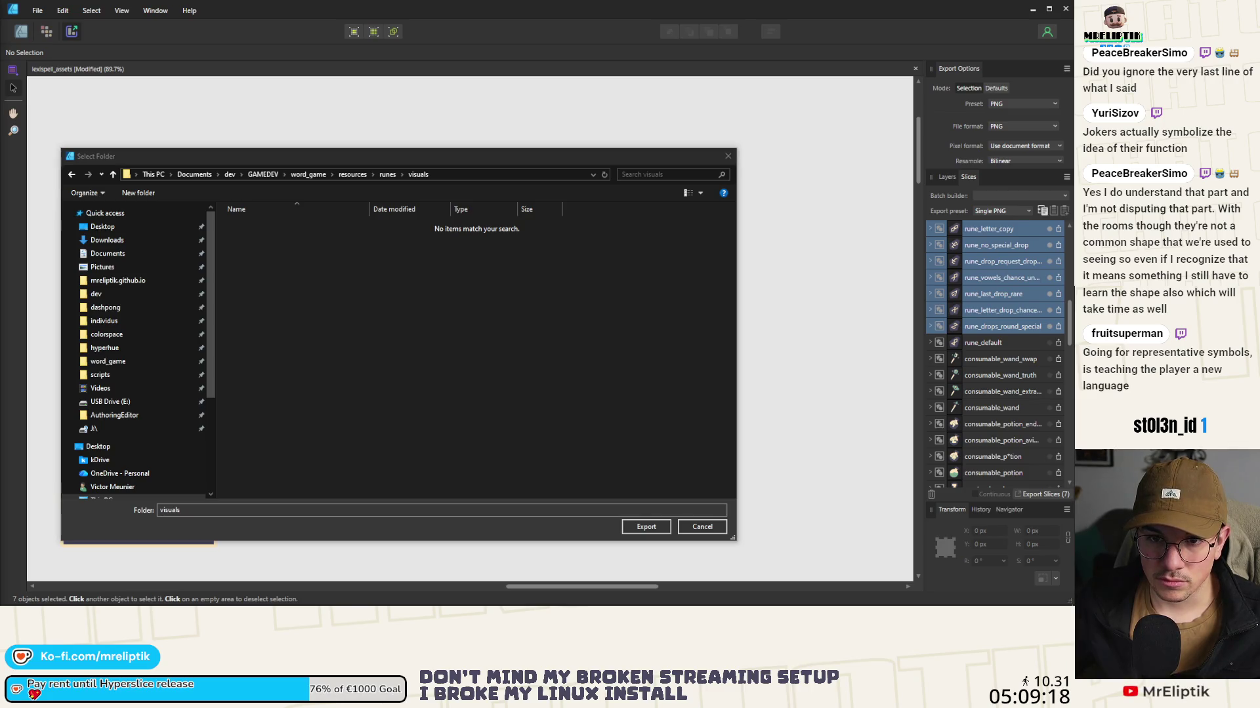
{"action": "key", "text": "alt+Tab"}
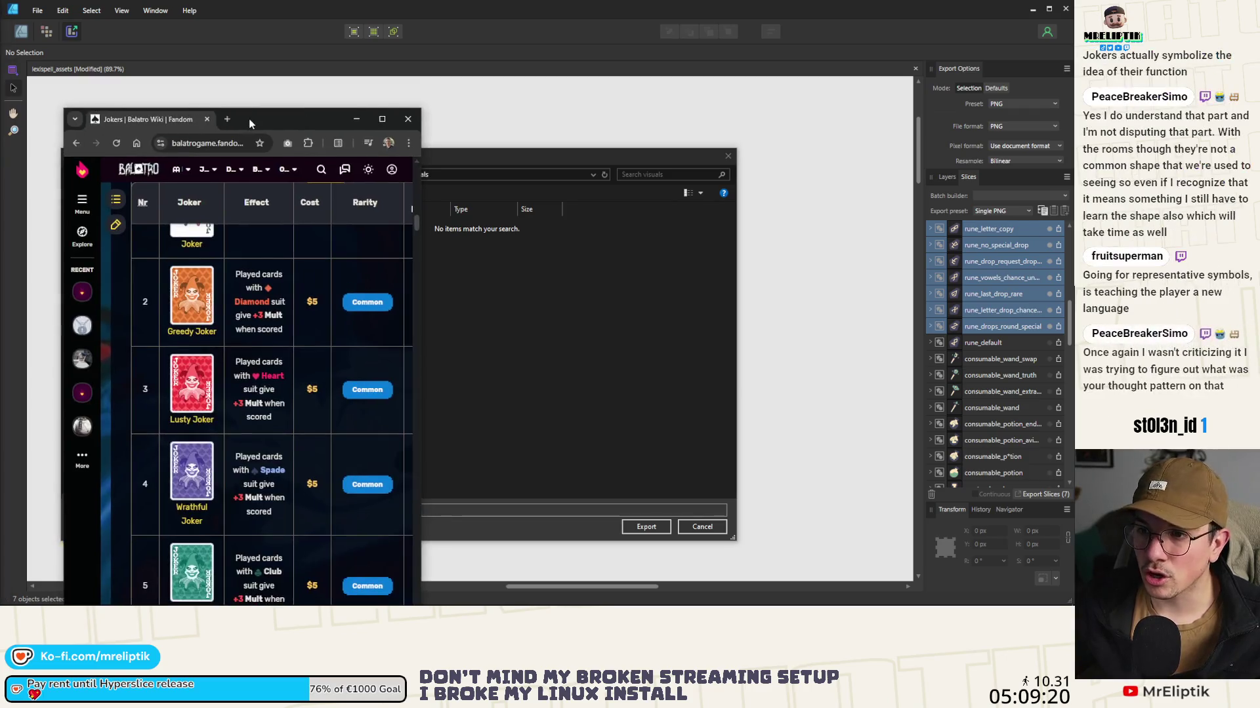
Step: Maximize the browser, read the Jokers table down past Credit Card and Ceremonial Dagger, then return to Affinity
{"action": "double_click", "coordinate": [315, 120]}
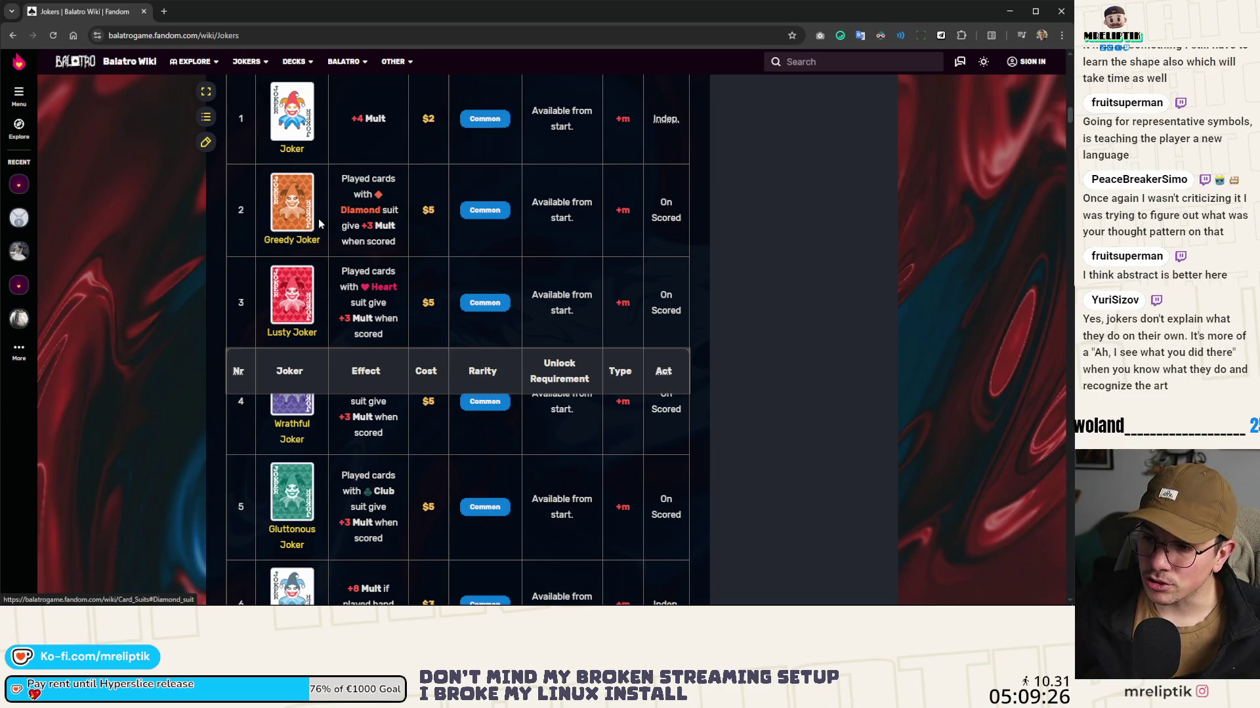
{"action": "scroll", "coordinate": [319, 223], "scroll_direction": "down", "scroll_amount": 4}
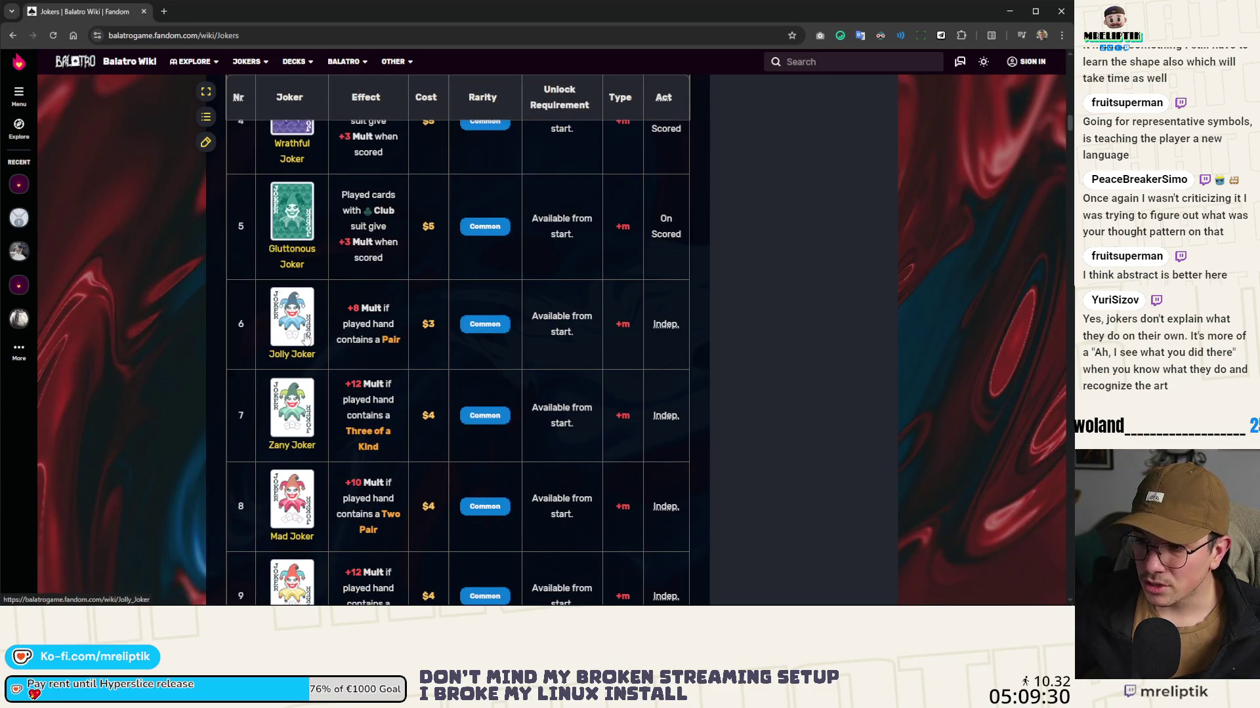
{"action": "scroll", "coordinate": [307, 335], "scroll_direction": "down", "scroll_amount": 4}
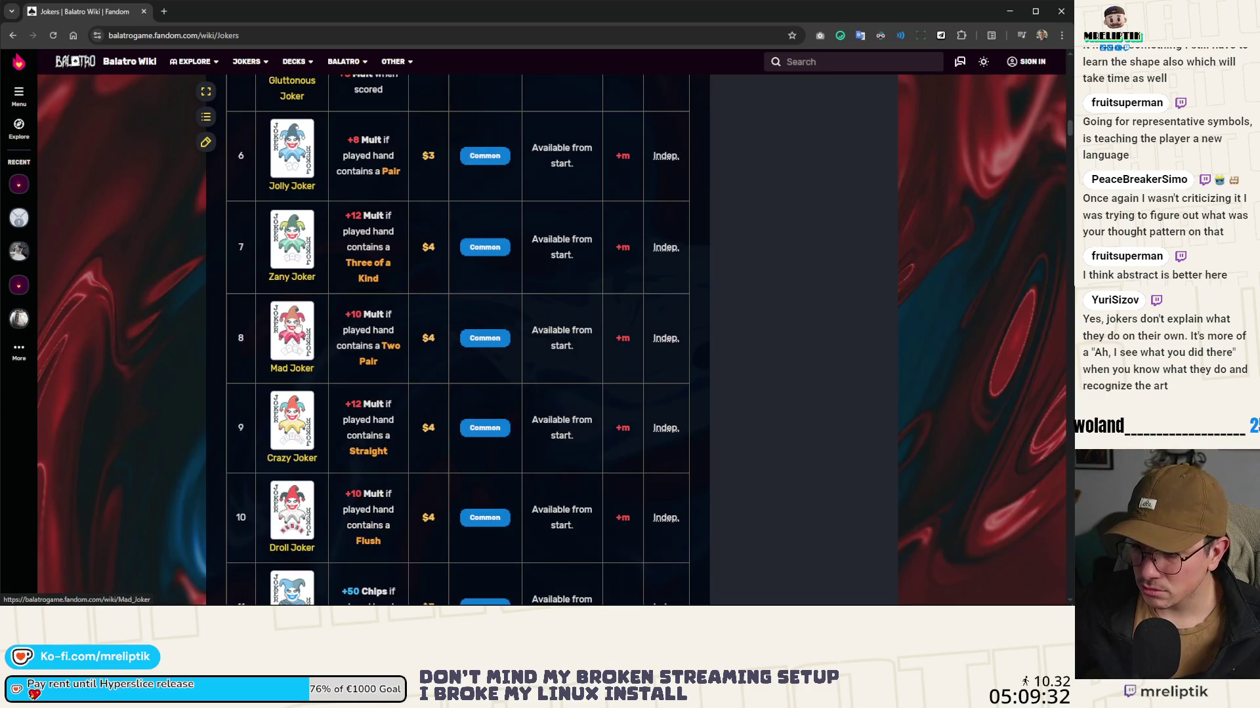
{"action": "scroll", "coordinate": [297, 235], "scroll_direction": "down", "scroll_amount": 2}
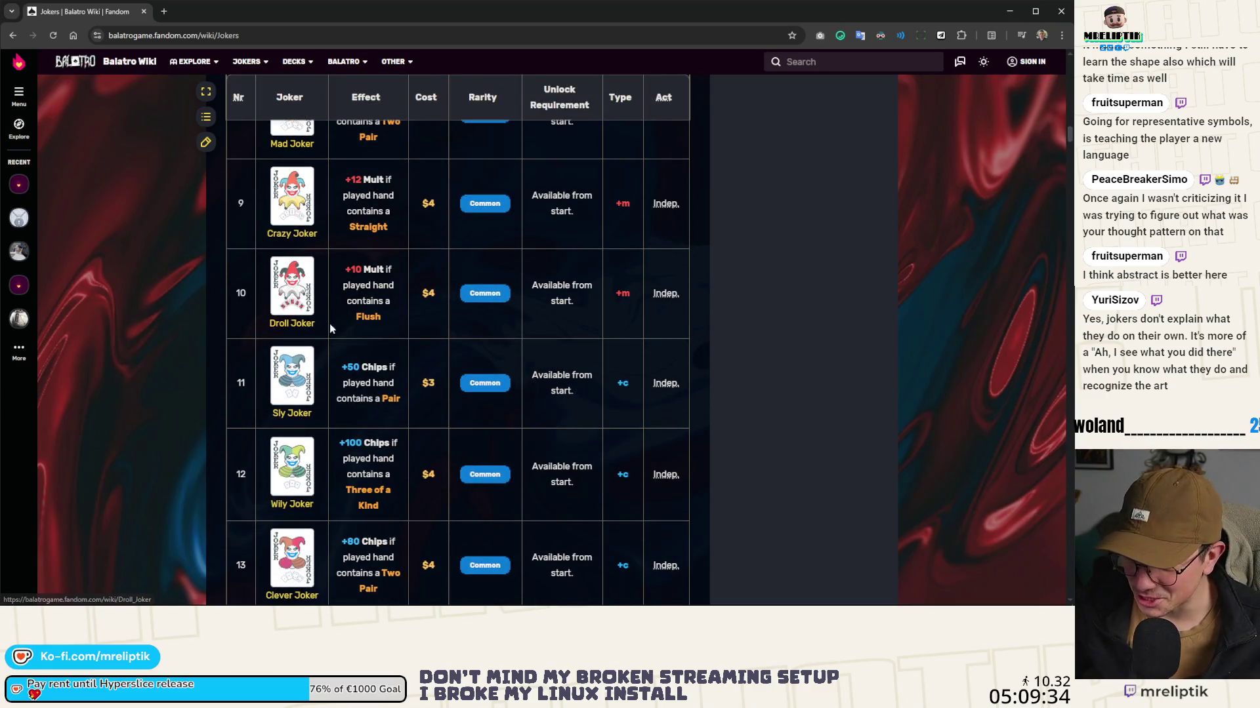
{"action": "scroll", "coordinate": [338, 326], "scroll_direction": "down", "scroll_amount": 4}
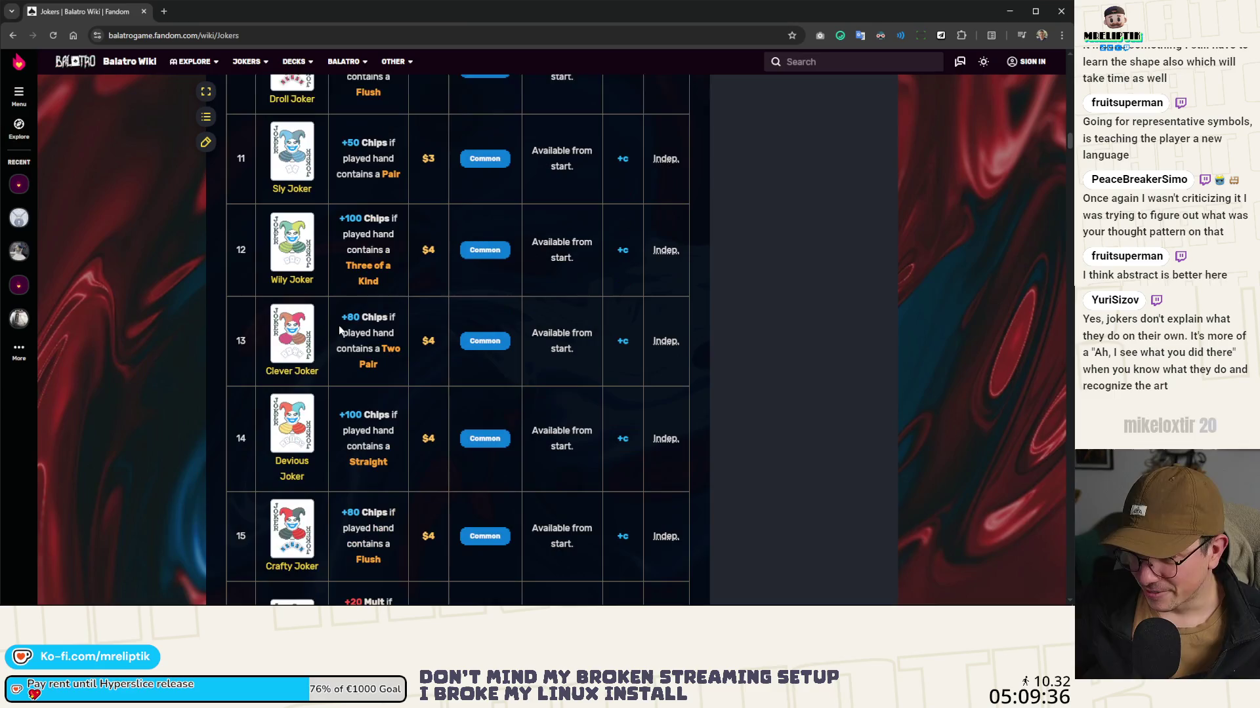
{"action": "scroll", "coordinate": [339, 330], "scroll_direction": "down", "scroll_amount": 2}
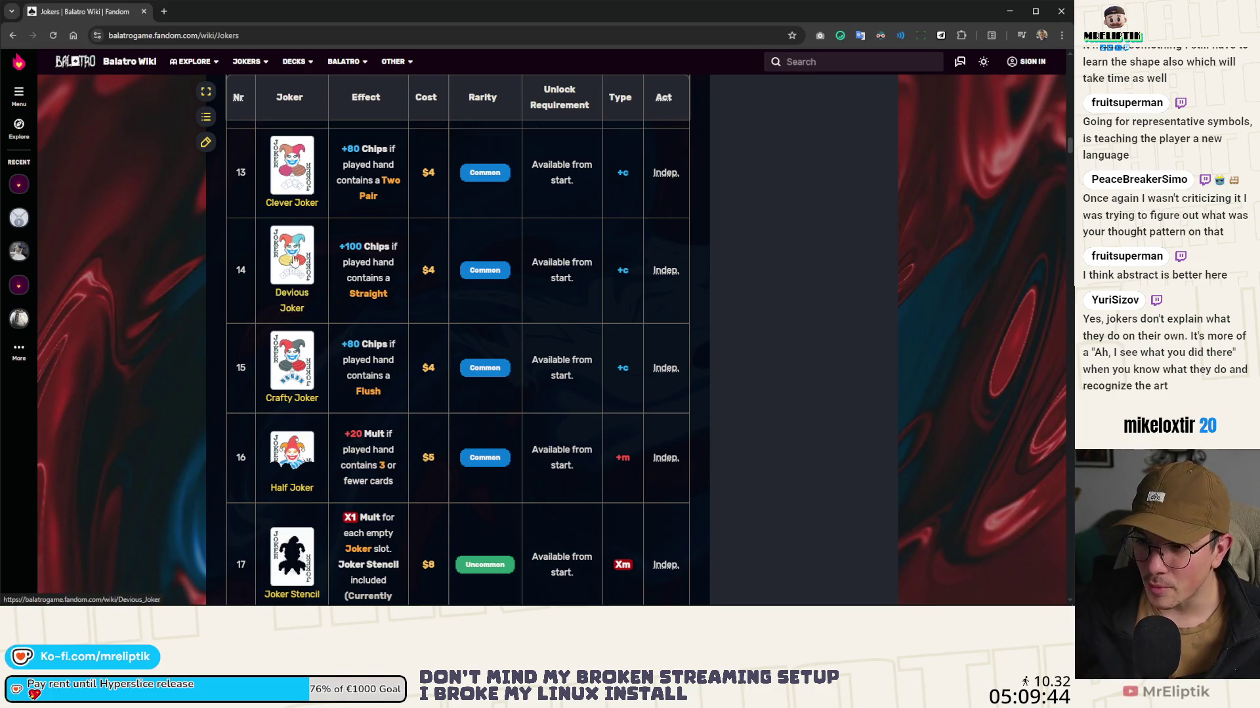
{"action": "scroll", "coordinate": [296, 263], "scroll_direction": "down", "scroll_amount": 3}
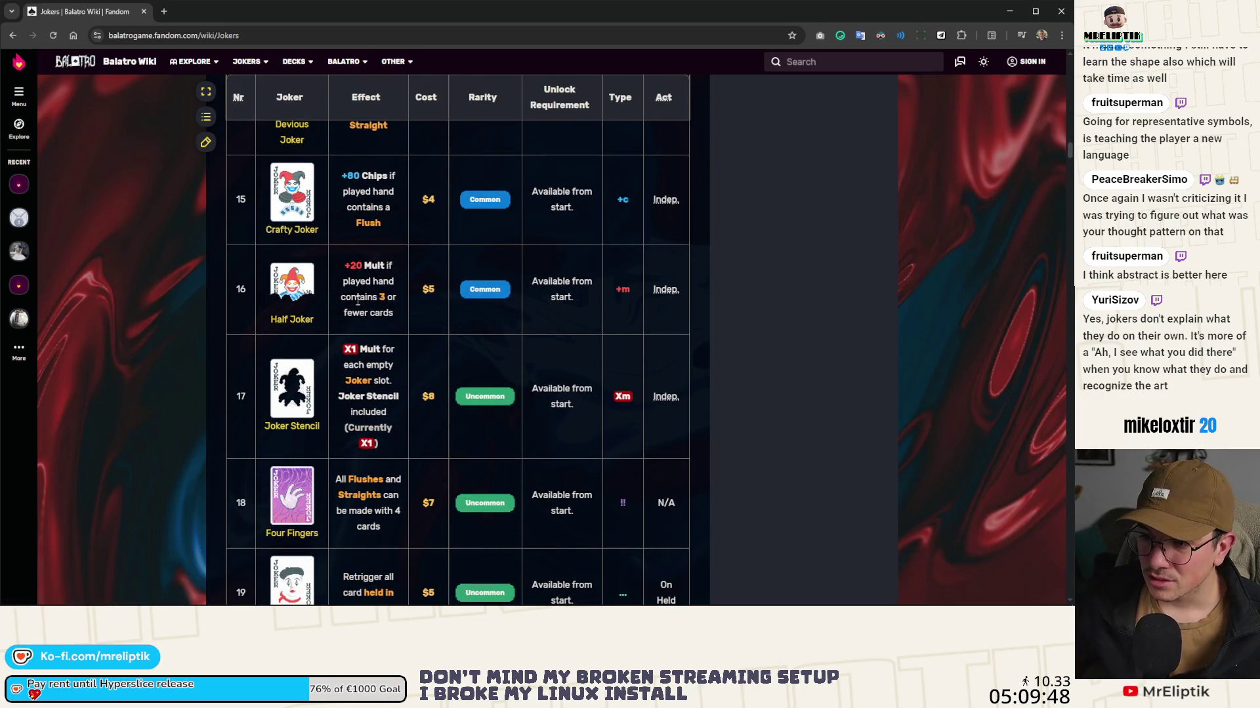
{"action": "scroll", "coordinate": [342, 321], "scroll_direction": "down", "scroll_amount": 3}
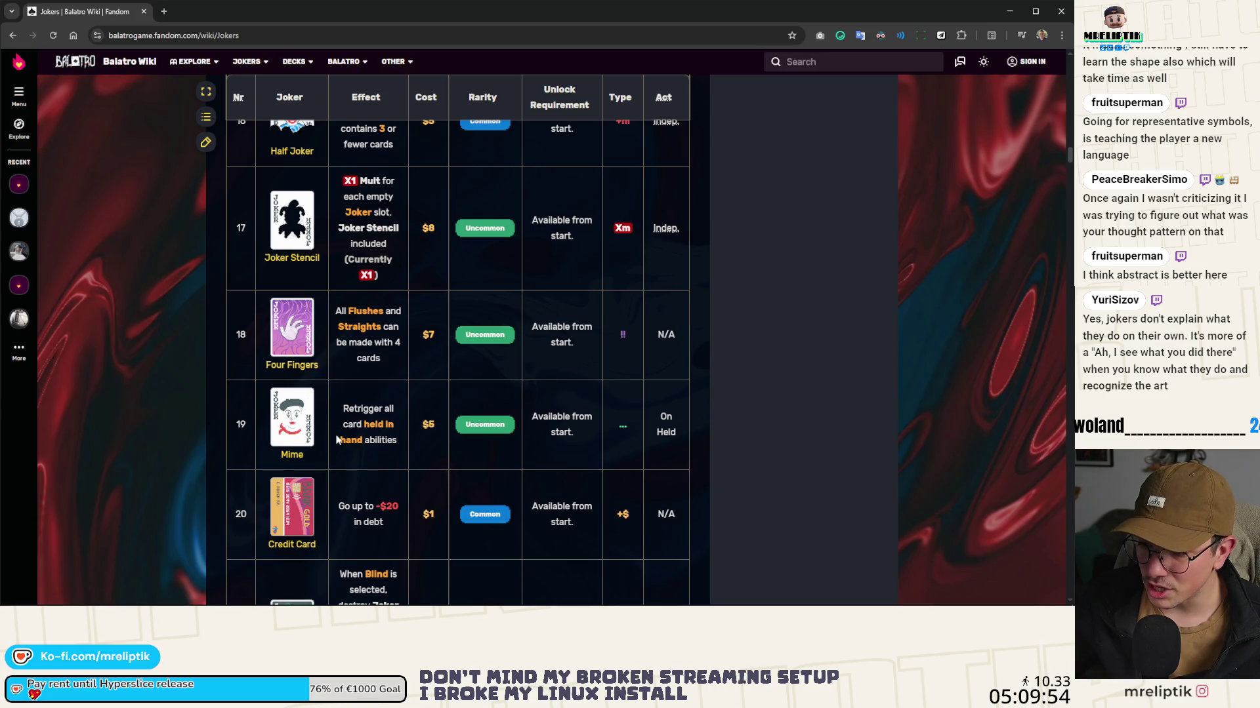
{"action": "scroll", "coordinate": [336, 439], "scroll_direction": "down", "scroll_amount": 3}
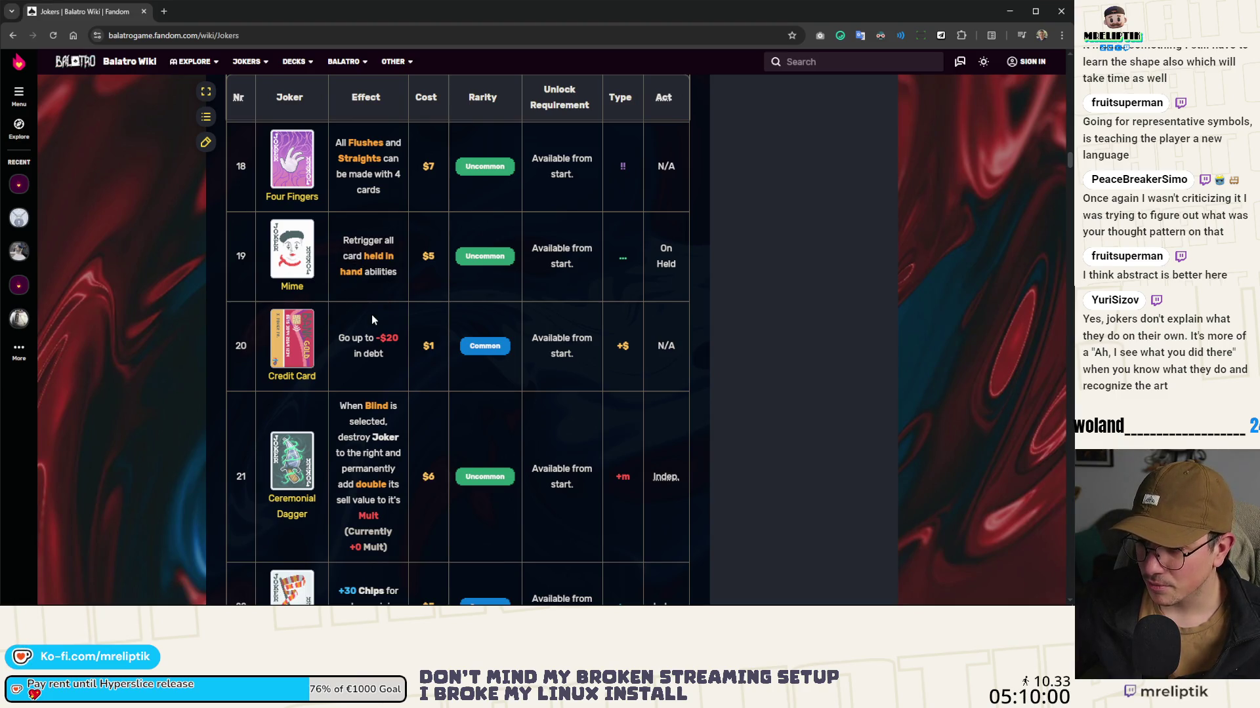
{"action": "scroll", "coordinate": [297, 346], "scroll_direction": "down", "scroll_amount": 3}
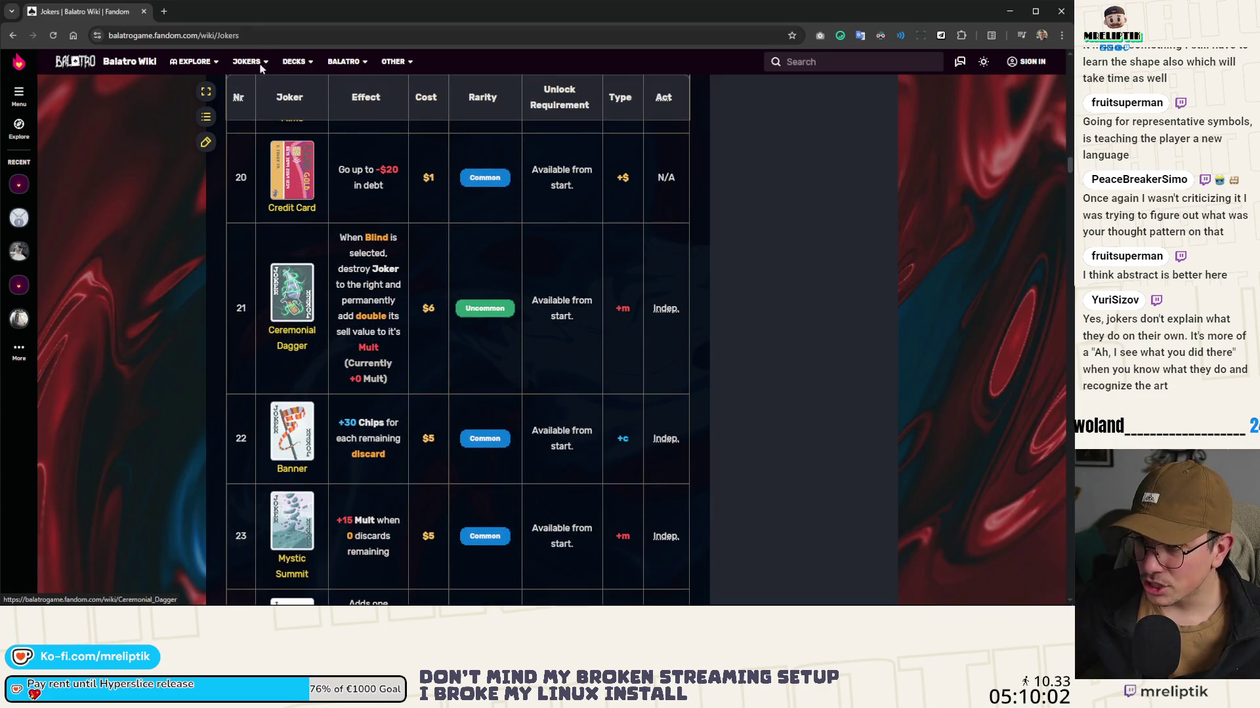
{"action": "key", "text": "alt+Tab"}
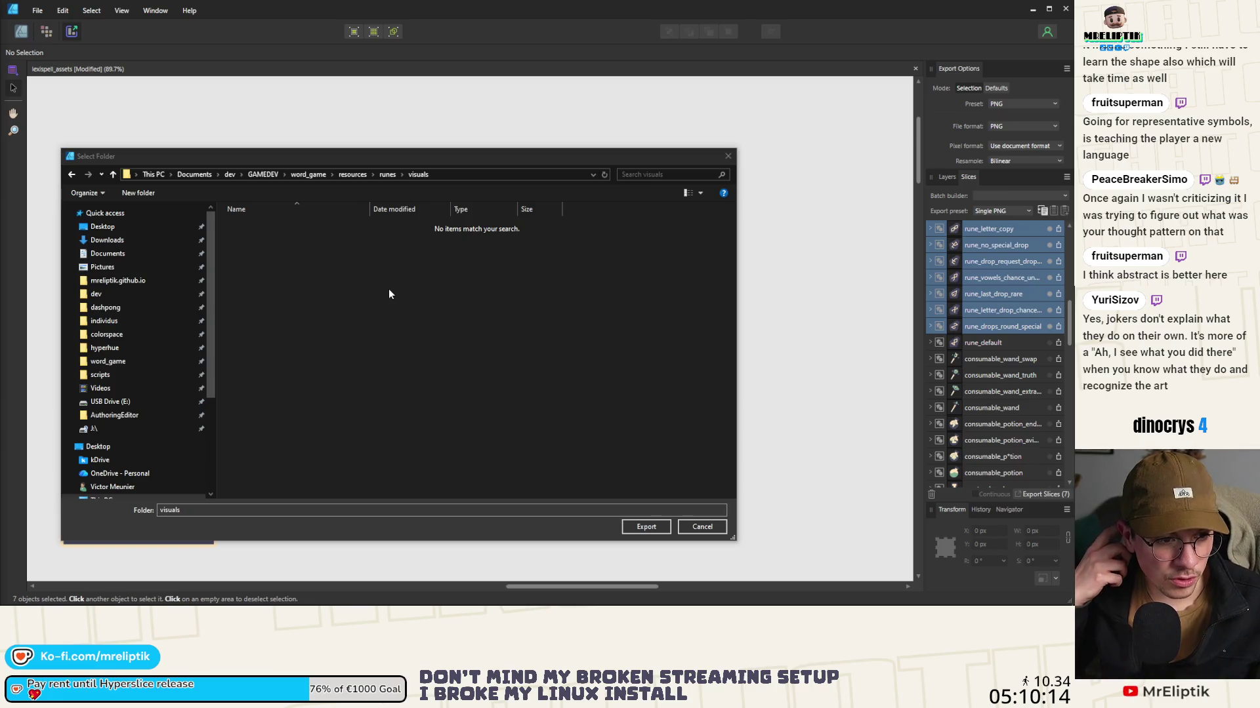
Step: Reselect runes › visuals in the folder chooser and export the seven rune slices there
{"action": "left_click", "coordinate": [340, 292]}
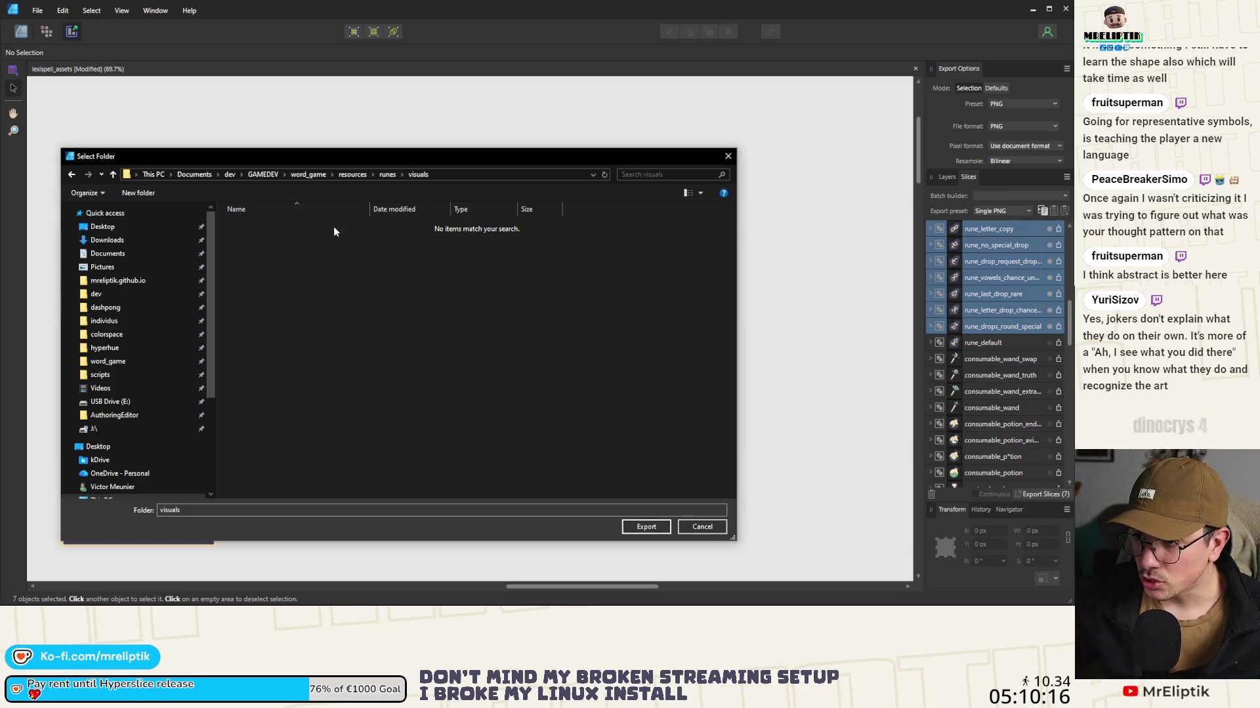
{"action": "mouse_move", "coordinate": [406, 150]}
{"action": "left_mouse_down"}
{"action": "mouse_move", "coordinate": [391, 269]}
{"action": "mouse_move", "coordinate": [413, 273]}
{"action": "mouse_move", "coordinate": [551, 118]}
{"action": "mouse_move", "coordinate": [443, 166]}
{"action": "mouse_move", "coordinate": [379, 150]}
{"action": "left_mouse_up"}
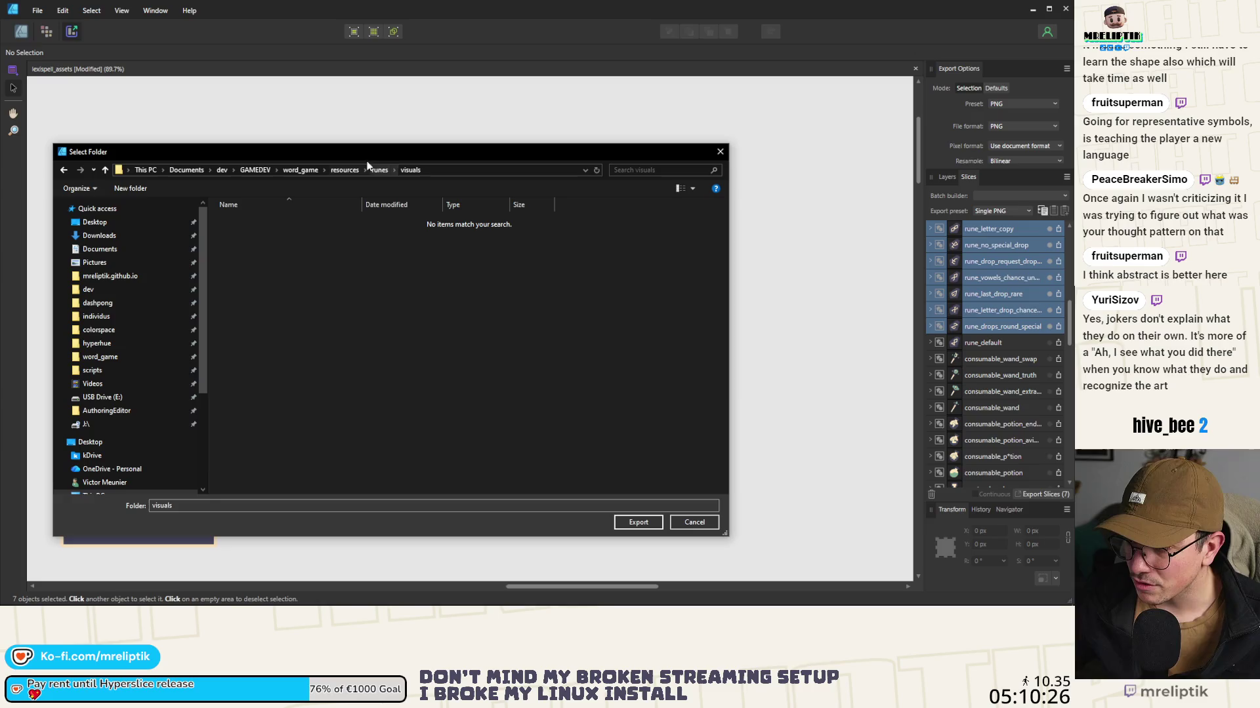
{"action": "mouse_move", "coordinate": [398, 153]}
{"action": "left_mouse_down"}
{"action": "mouse_move", "coordinate": [403, 387]}
{"action": "mouse_move", "coordinate": [407, 136]}
{"action": "mouse_move", "coordinate": [395, 155]}
{"action": "left_mouse_up"}
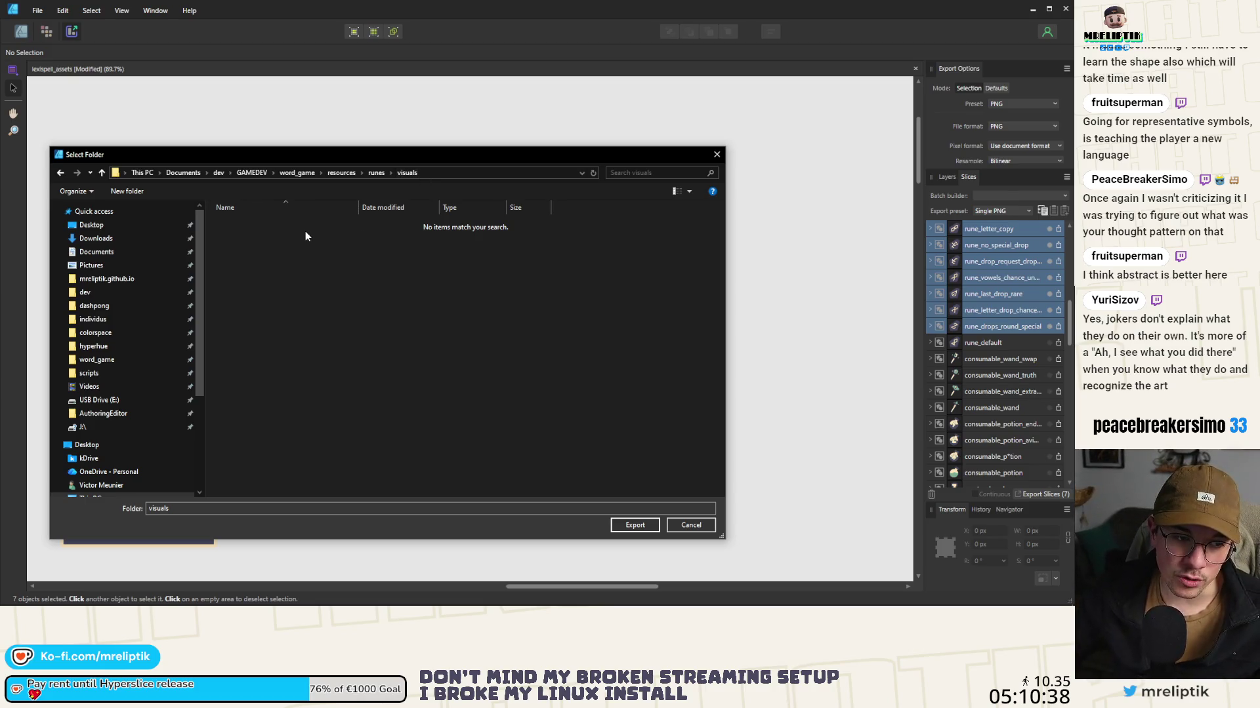
{"action": "left_click", "coordinate": [379, 175]}
{"action": "double_click", "coordinate": [249, 238]}
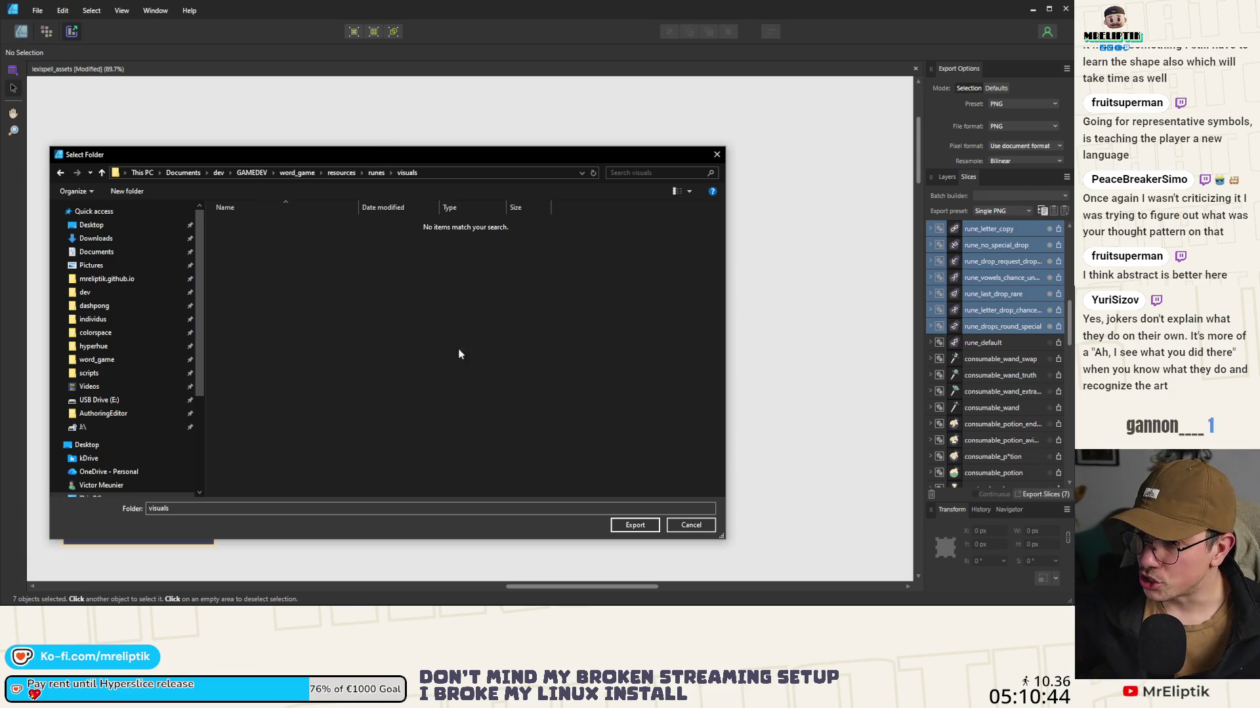
{"action": "left_click", "coordinate": [636, 525]}
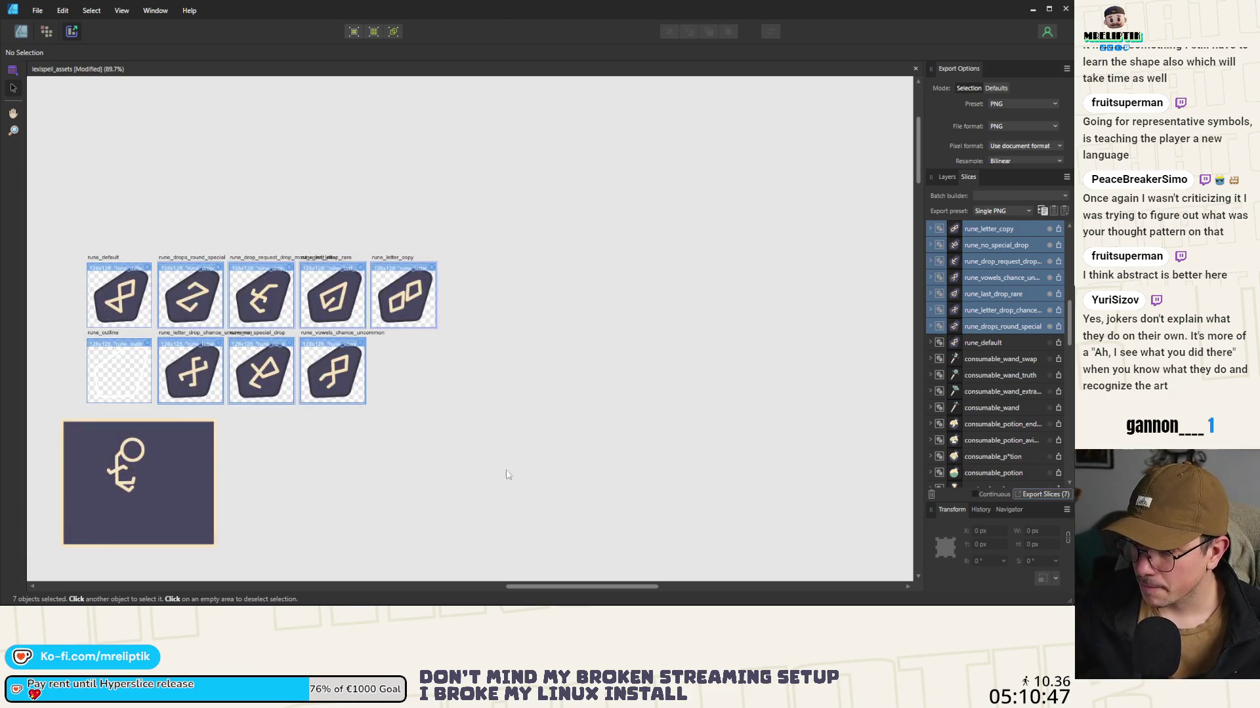
{"action": "left_click", "coordinate": [1031, 11]}
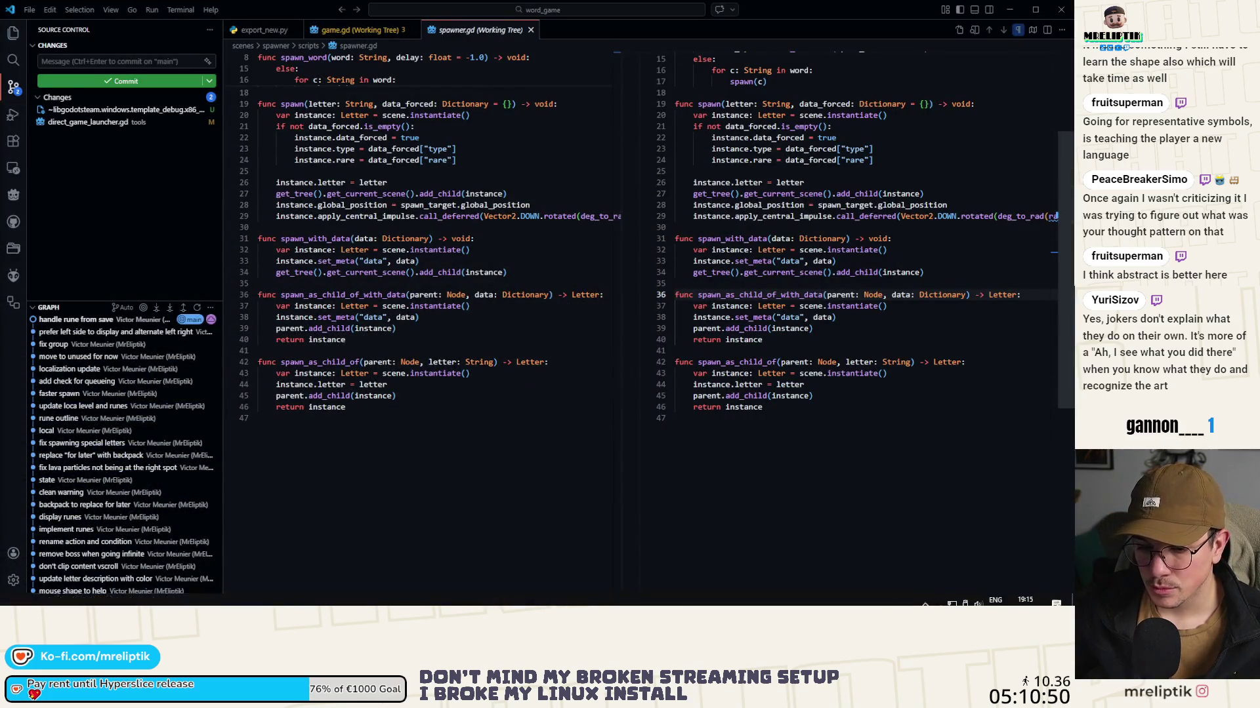
Step: Re-export the seven rune slices from Affinity and enlarge Godot's FileSystem panel
{"action": "key", "text": "alt+Tab"}
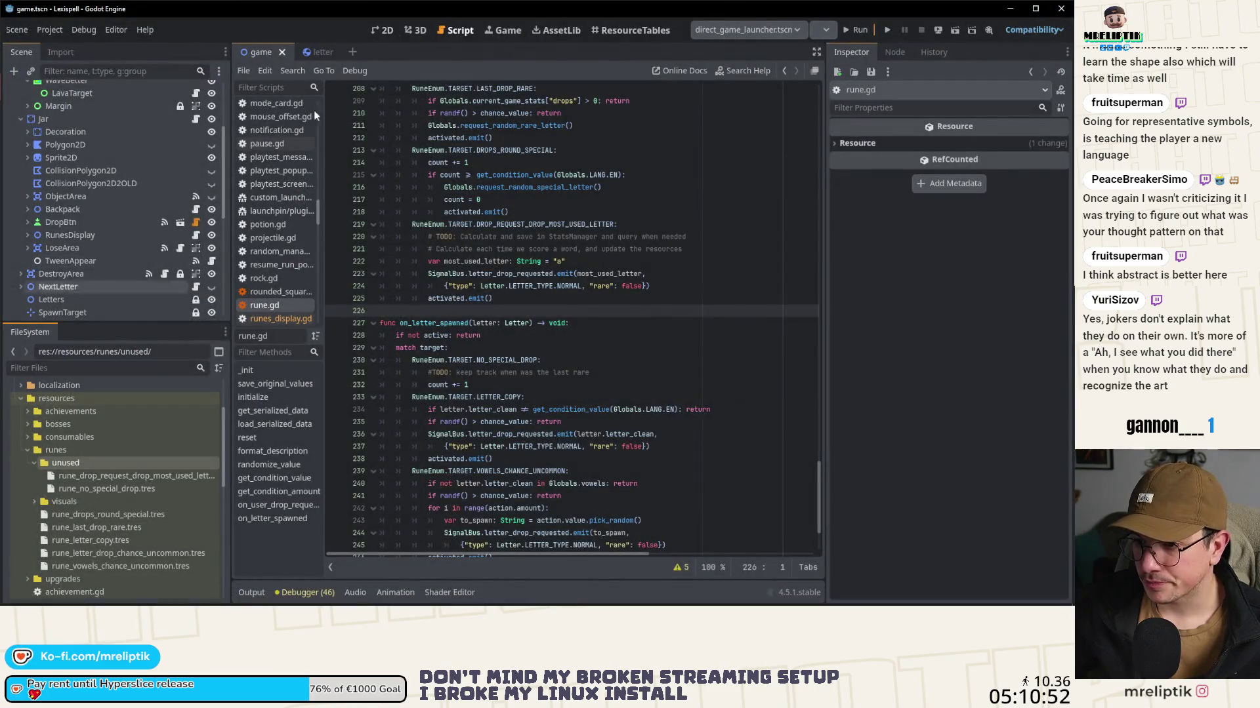
{"action": "left_click", "coordinate": [392, 35]}
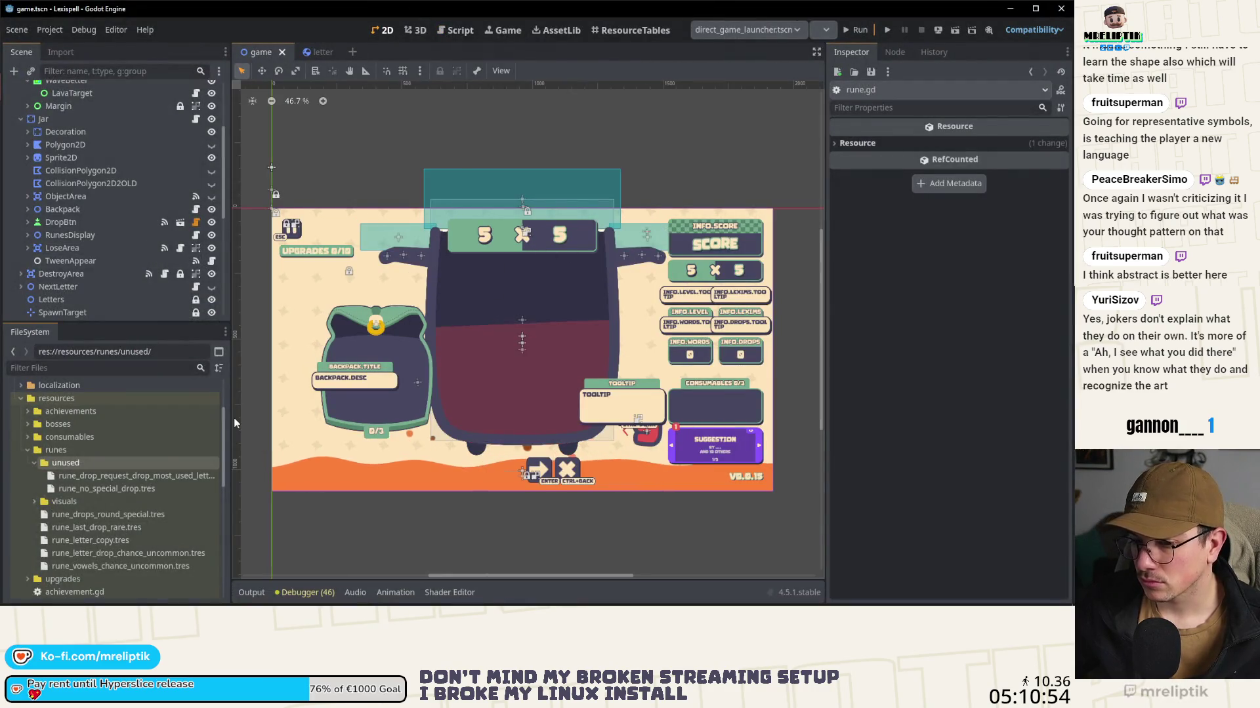
{"action": "key", "text": "alt+Tab"}
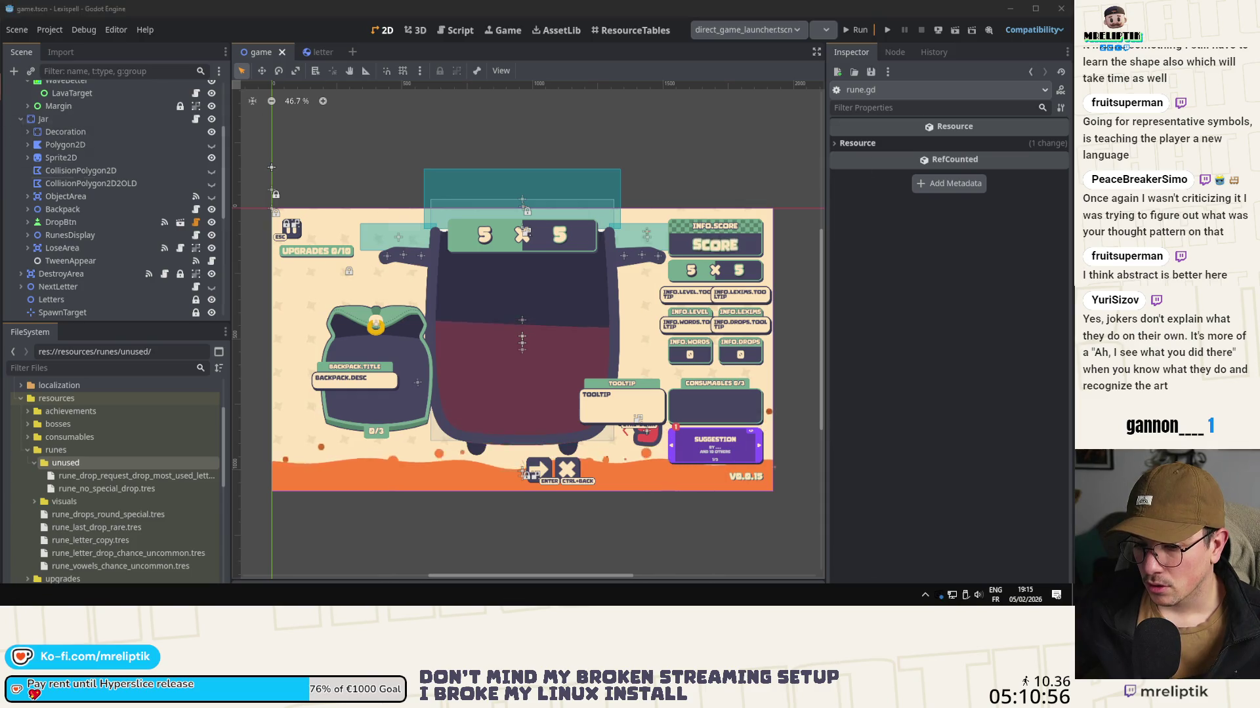
{"action": "left_click", "coordinate": [1042, 494]}
{"action": "key", "text": "alt+Tab"}
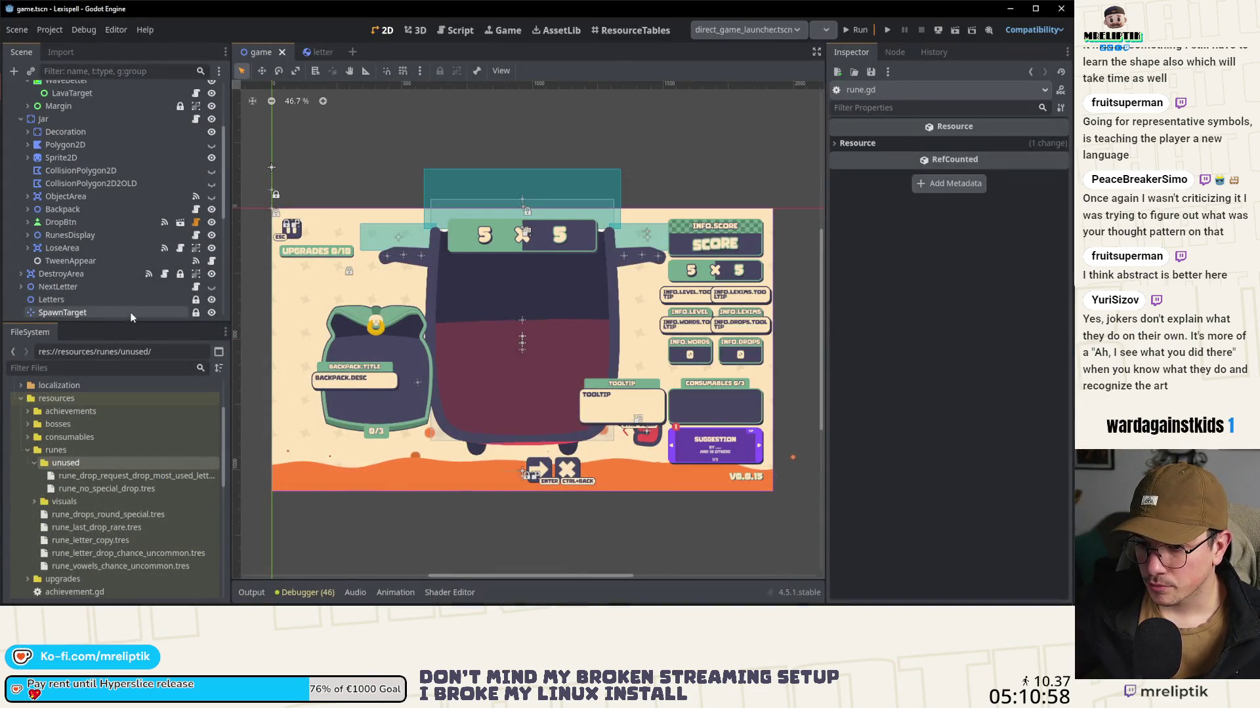
{"action": "left_click_drag", "start_coordinate": [120, 323], "coordinate": [120, 221]}
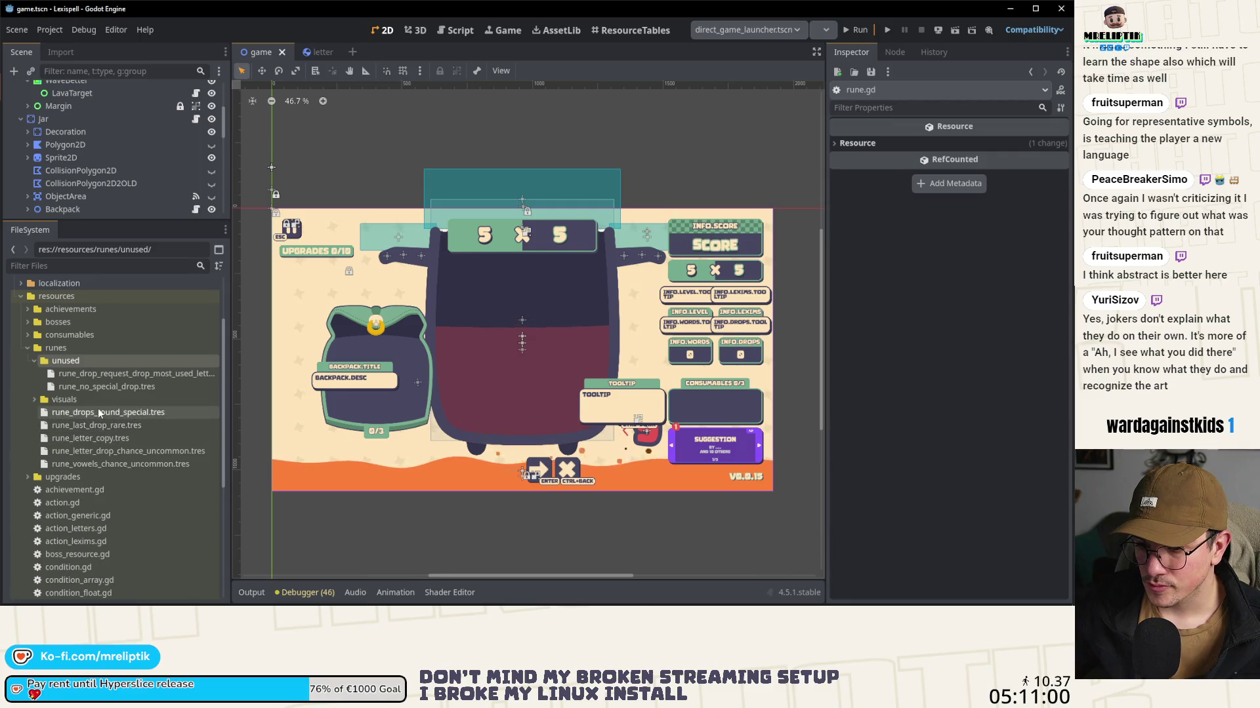
Step: Give the drop rune and rune_no_special_drop.tres their matching rune icons via Quick Load, then save
{"action": "left_click", "coordinate": [97, 373]}
{"action": "left_click", "coordinate": [1061, 208]}
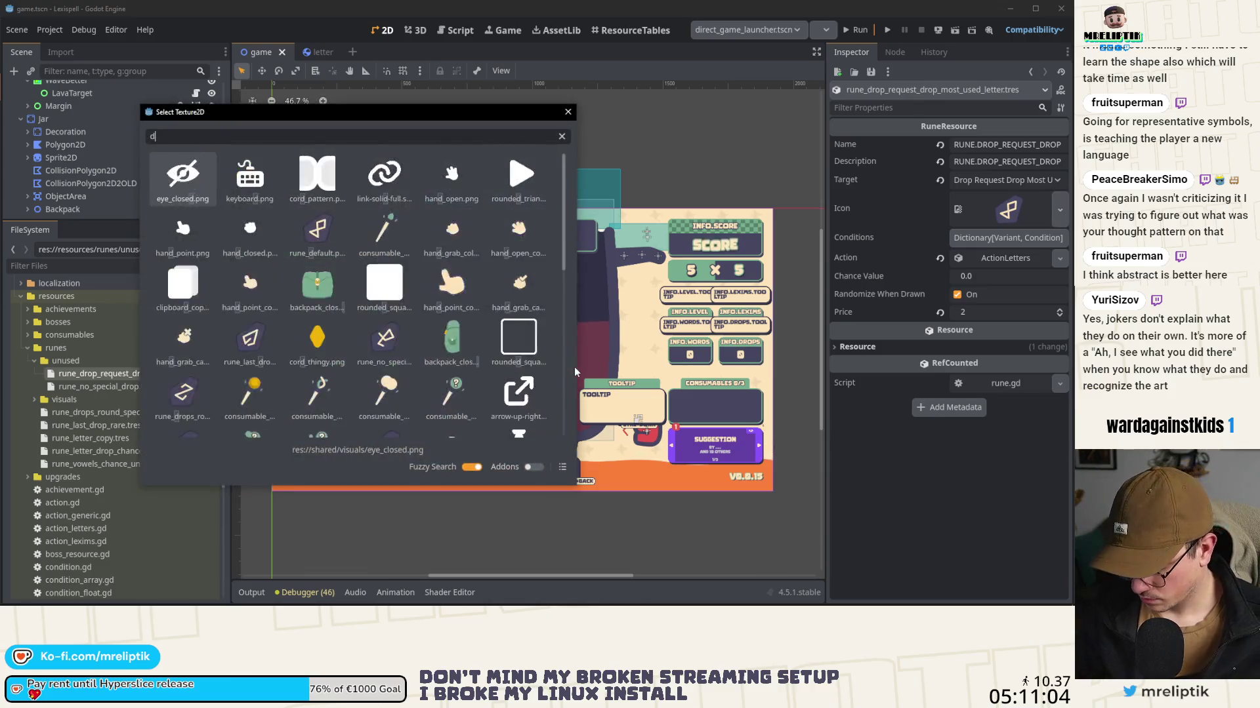
{"action": "type", "text": "drop"}
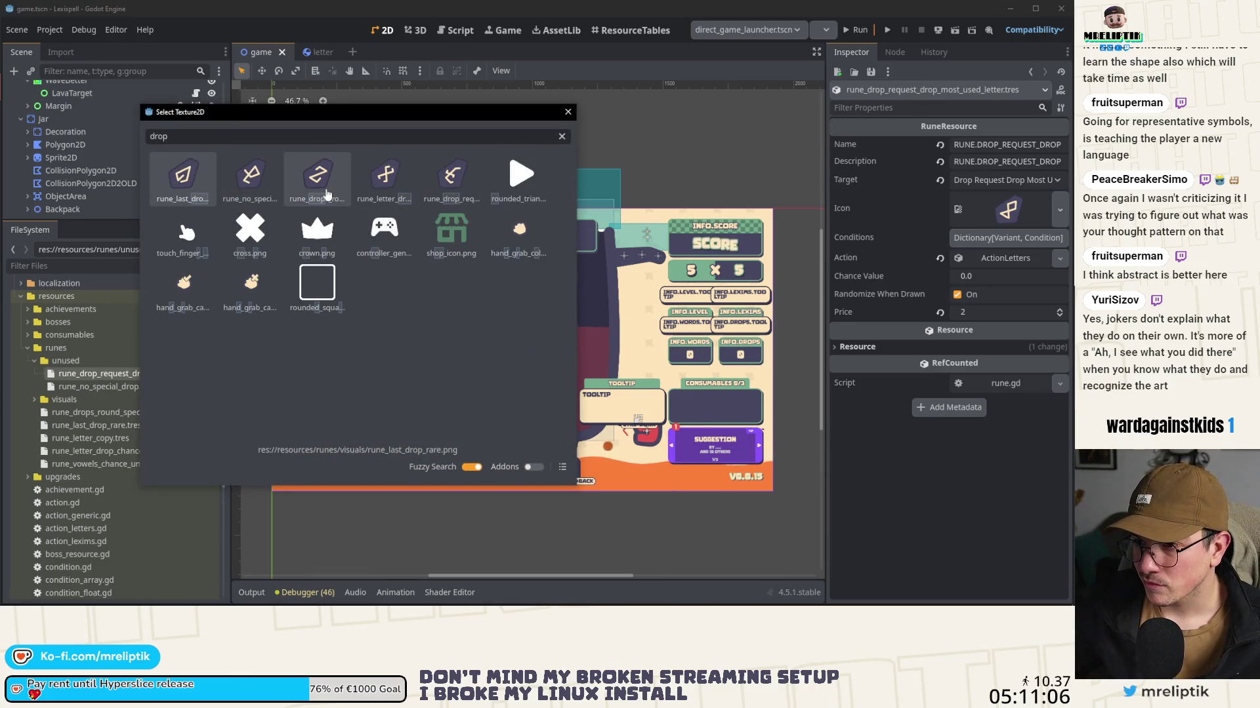
{"action": "double_click", "coordinate": [451, 174]}
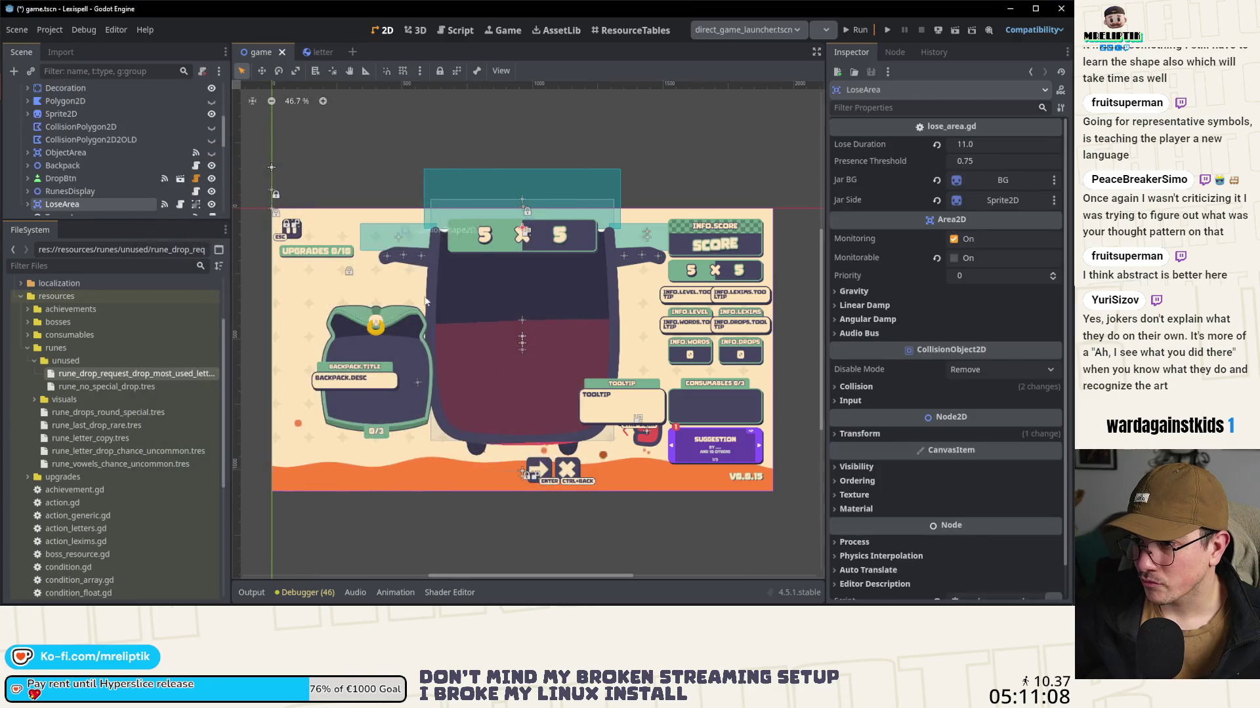
{"action": "left_click", "coordinate": [131, 388]}
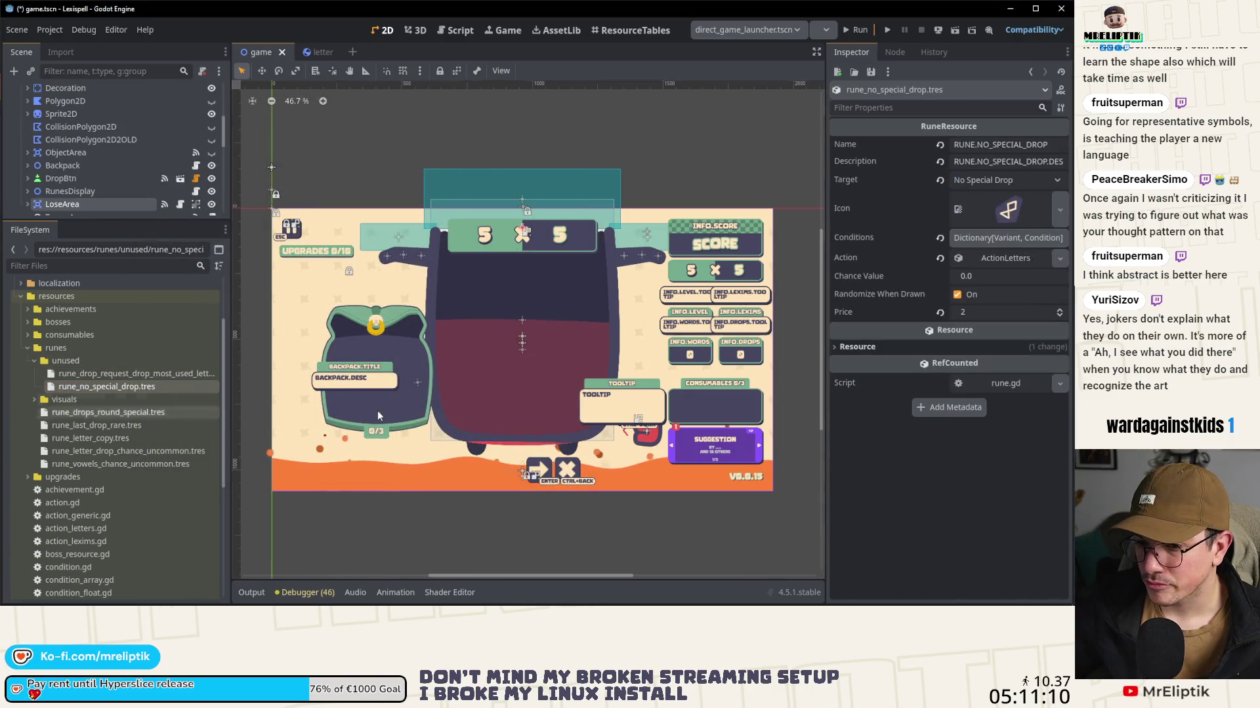
{"action": "left_click", "coordinate": [1053, 208]}
{"action": "left_click", "coordinate": [937, 477]}
{"action": "type", "text": "no"}
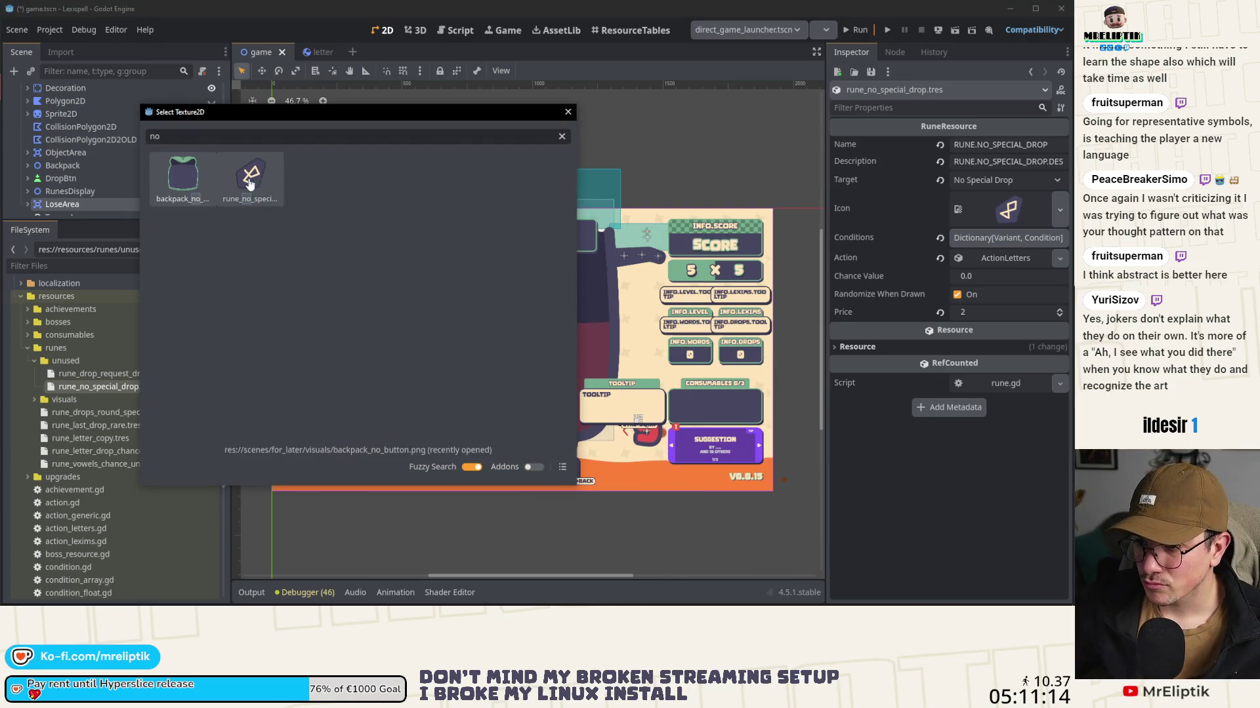
{"action": "double_click", "coordinate": [250, 176]}
{"action": "key", "text": "ctrl+s"}
Step: Assign rune_drops_round_special and rune_last_drop_rare icons to their matching .tres resources
{"action": "left_click", "coordinate": [108, 412]}
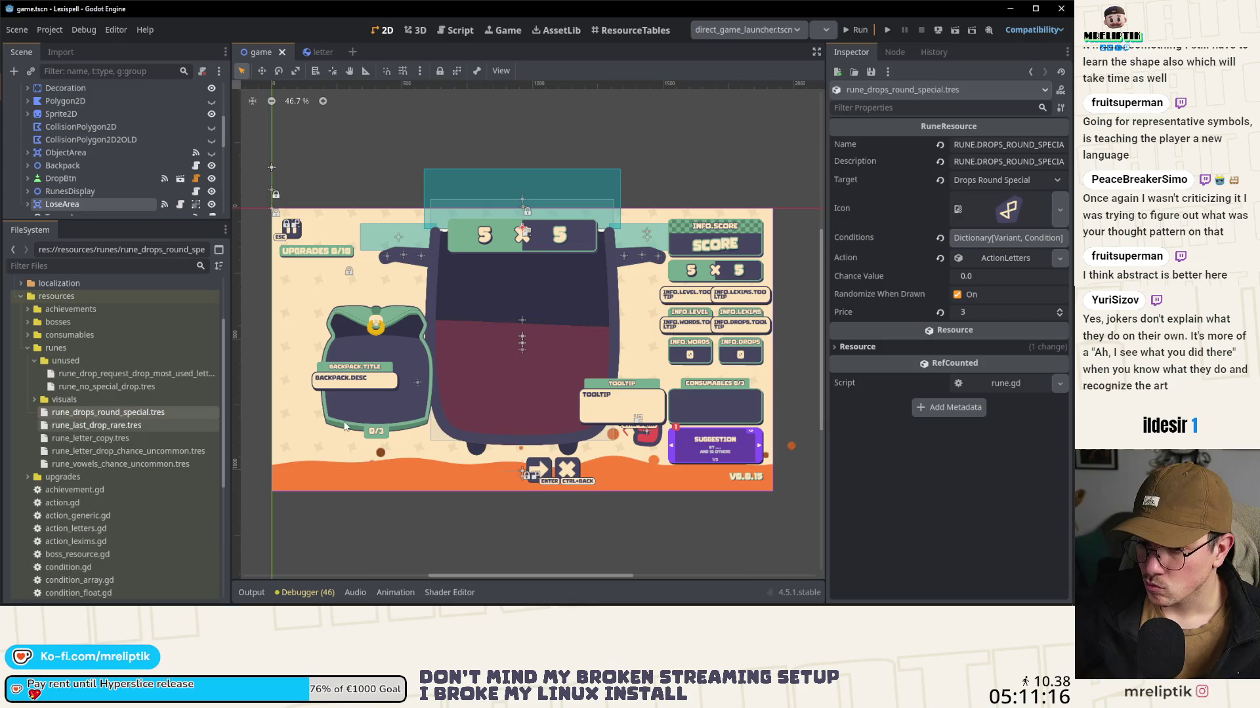
{"action": "left_click", "coordinate": [1059, 209]}
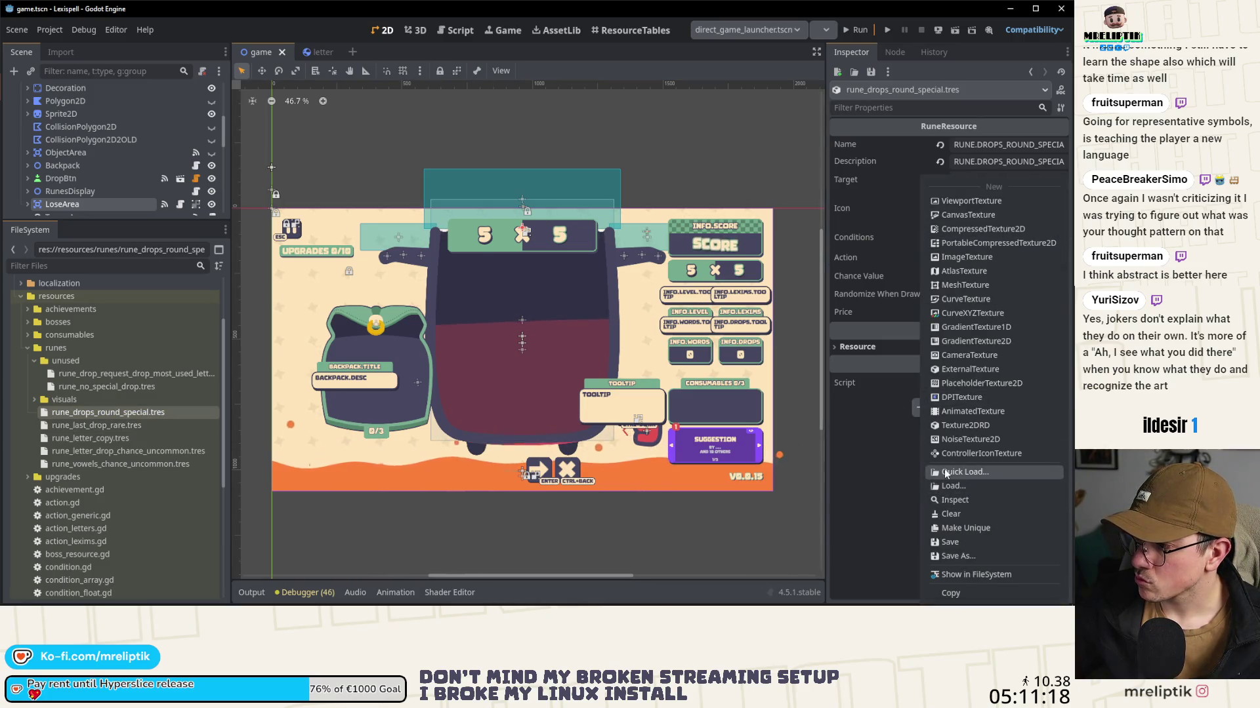
{"action": "left_click", "coordinate": [965, 472]}
{"action": "type", "text": "drops_"}
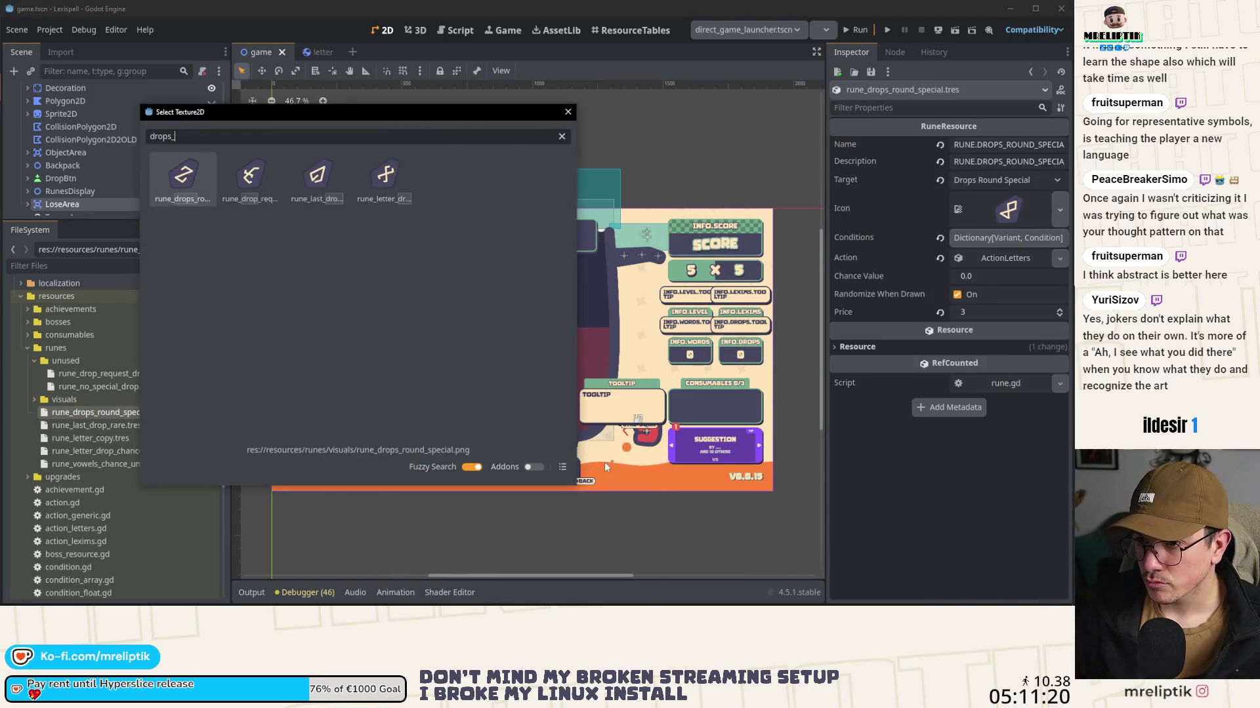
{"action": "double_click", "coordinate": [205, 197]}
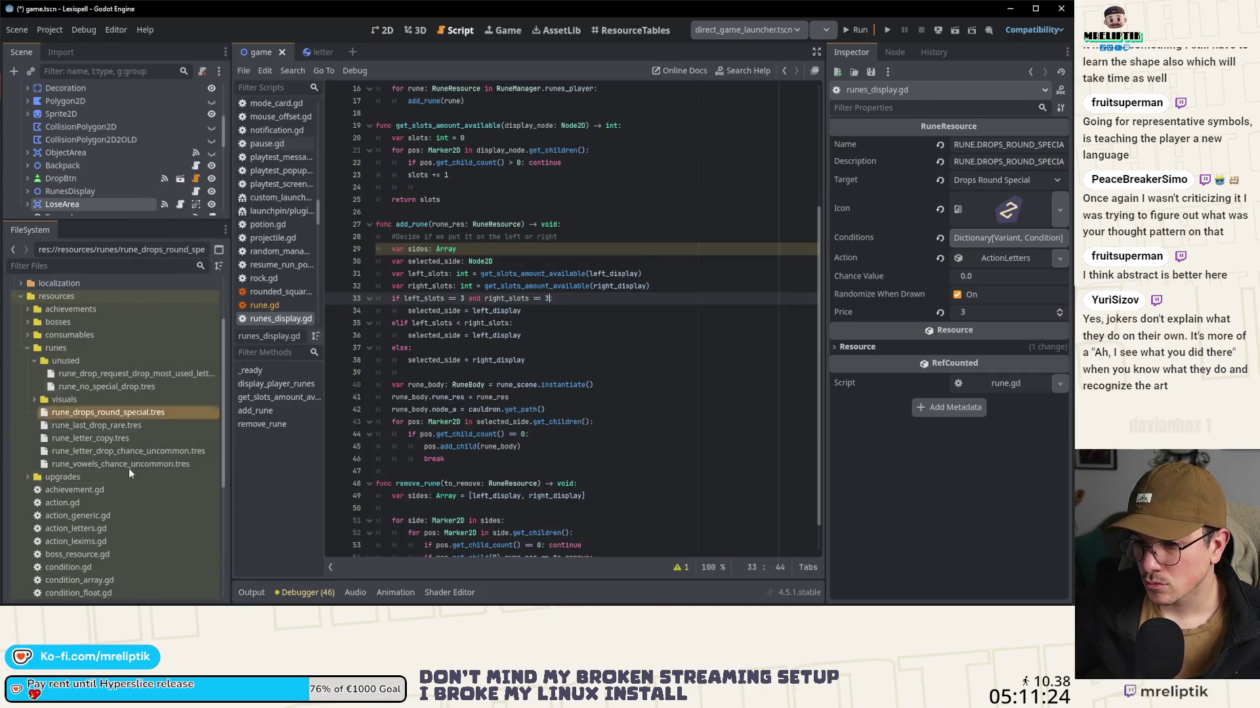
{"action": "left_click", "coordinate": [117, 426]}
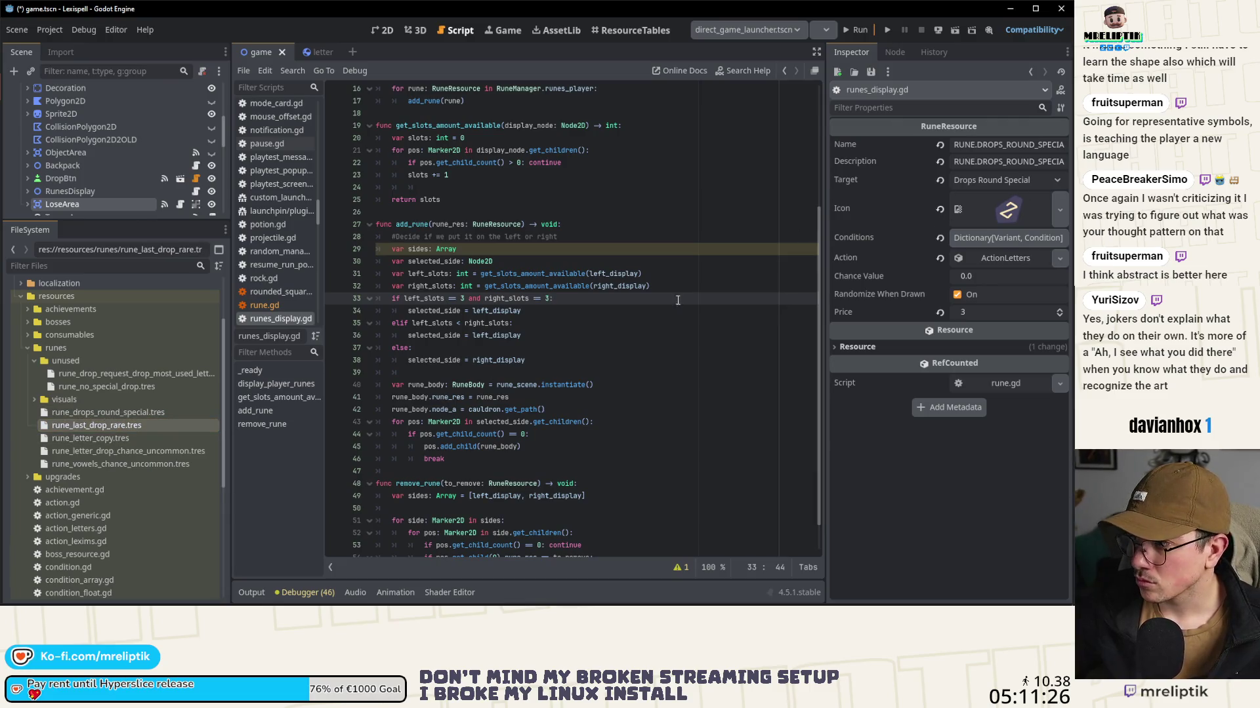
{"action": "double_click", "coordinate": [129, 425]}
{"action": "left_click", "coordinate": [1059, 210]}
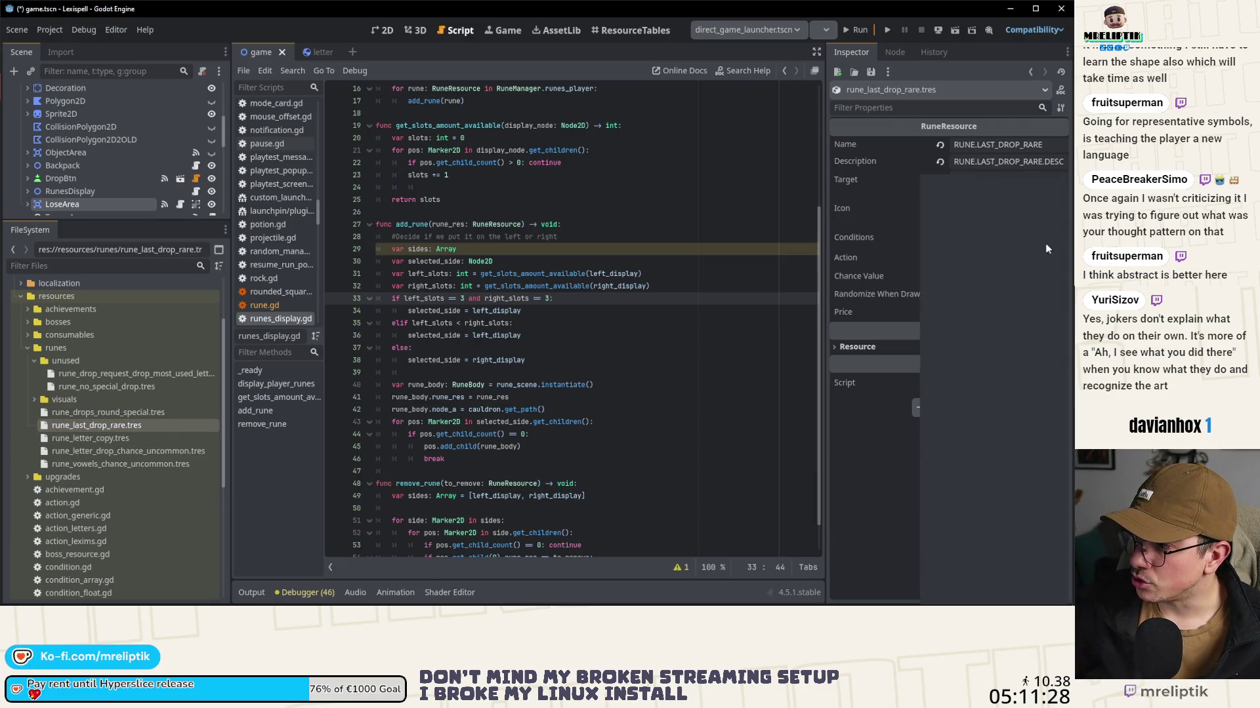
{"action": "left_click", "coordinate": [984, 472]}
{"action": "type", "text": "last"}
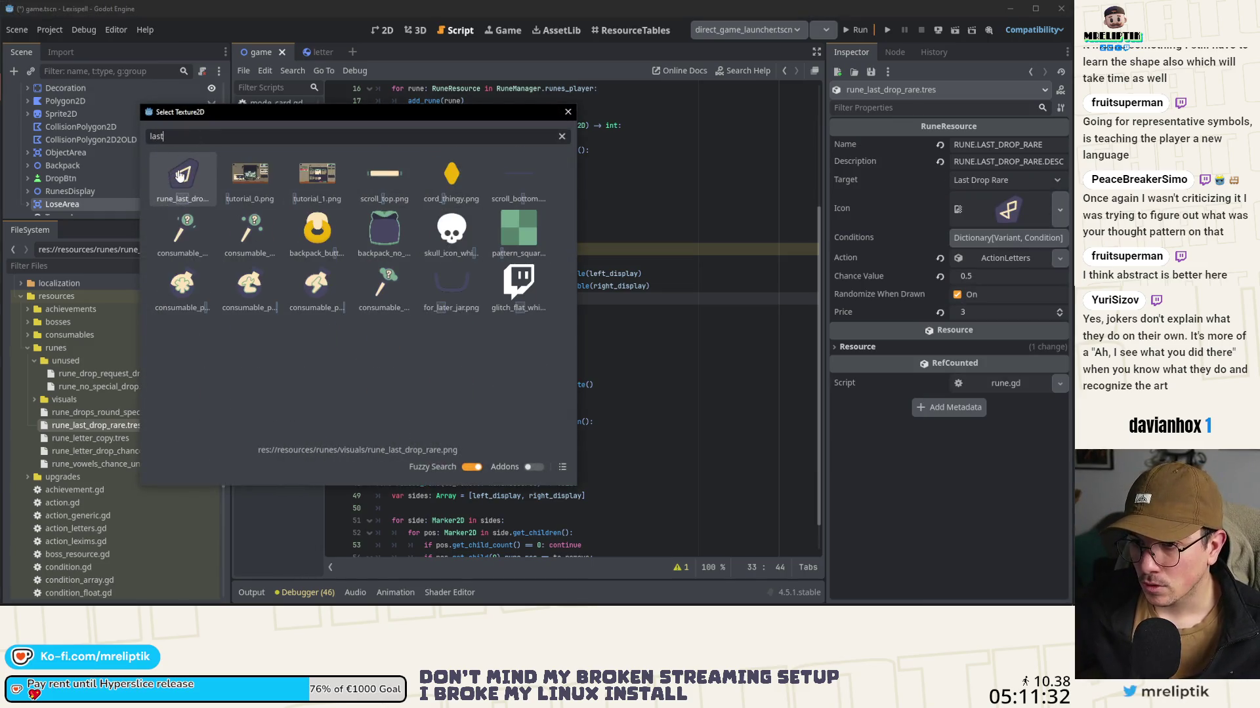
{"action": "key", "text": "Return"}
Step: Assign matching icons to rune_letter_copy.tres and rune_letter_drop_chance_uncommon.tres
{"action": "left_click", "coordinate": [125, 438]}
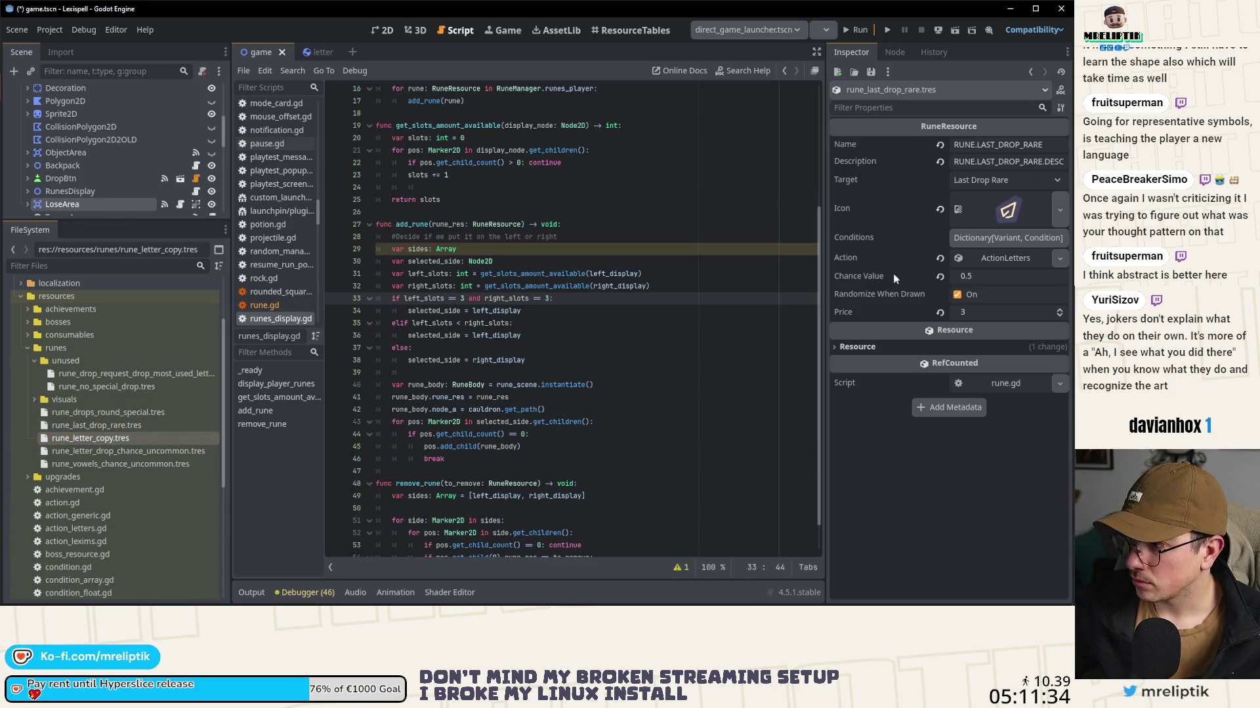
{"action": "left_click", "coordinate": [102, 435]}
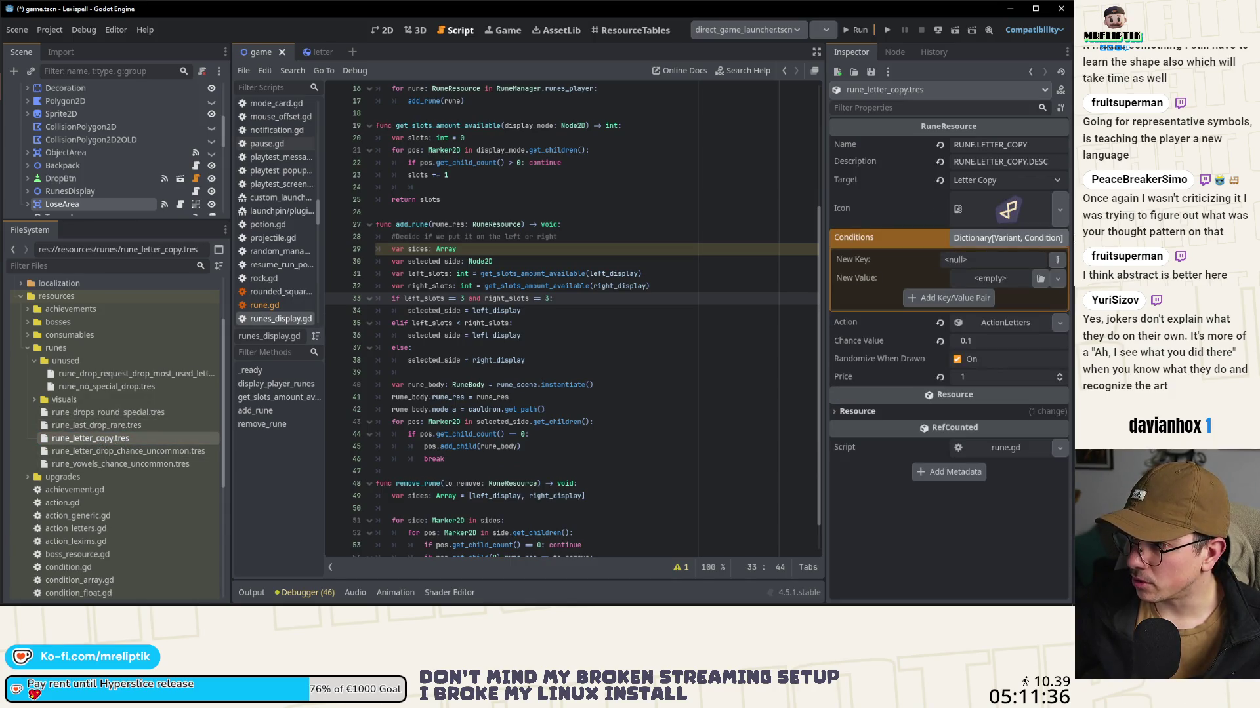
{"action": "left_click", "coordinate": [1059, 210]}
{"action": "left_click", "coordinate": [964, 472]}
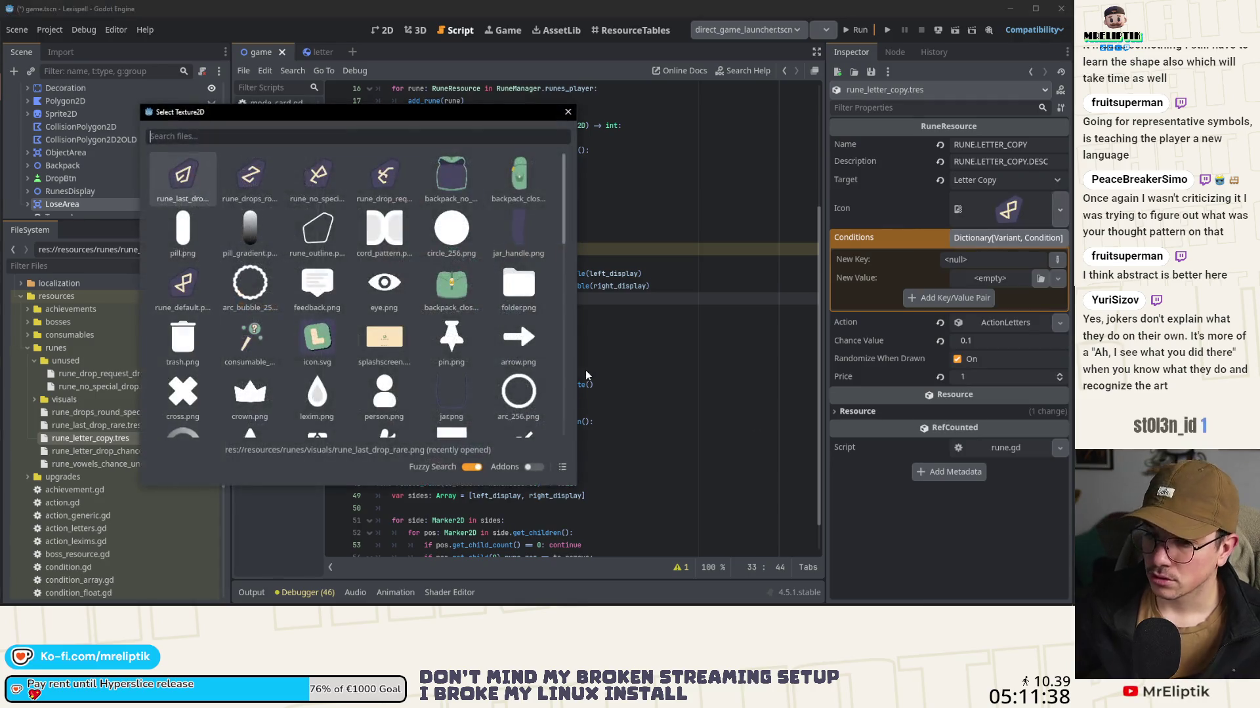
{"action": "type", "text": "letter"}
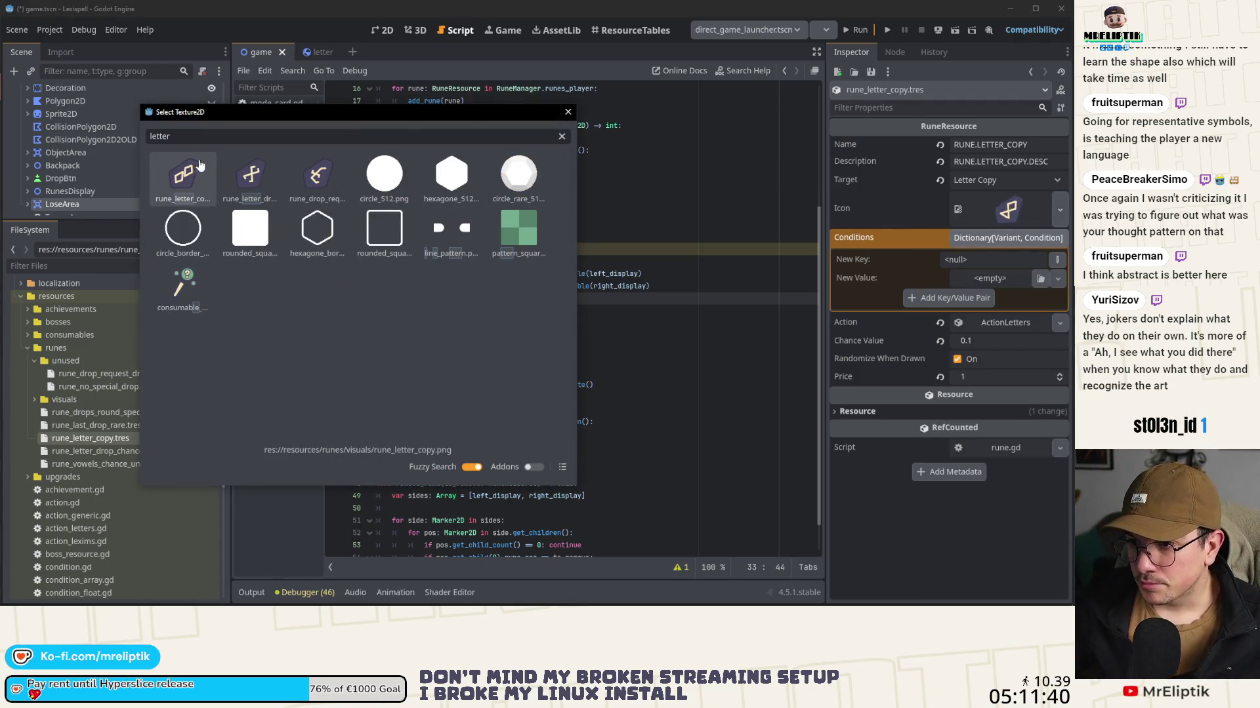
{"action": "double_click", "coordinate": [184, 176]}
{"action": "left_click", "coordinate": [135, 450]}
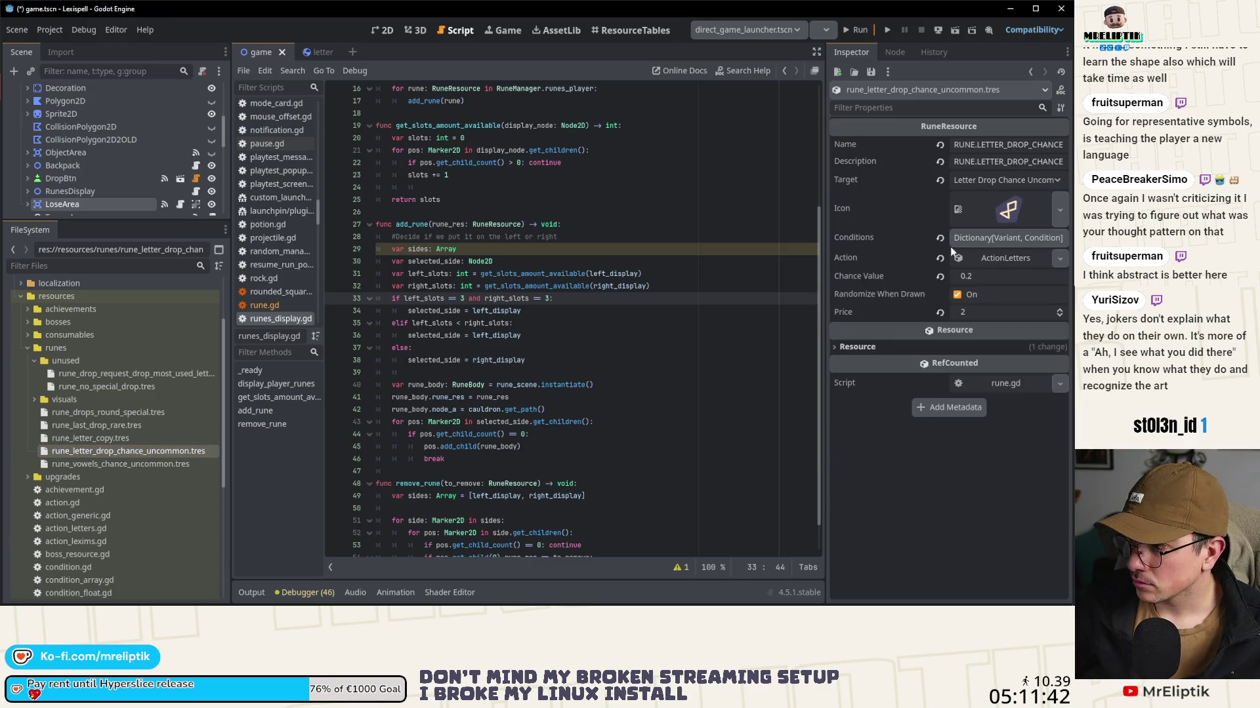
{"action": "left_click", "coordinate": [1060, 208]}
{"action": "left_click", "coordinate": [955, 472]}
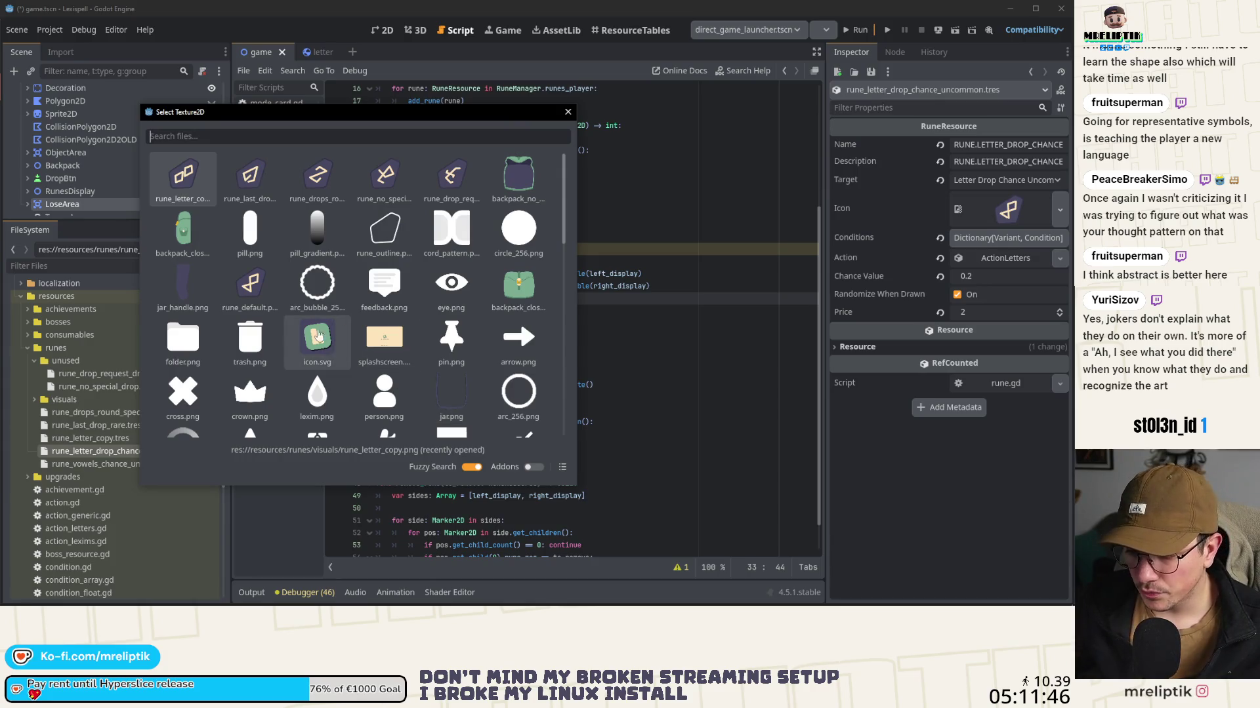
{"action": "left_click_drag", "start_coordinate": [277, 106], "coordinate": [406, 121]}
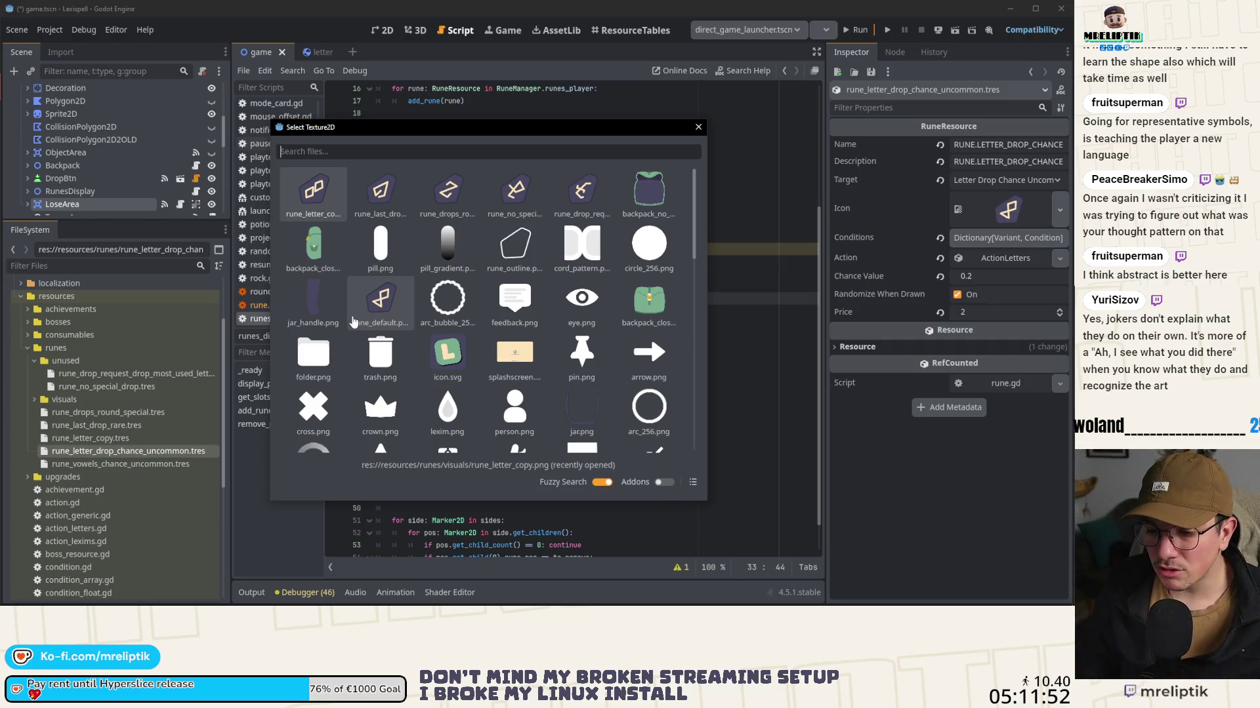
{"action": "type", "text": "letter"}
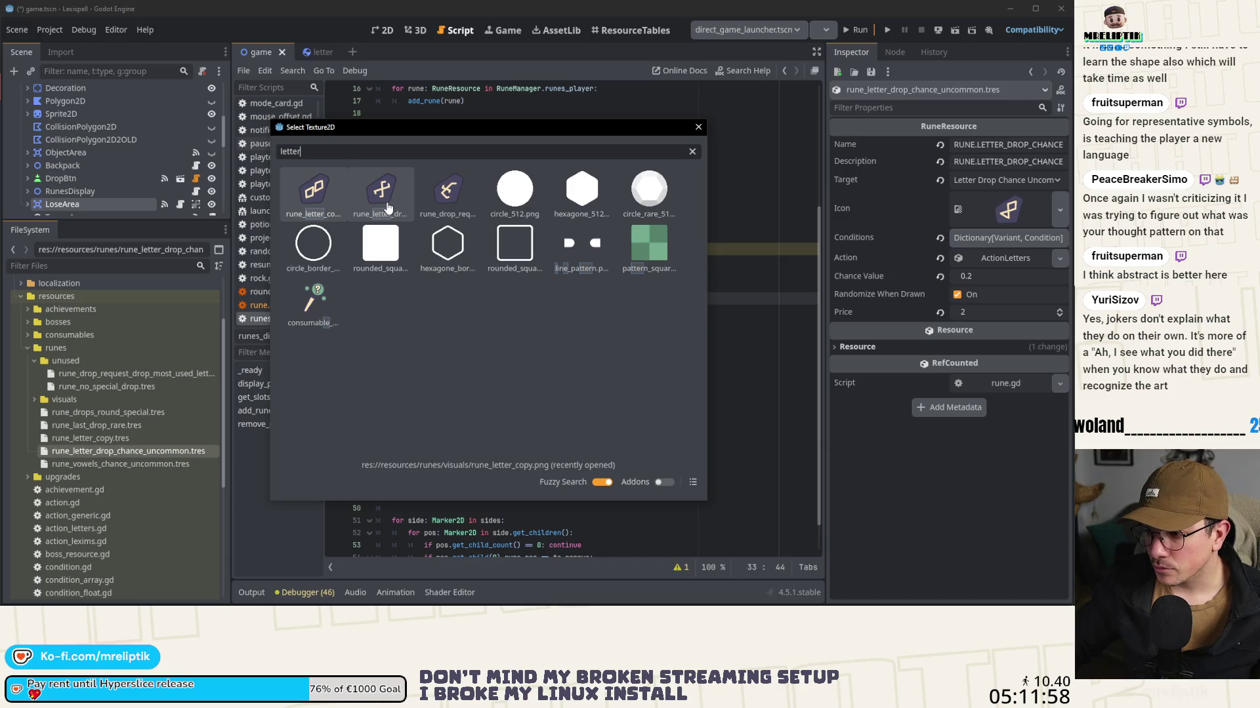
{"action": "left_click", "coordinate": [378, 207]}
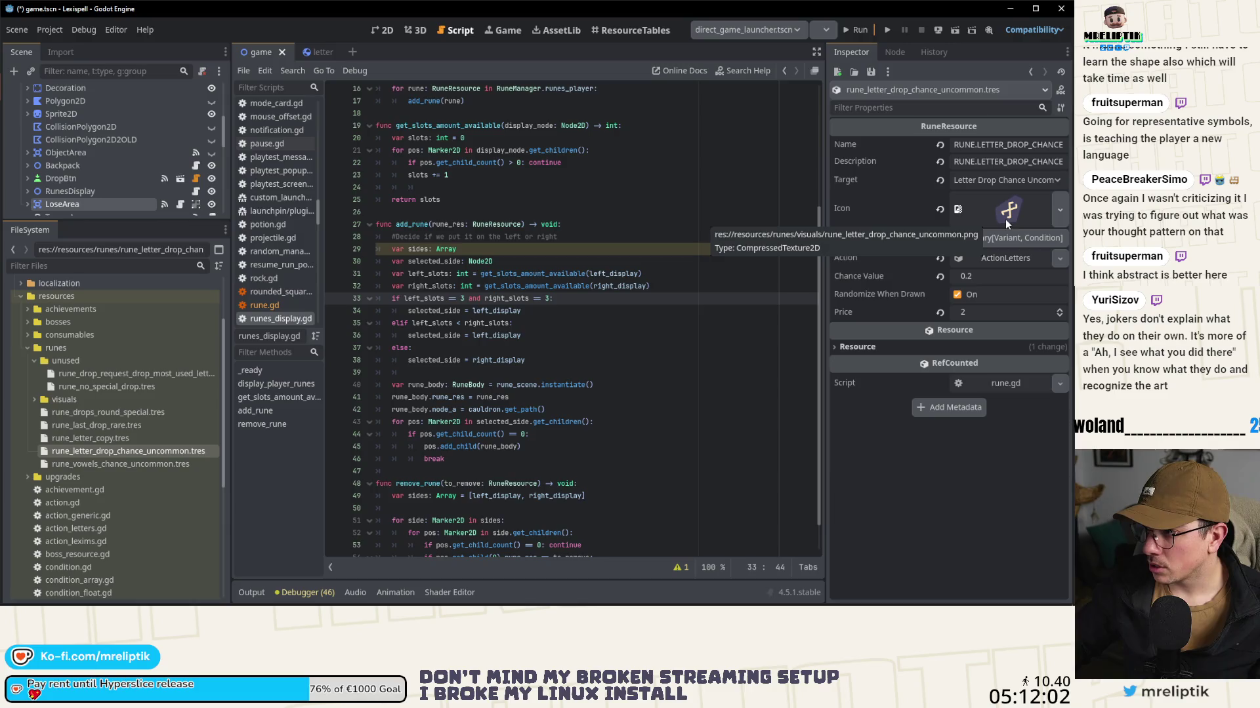
Step: Set rune_vowels_chance_uncommon.tres's icon to the rune_vowels texture
{"action": "left_click", "coordinate": [146, 464]}
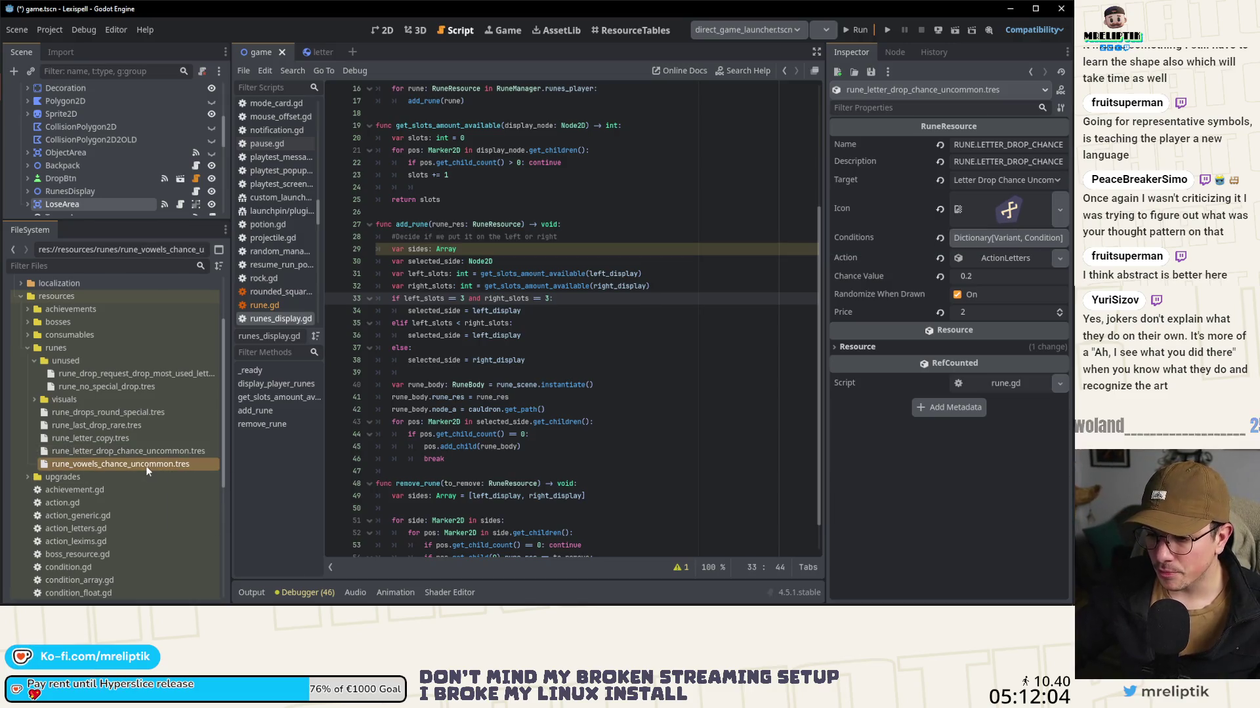
{"action": "left_click", "coordinate": [1061, 217]}
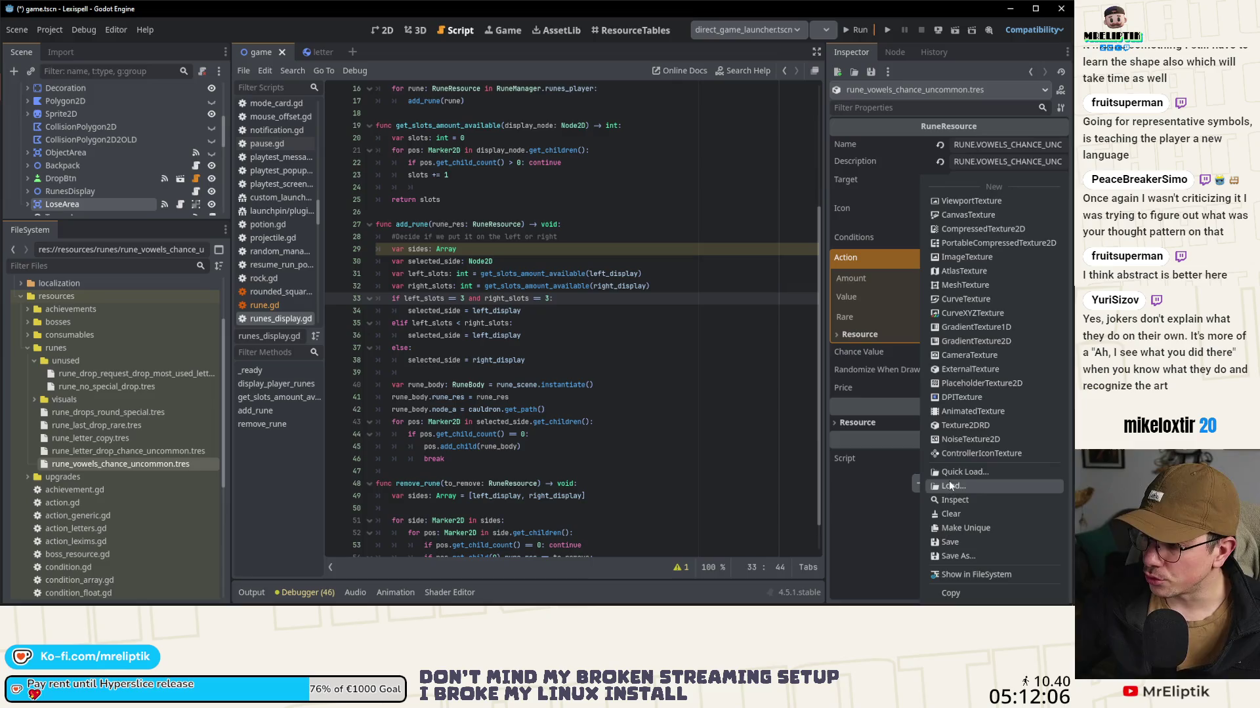
{"action": "left_click", "coordinate": [958, 472]}
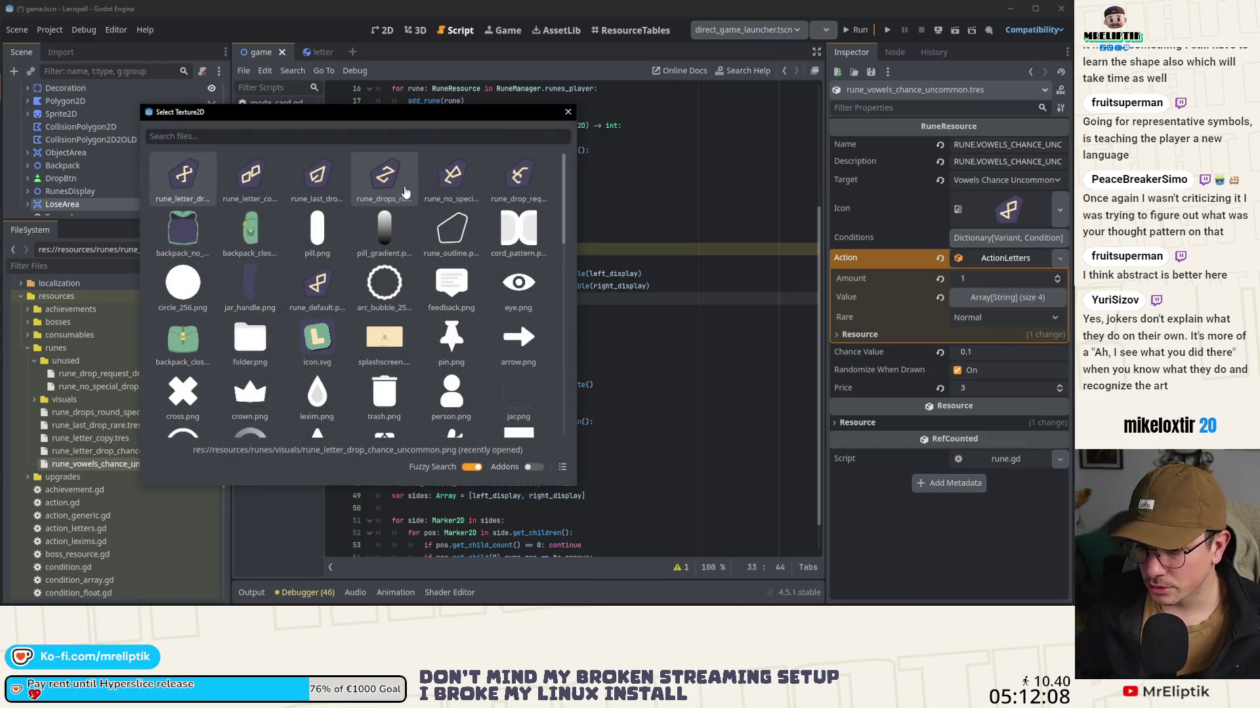
{"action": "type", "text": "v"}
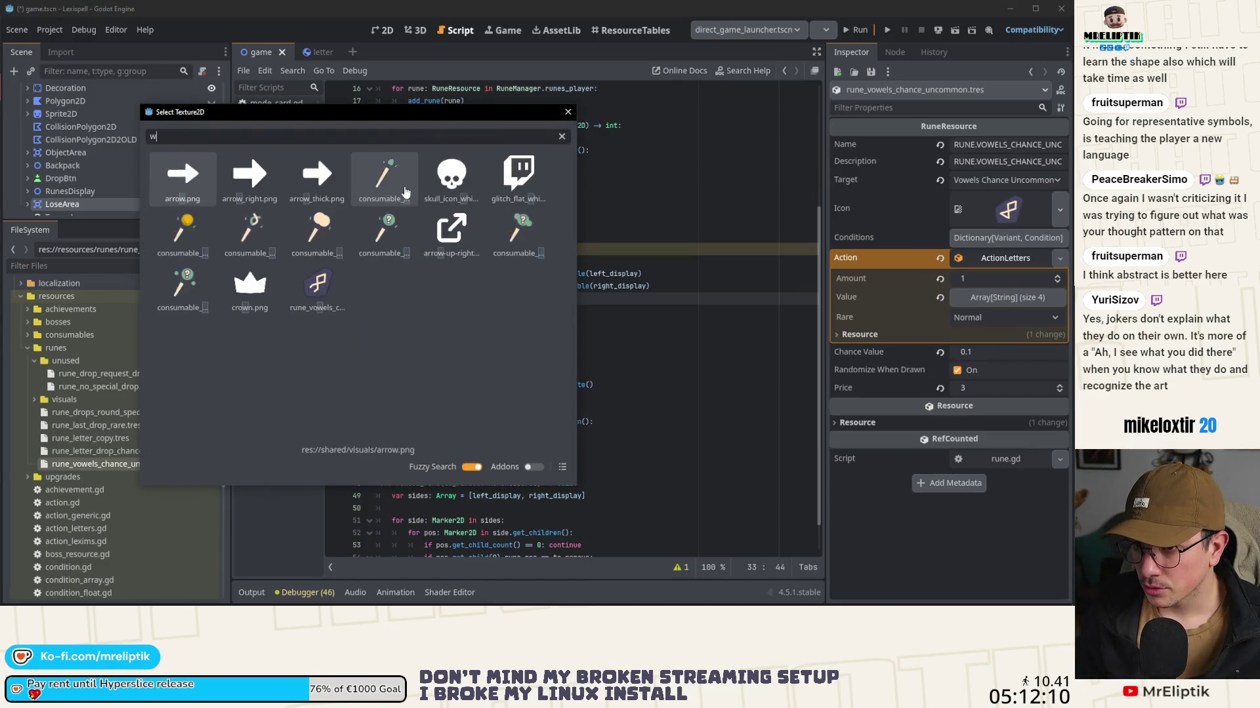
{"action": "type", "text": "owe"}
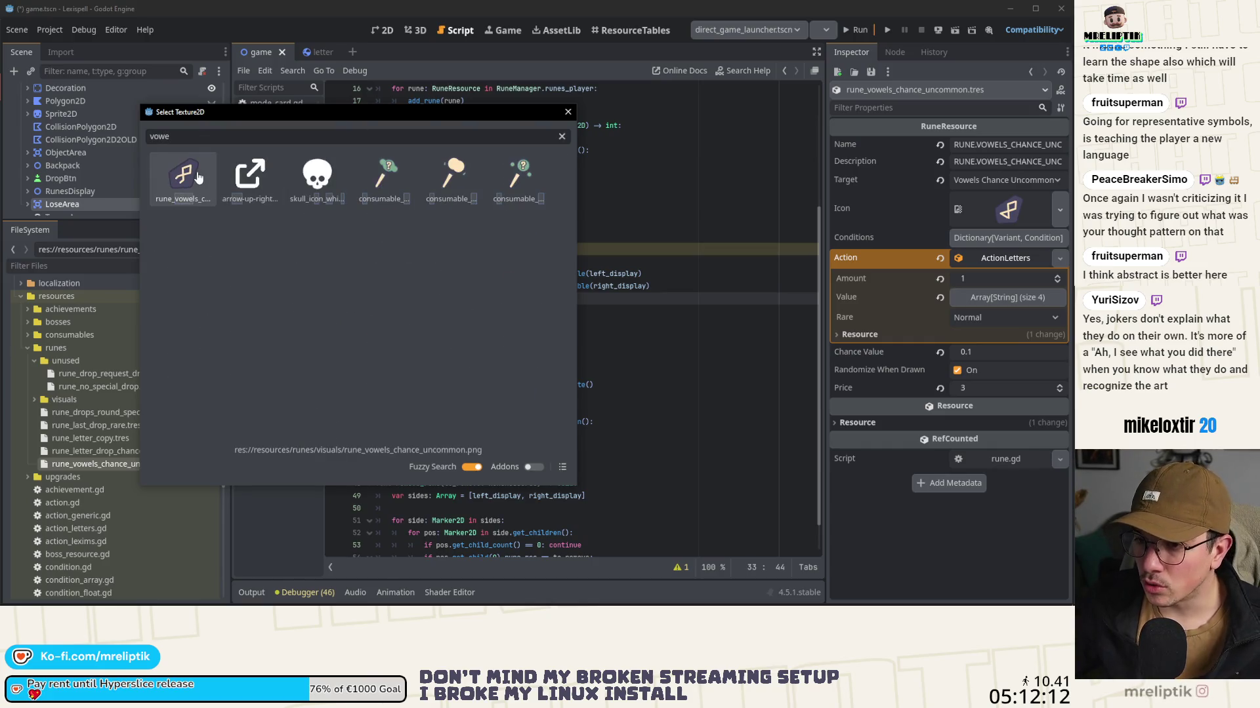
{"action": "left_click", "coordinate": [197, 178]}
{"action": "left_click", "coordinate": [109, 438]}
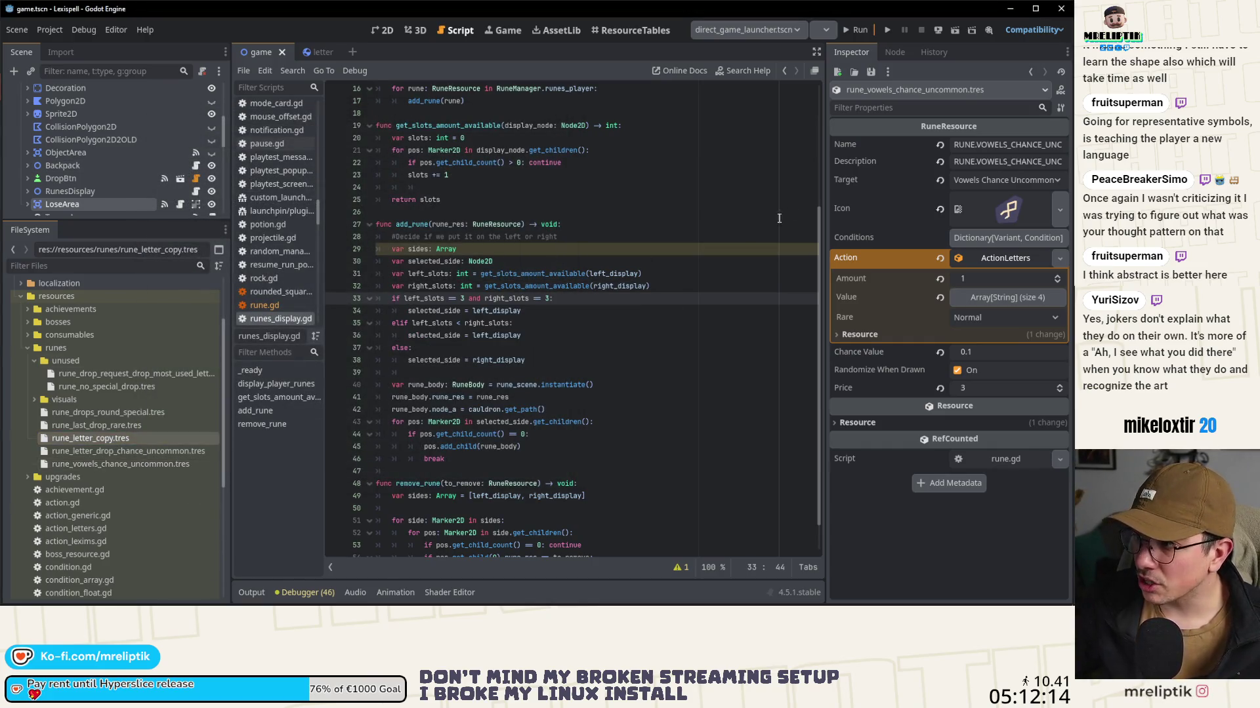
Step: Check the new icons on the letter-copy, last-drop, drops-round, letter-drop and vowels runes, then view the game scene
{"action": "left_click", "coordinate": [107, 441]}
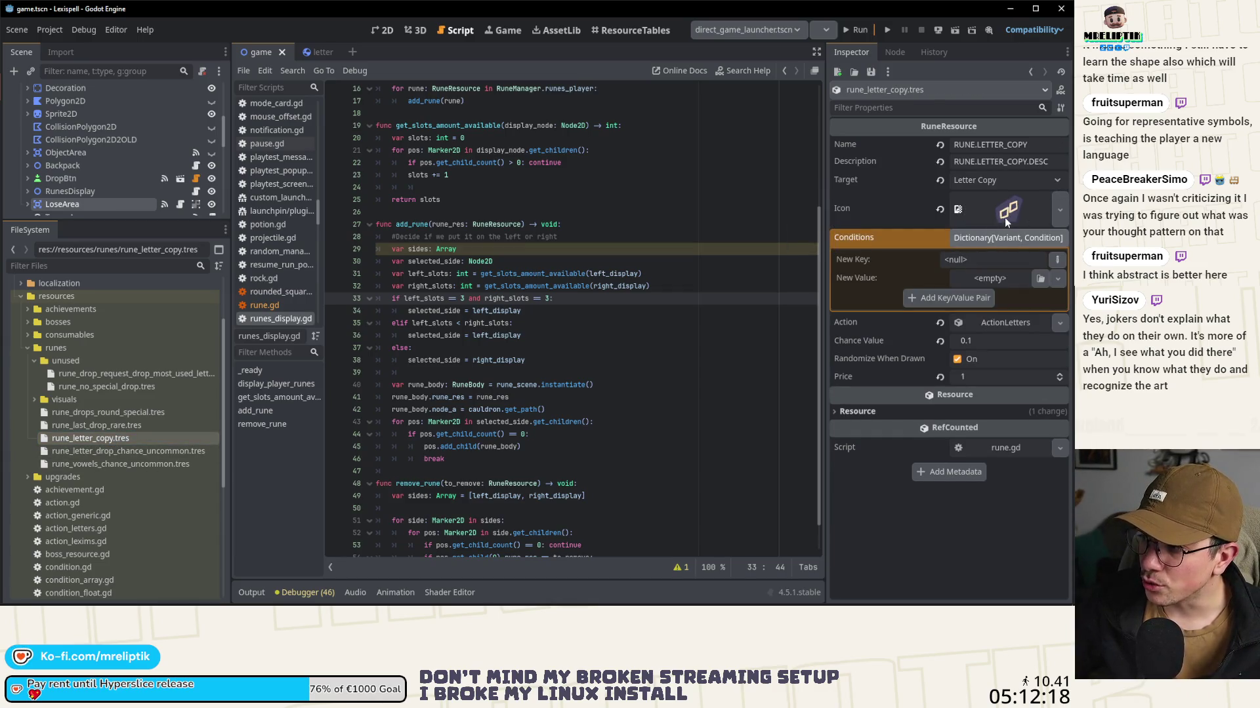
{"action": "left_click", "coordinate": [89, 426]}
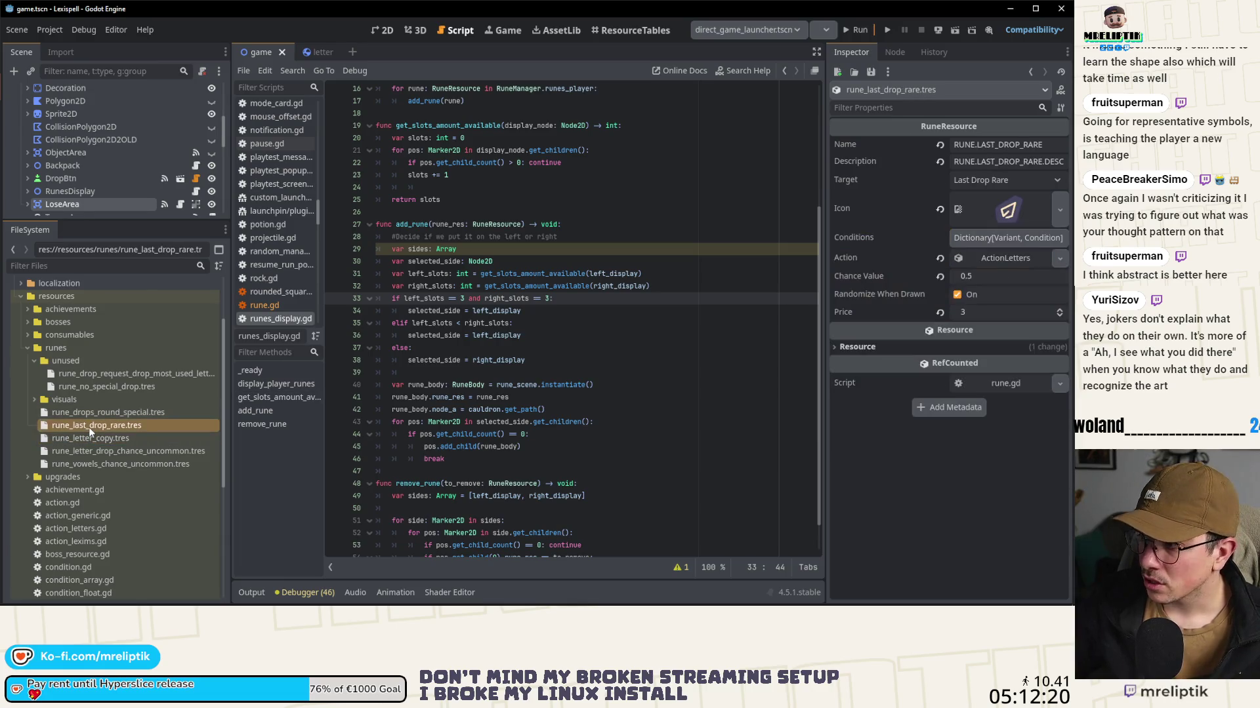
{"action": "left_click", "coordinate": [100, 451]}
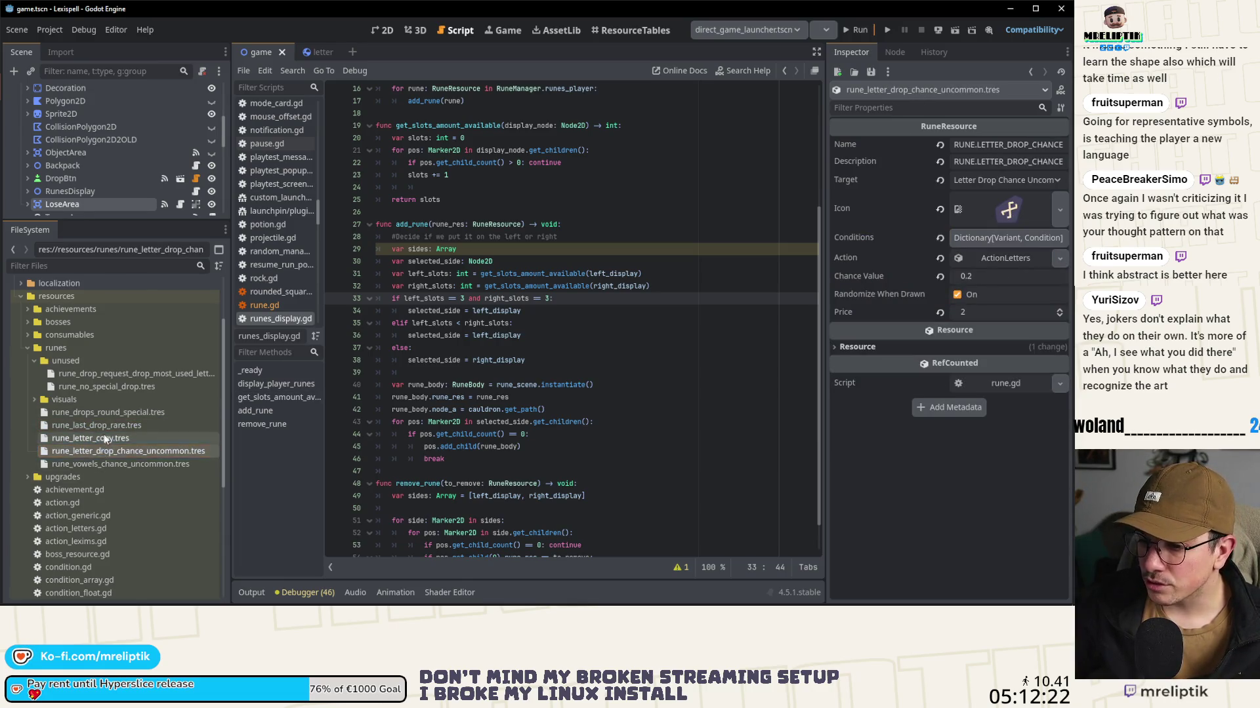
{"action": "left_click", "coordinate": [92, 438]}
{"action": "left_click", "coordinate": [92, 425]}
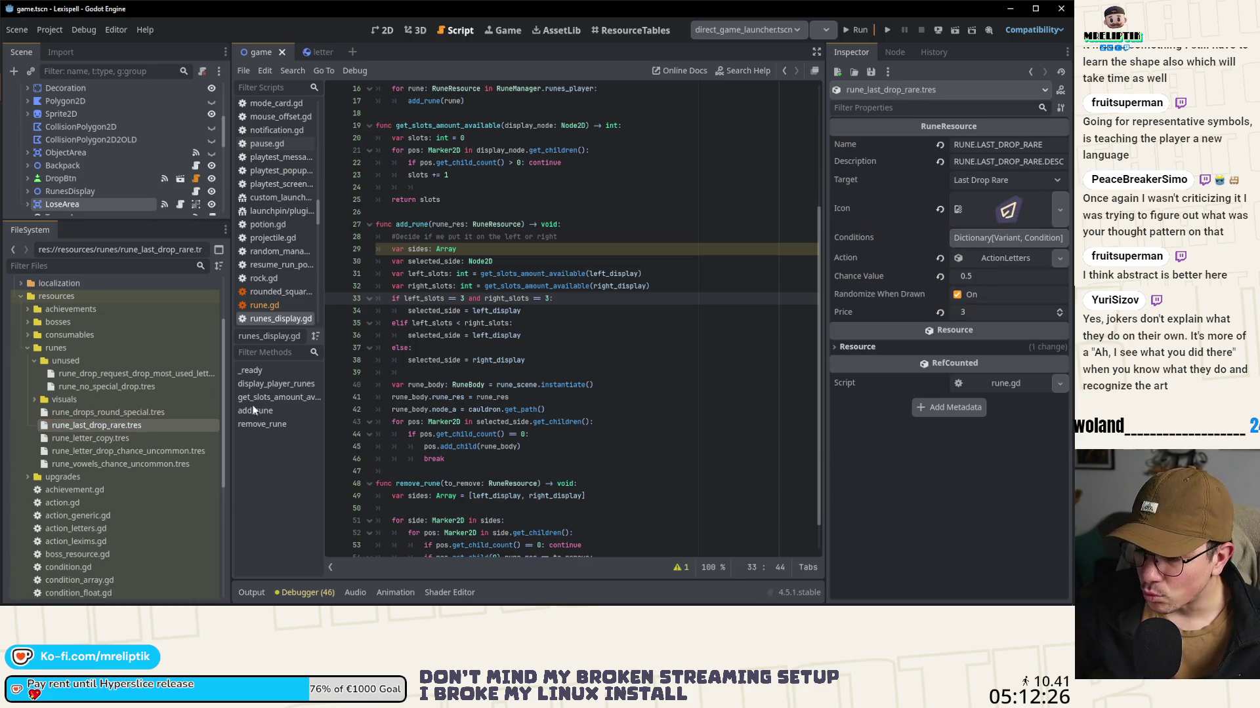
{"action": "left_click", "coordinate": [131, 412]}
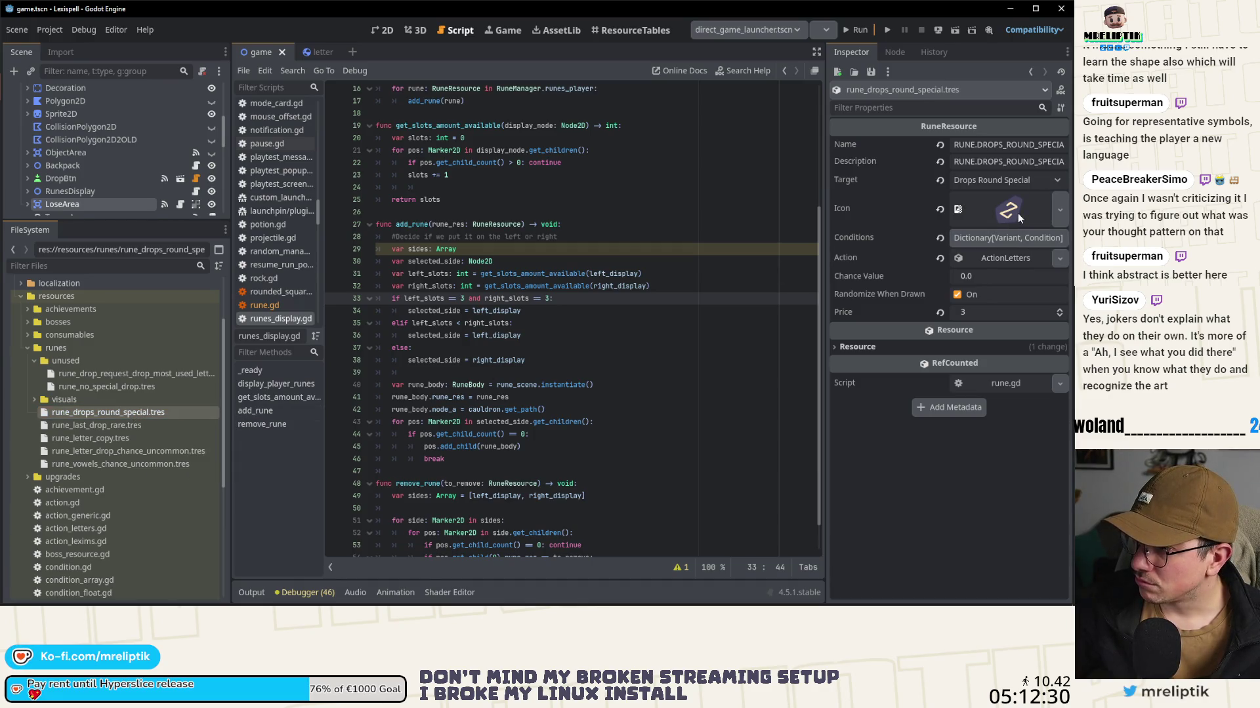
{"action": "left_click", "coordinate": [115, 453]}
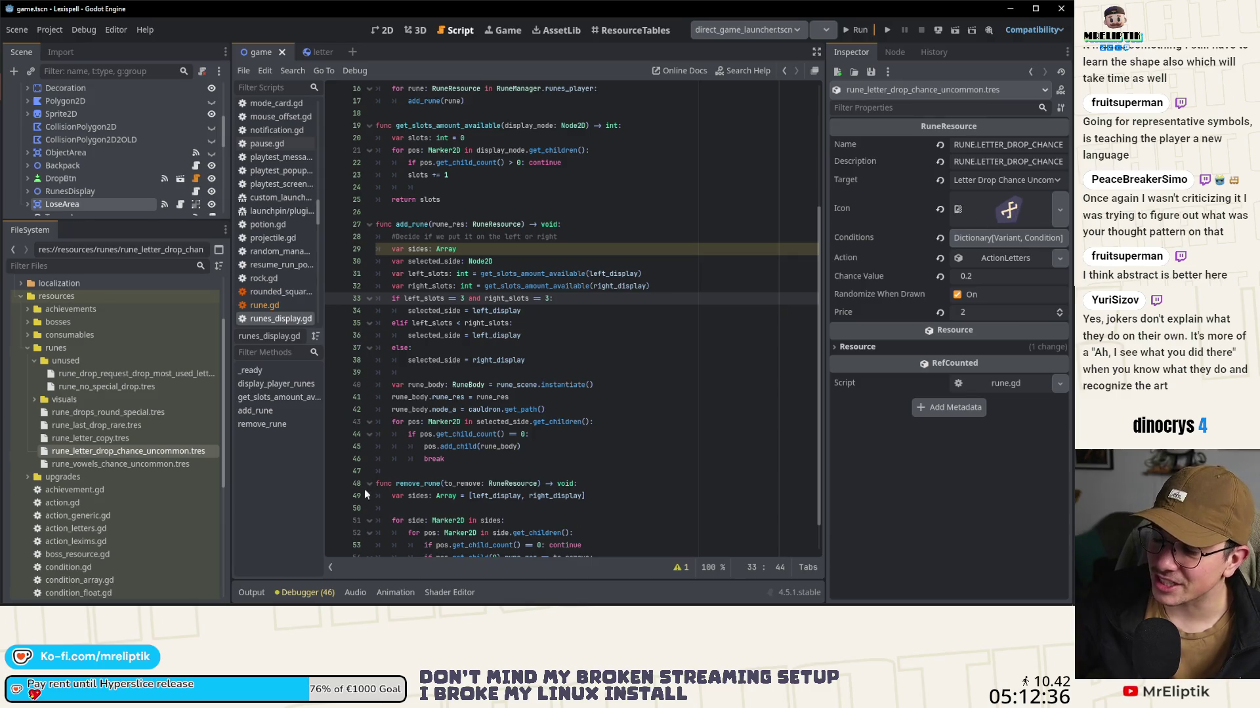
{"action": "left_click", "coordinate": [140, 465]}
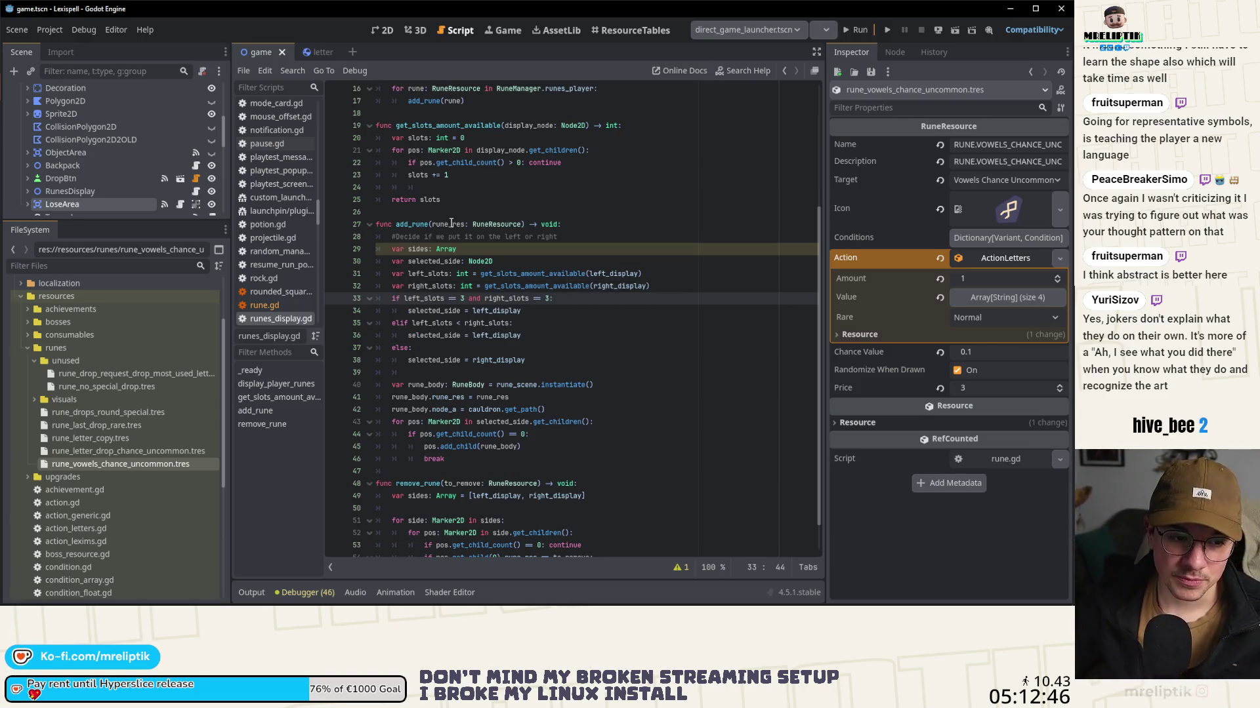
{"action": "left_click", "coordinate": [391, 33]}
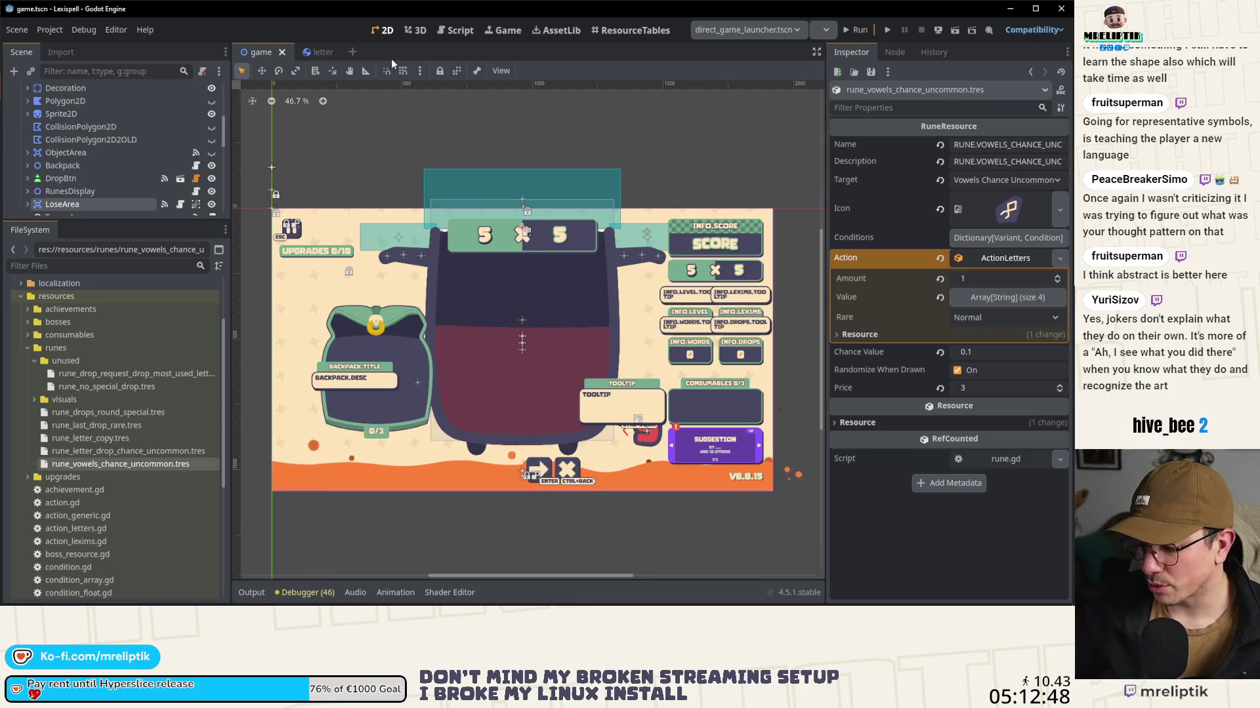
Step: Run the project and drop a batch of letters into the pot with Ctrl+Down
{"action": "key", "text": "F5"}
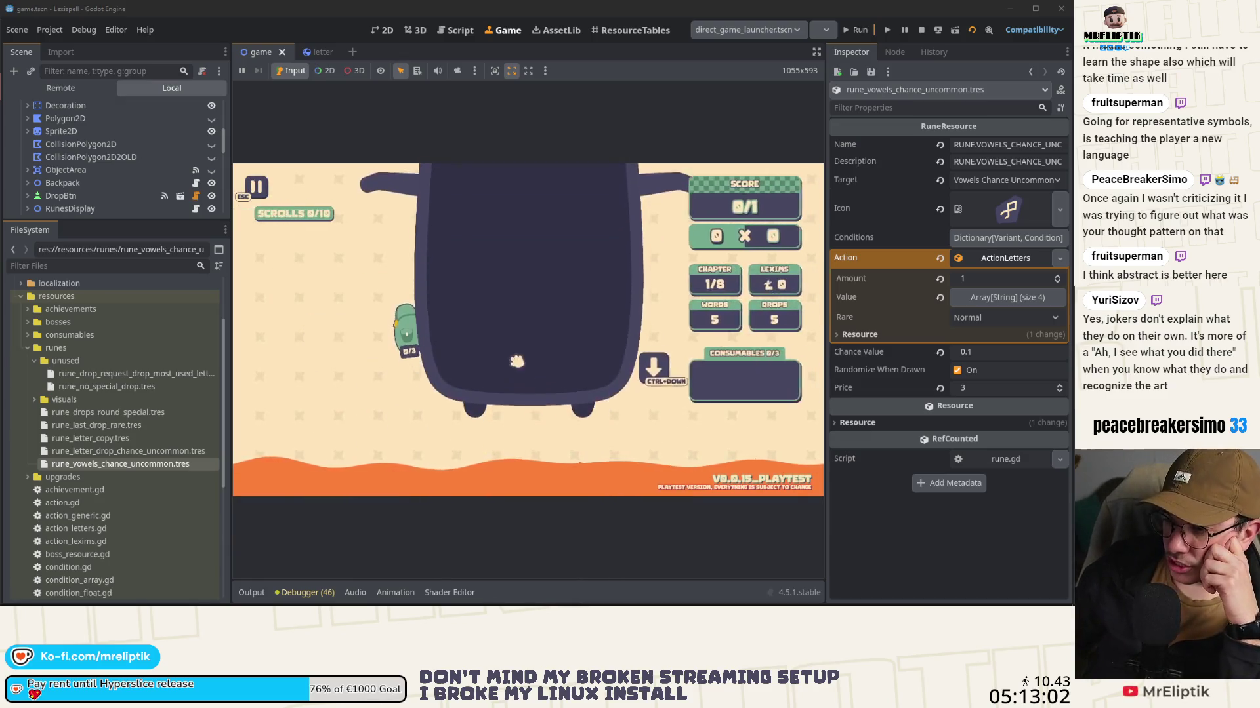
{"action": "key", "text": "ctrl+Down"}
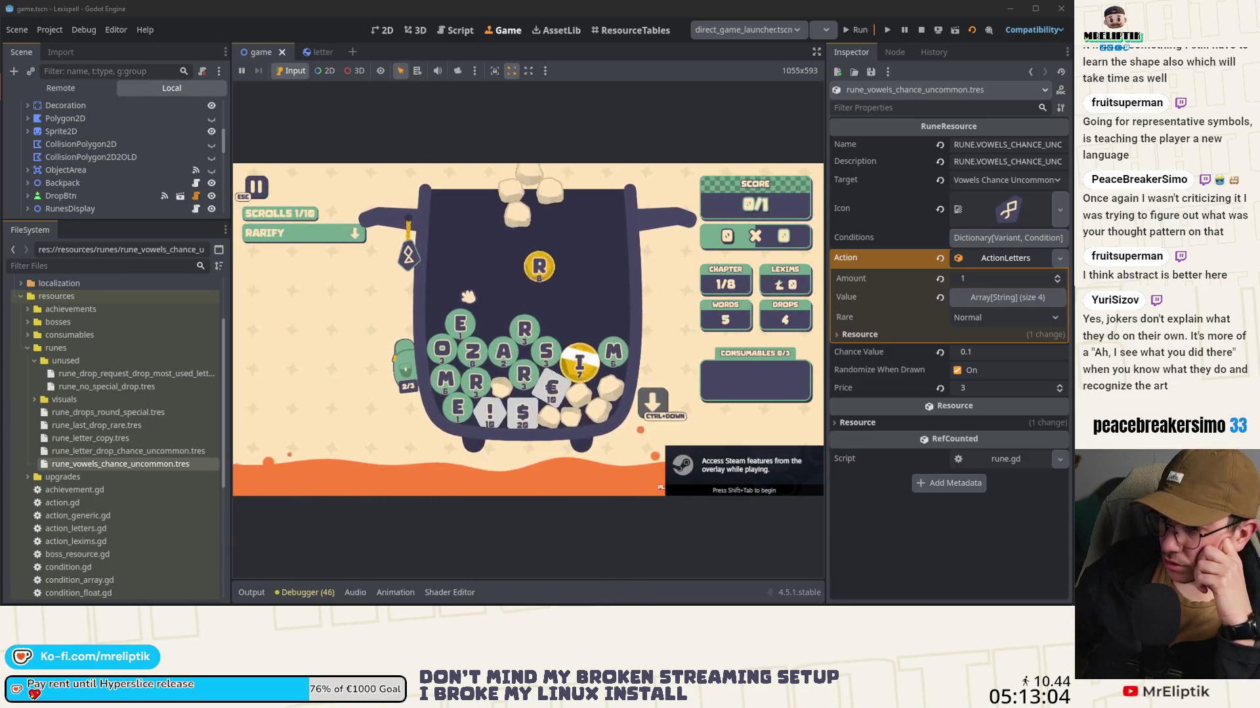
{"action": "mouse_move", "coordinate": [417, 261]}
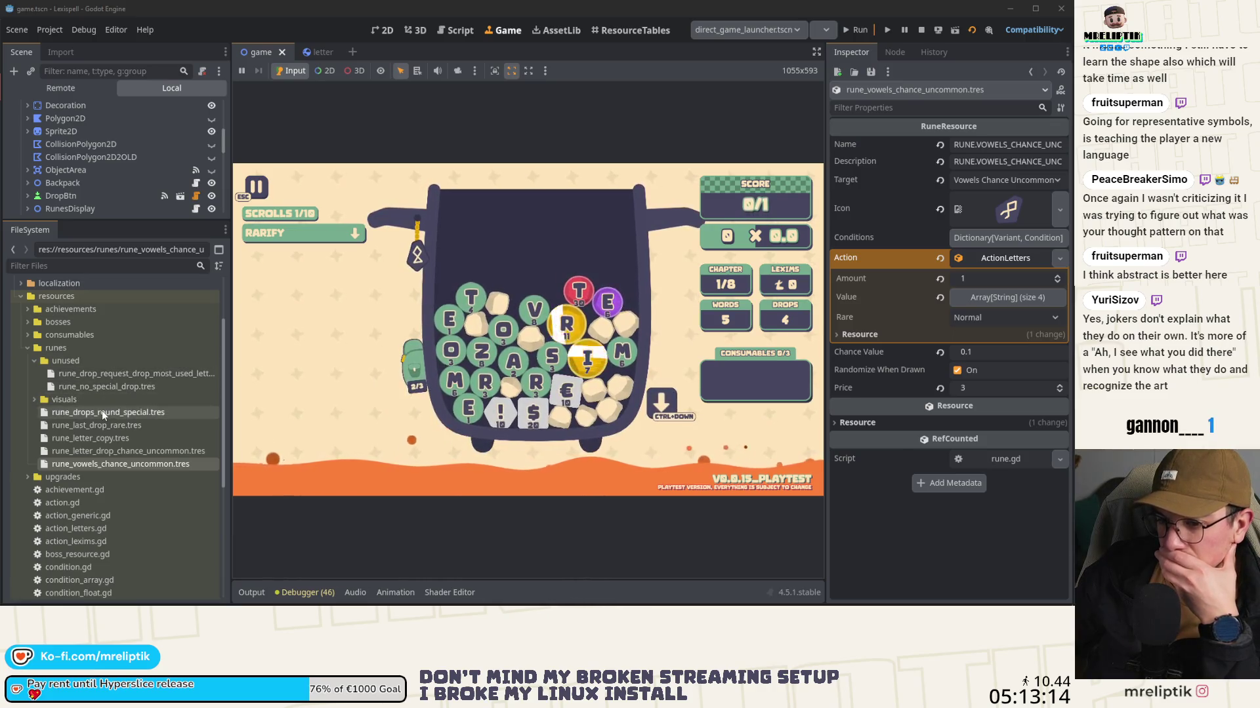
Step: Inspect the no-special-drop, last-drop-rare and Letter Copy runes, collapsing Letter Copy's Conditions
{"action": "left_click", "coordinate": [102, 387]}
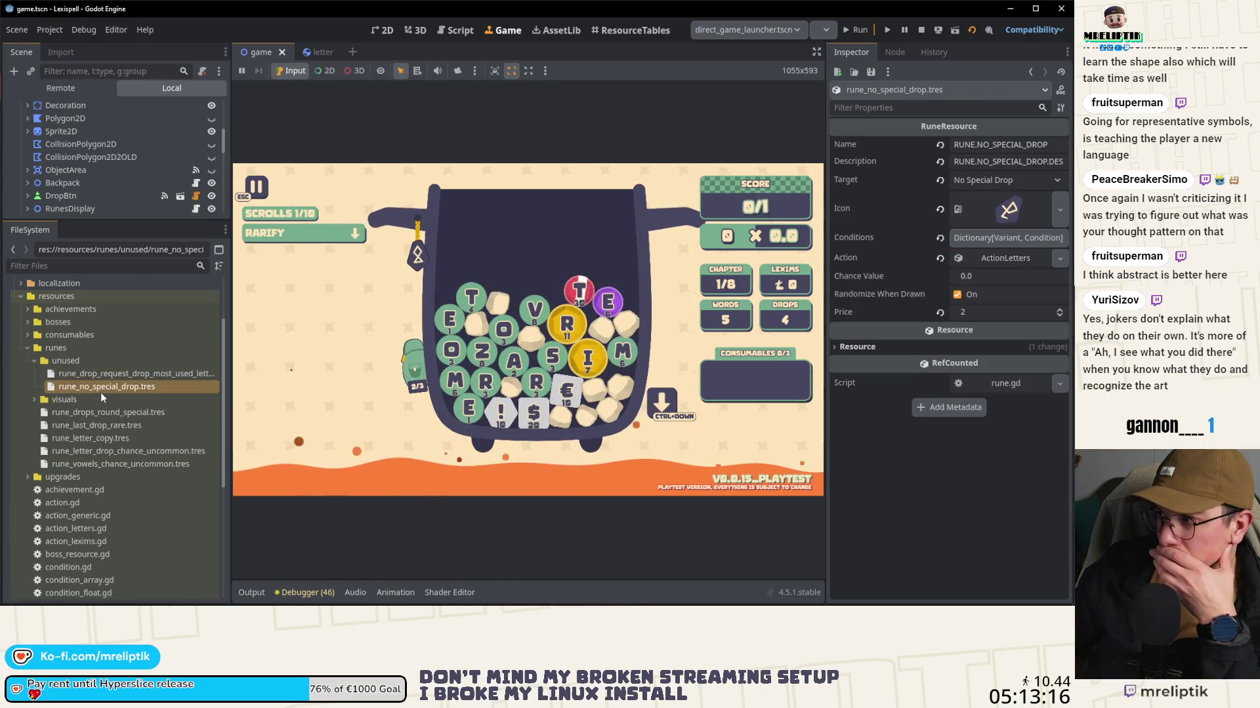
{"action": "left_click", "coordinate": [108, 426]}
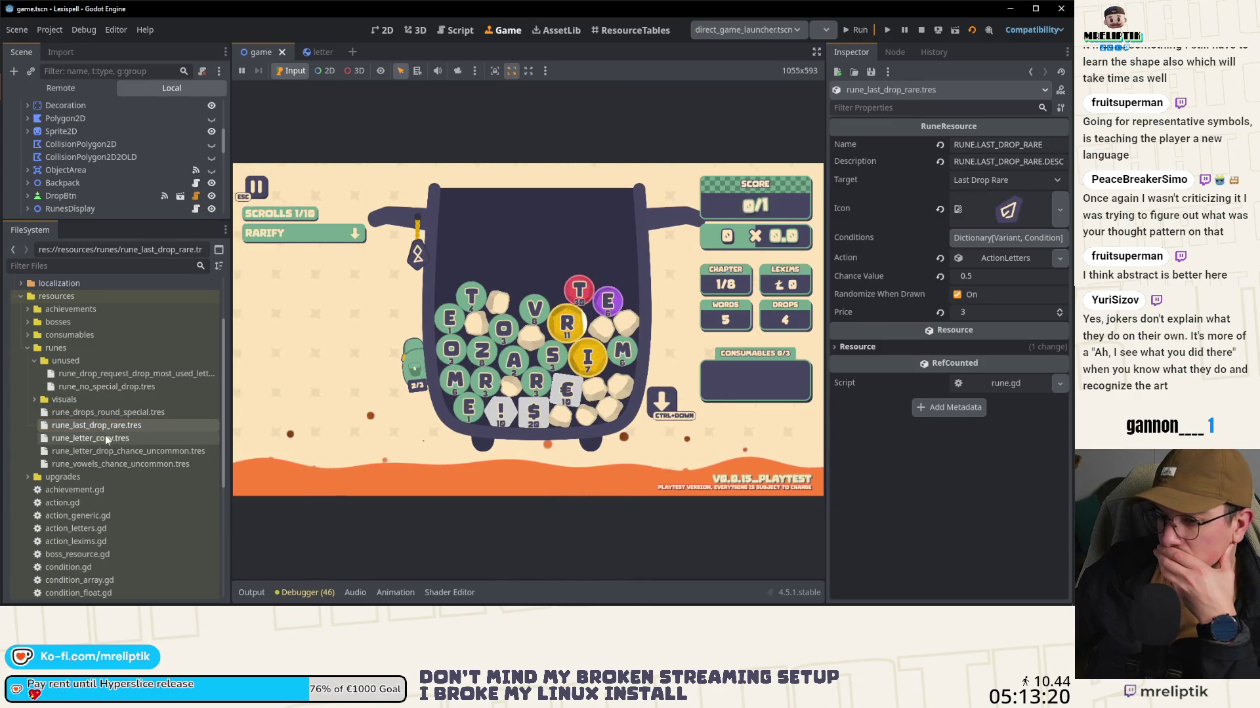
{"action": "left_click", "coordinate": [102, 437]}
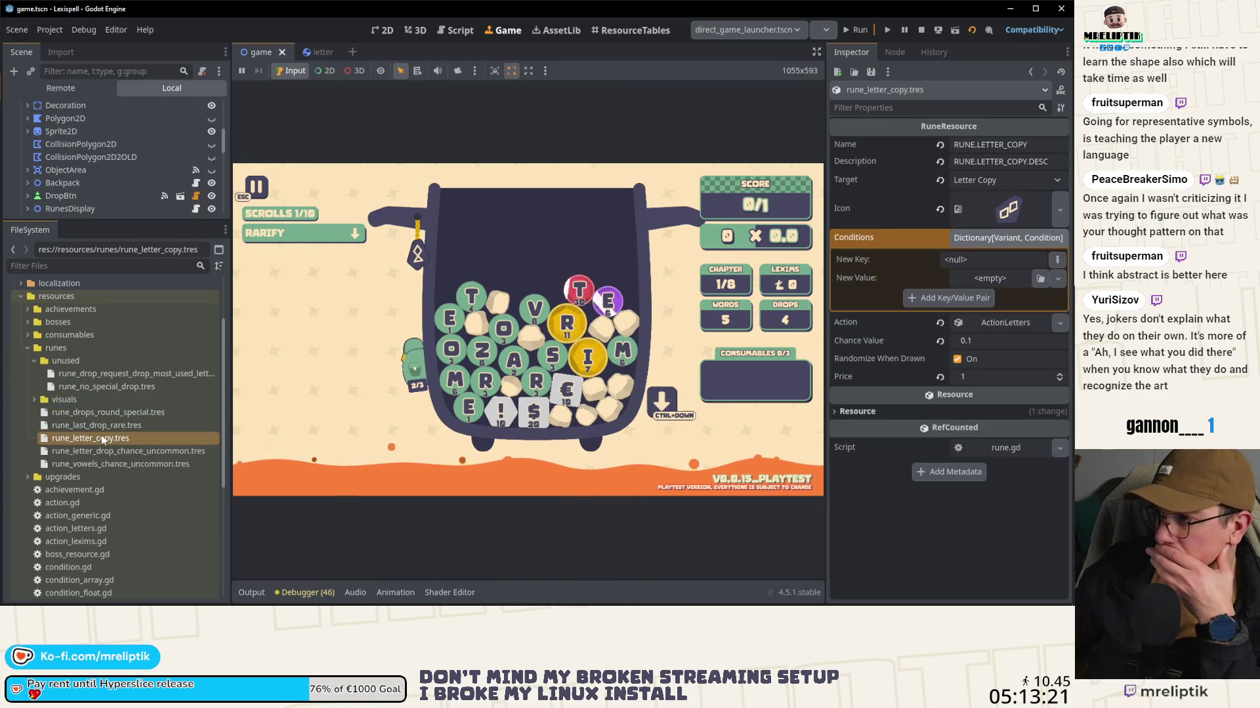
{"action": "left_click", "coordinate": [1005, 236]}
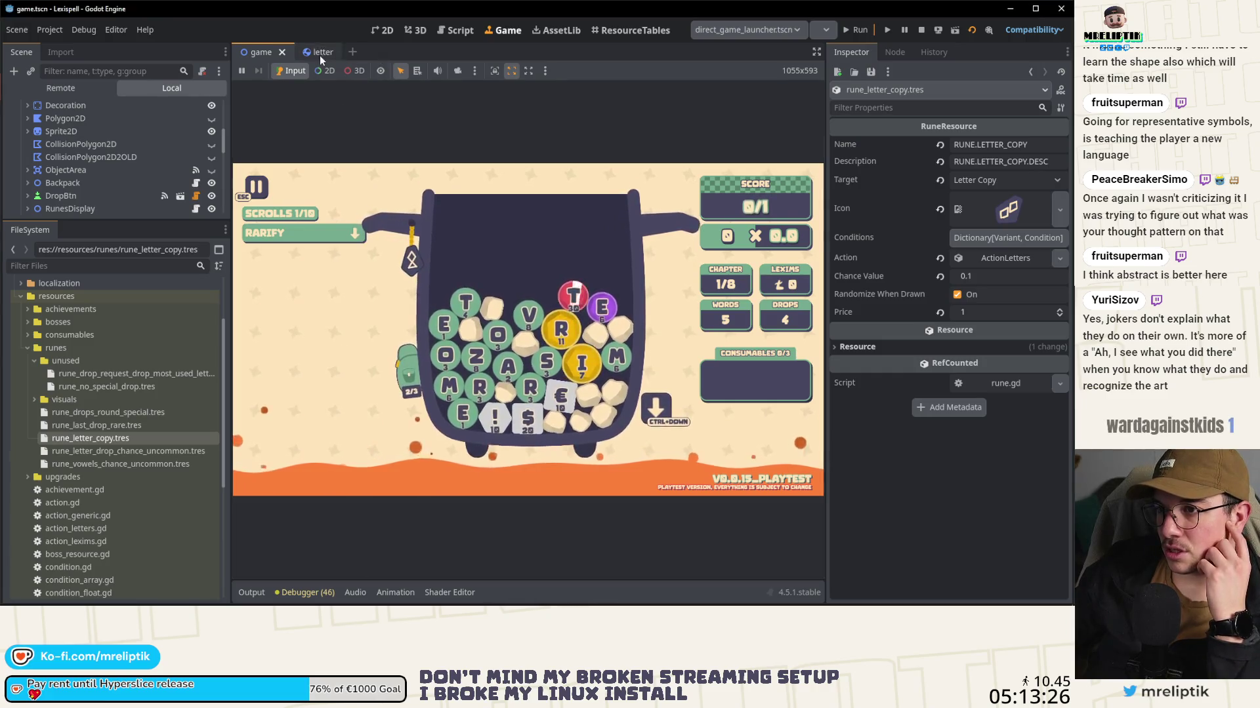
Step: Open the rune_body scene via Quick Open in the 2D editor and save it
{"action": "key", "text": "ctrl+shift+o"}
{"action": "type", "text": "rune"}
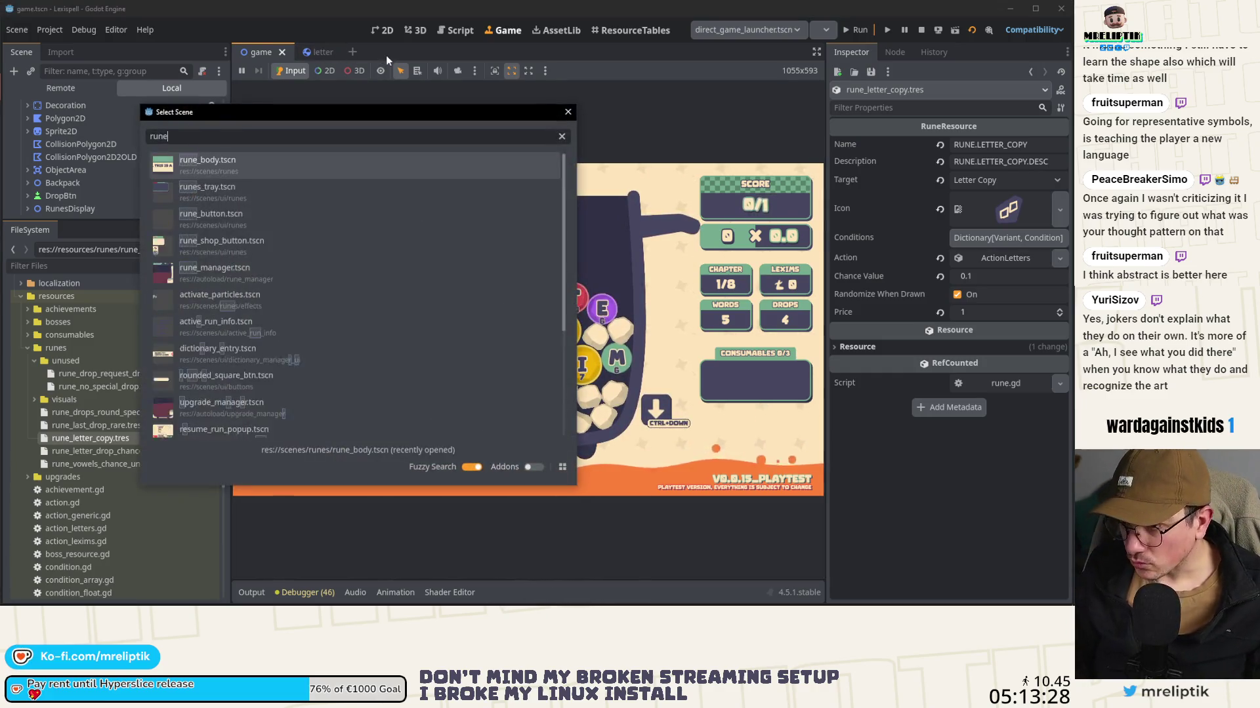
{"action": "type", "text": "_dis"}
{"action": "key", "text": "Down"}
{"action": "key", "text": "Down"}
{"action": "key", "text": "Down"}
{"action": "key", "text": "Down"}
{"action": "key", "text": "Up"}
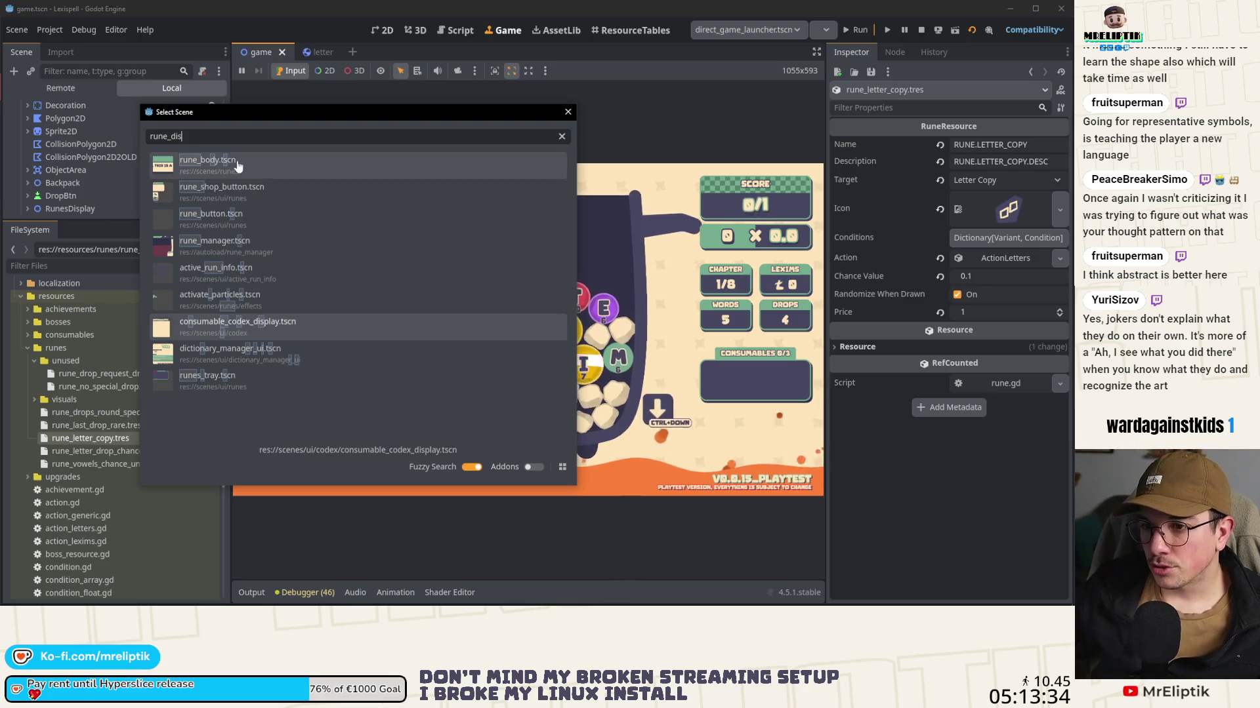
{"action": "double_click", "coordinate": [216, 164]}
{"action": "key", "text": "ctrl+F1"}
{"action": "key", "text": "ctrl+s"}
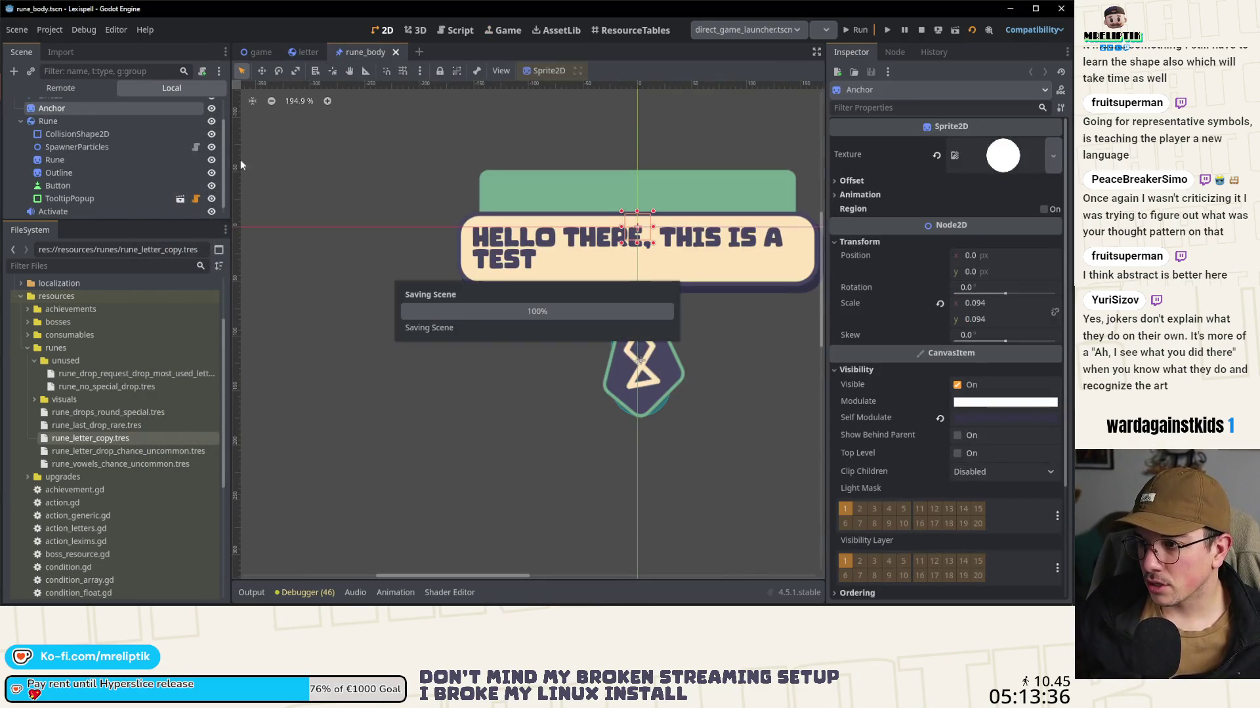
{"action": "scroll", "coordinate": [205, 119], "scroll_direction": "up", "scroll_amount": 2}
Step: In rune_body.gd, add 'rune_sprite.texture = rune_res.icon' under 'if rune_res:' and save
{"action": "left_click", "coordinate": [195, 108]}
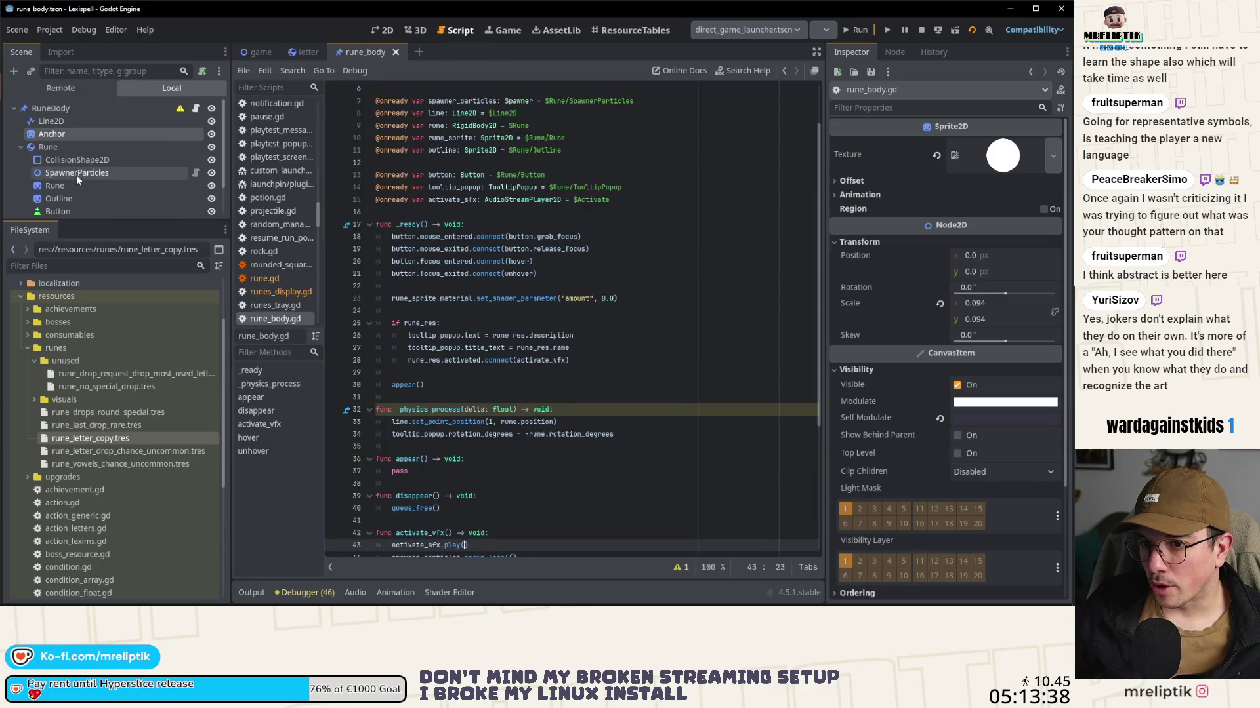
{"action": "left_click", "coordinate": [453, 323]}
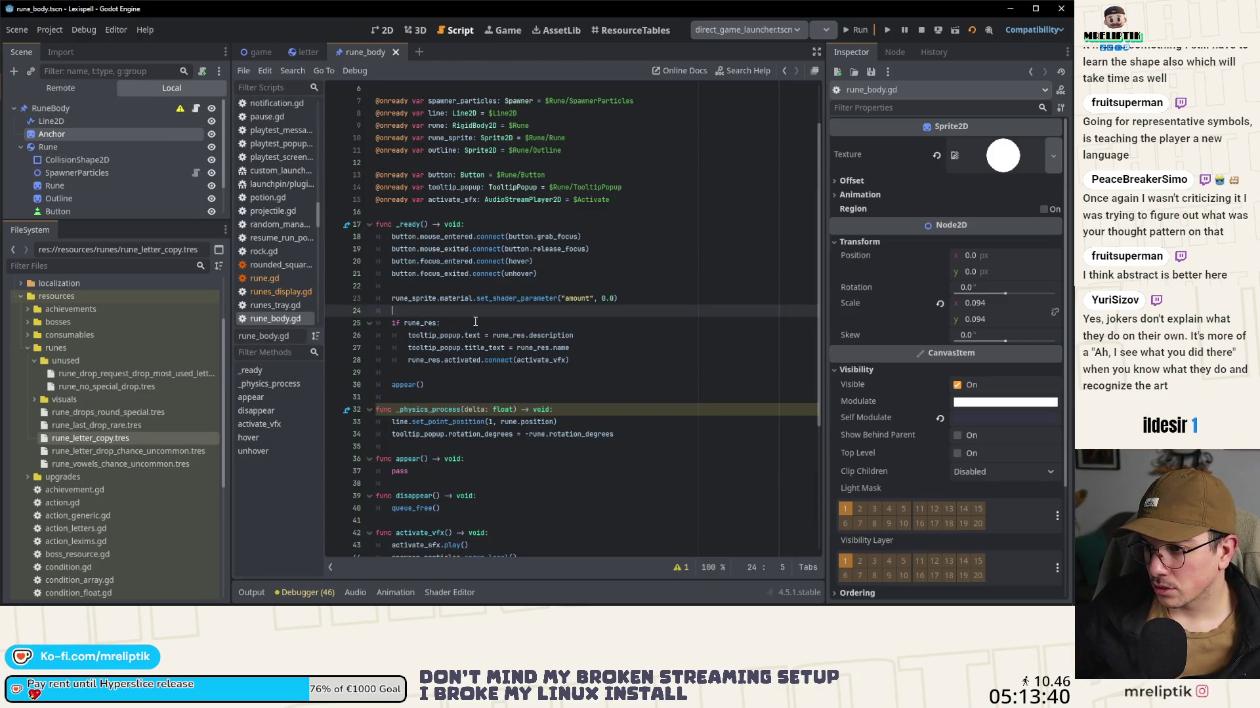
{"action": "key", "text": "Return"}
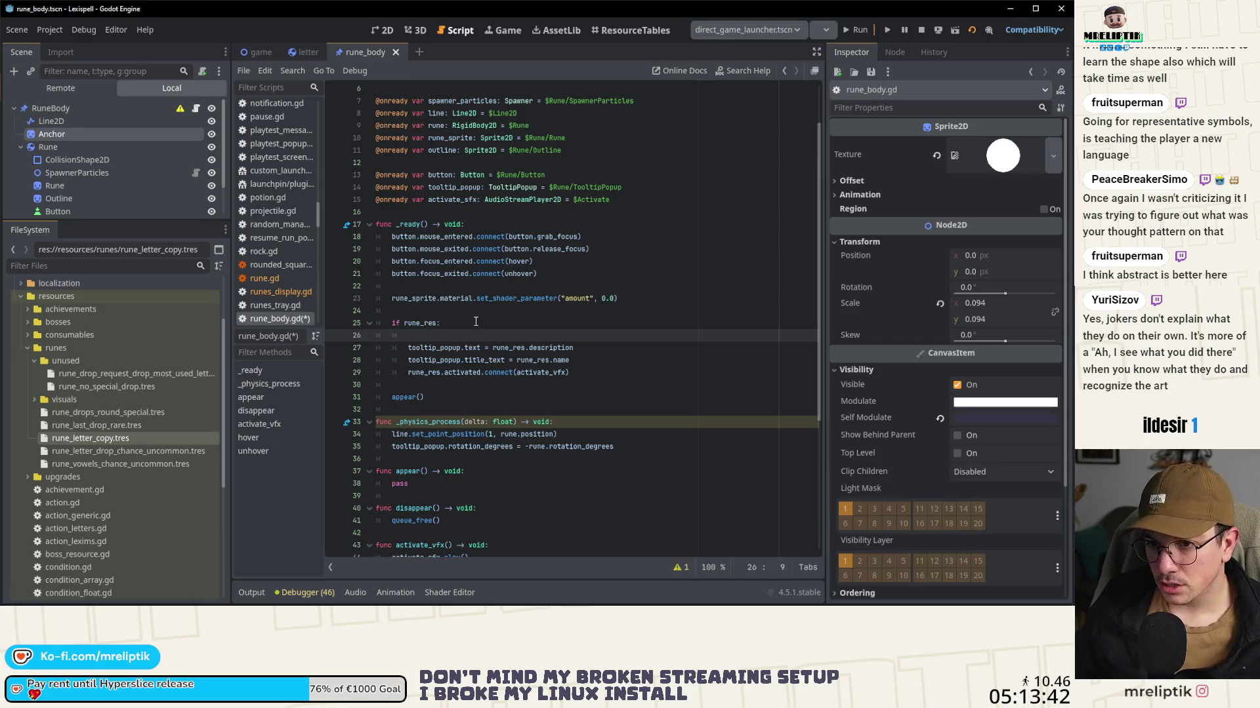
{"action": "type", "text": "run"}
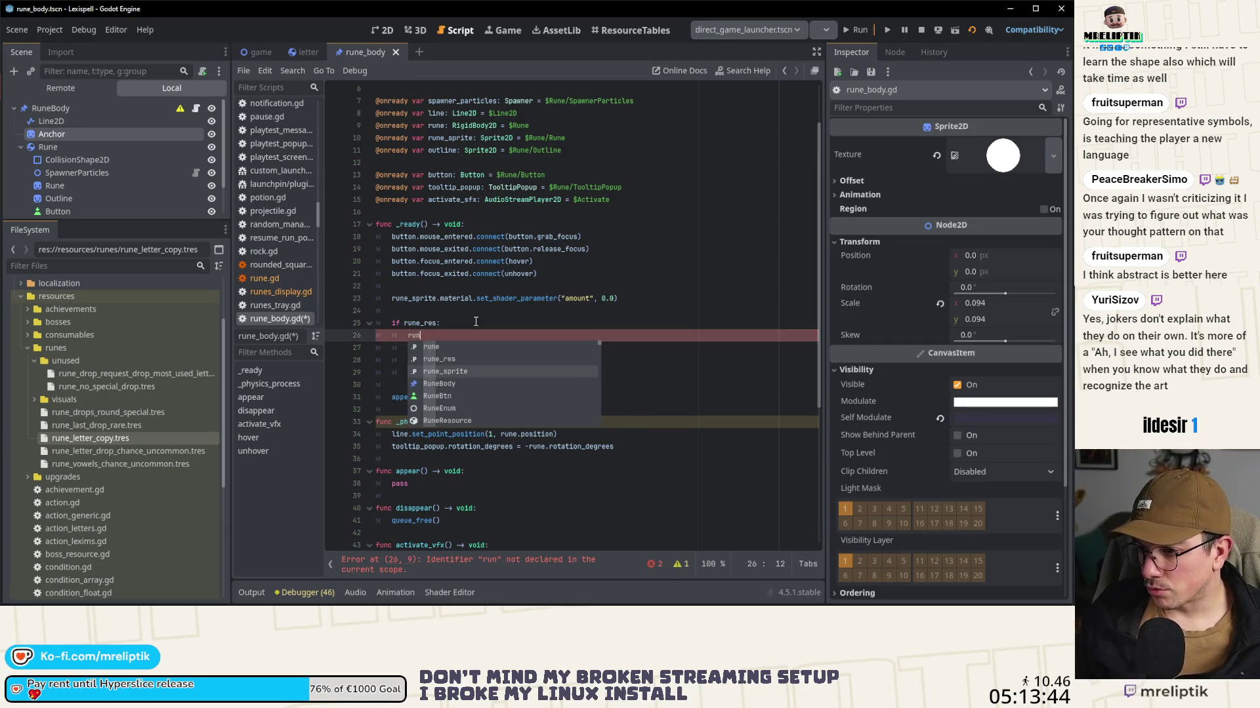
{"action": "type", "text": "e_sprite.texture "}
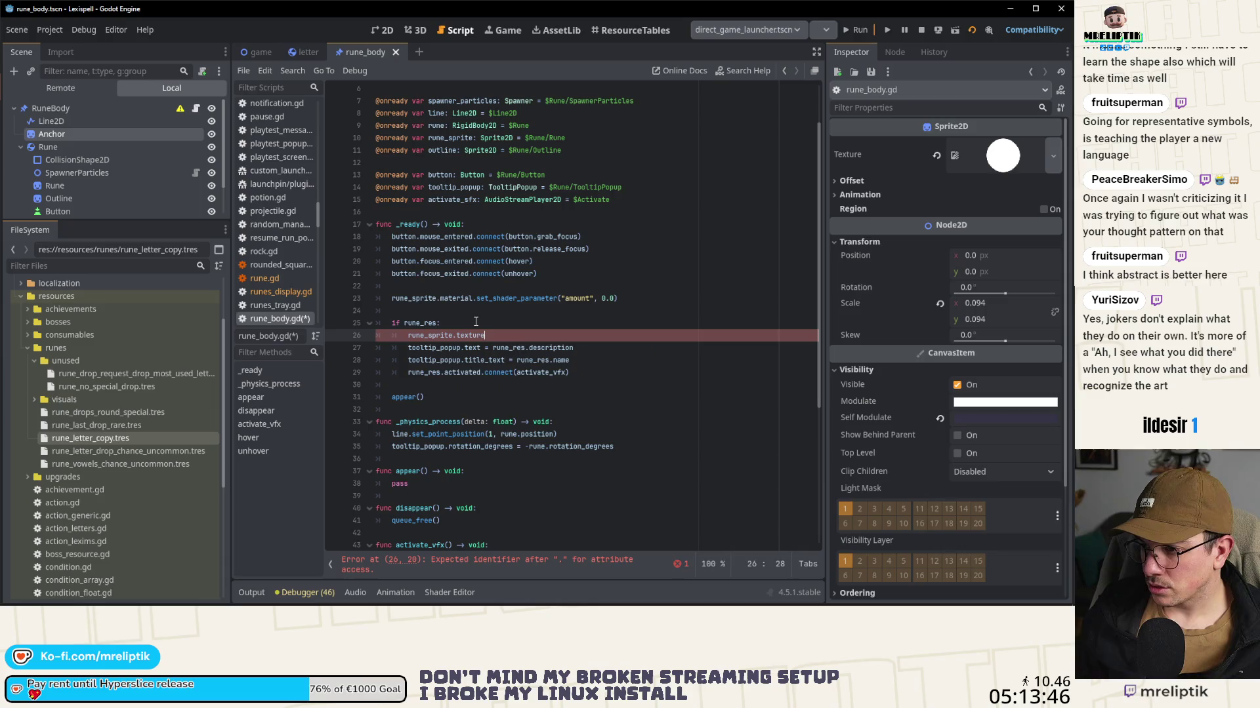
{"action": "type", "text": "= rune_res"}
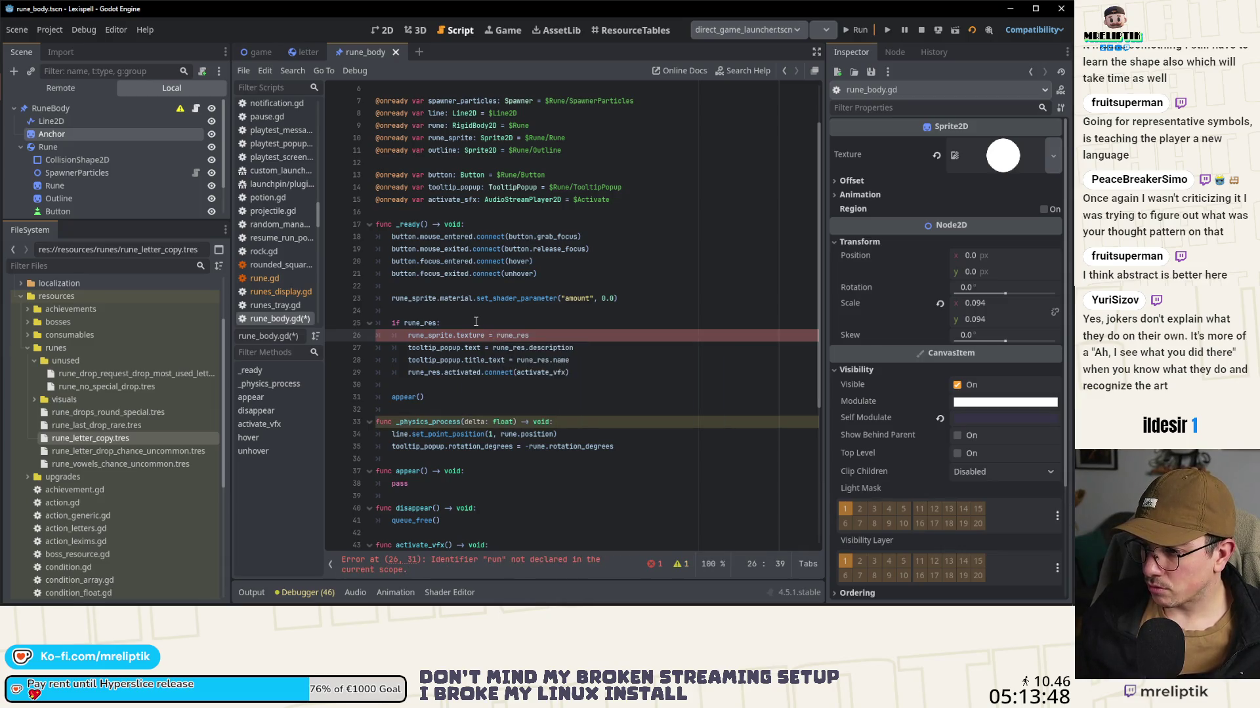
{"action": "type", "text": ".icon"}
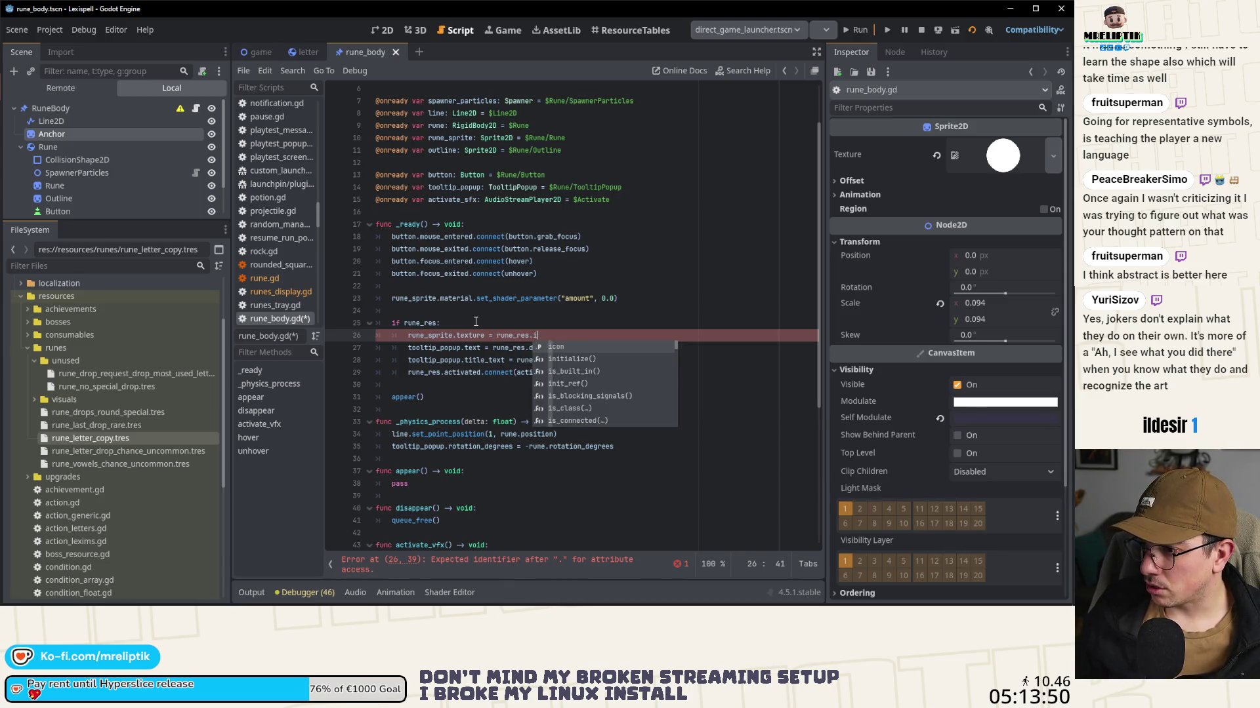
{"action": "key", "text": "ctrl+s"}
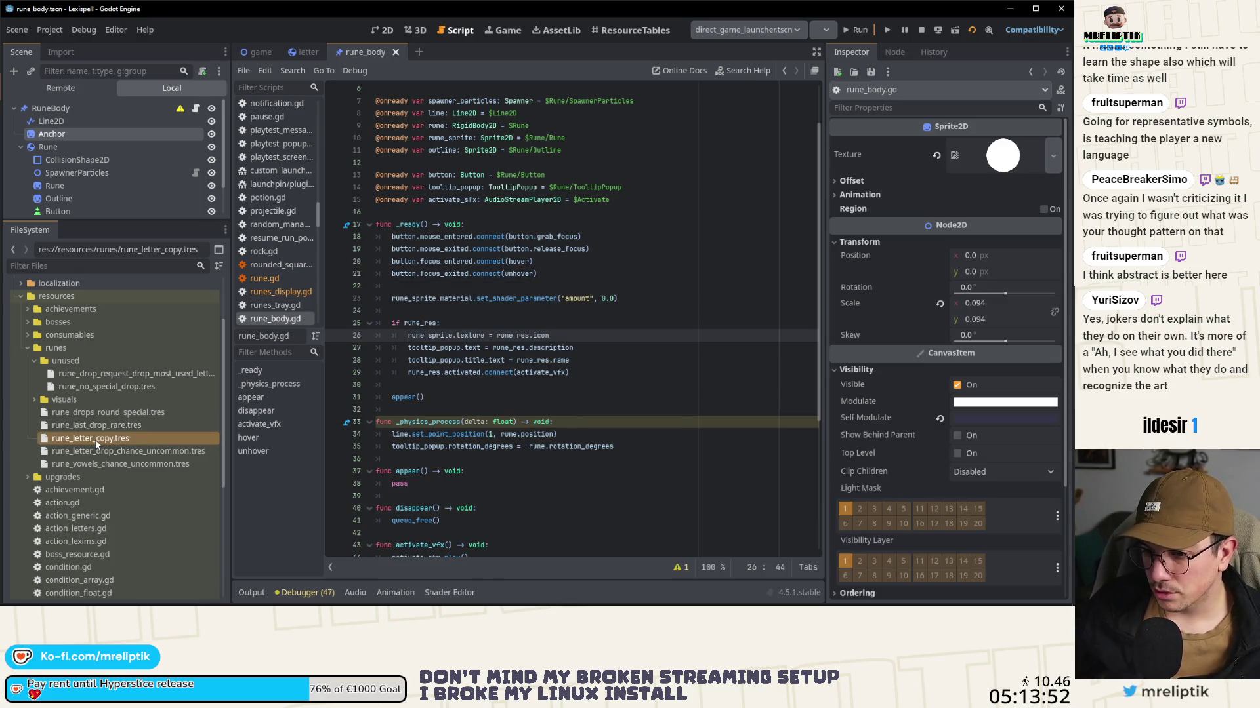
{"action": "left_click", "coordinate": [95, 440]}
Step: Relaunch the game with Run, then open and dismiss the Windows notifications panel
{"action": "left_click", "coordinate": [856, 30]}
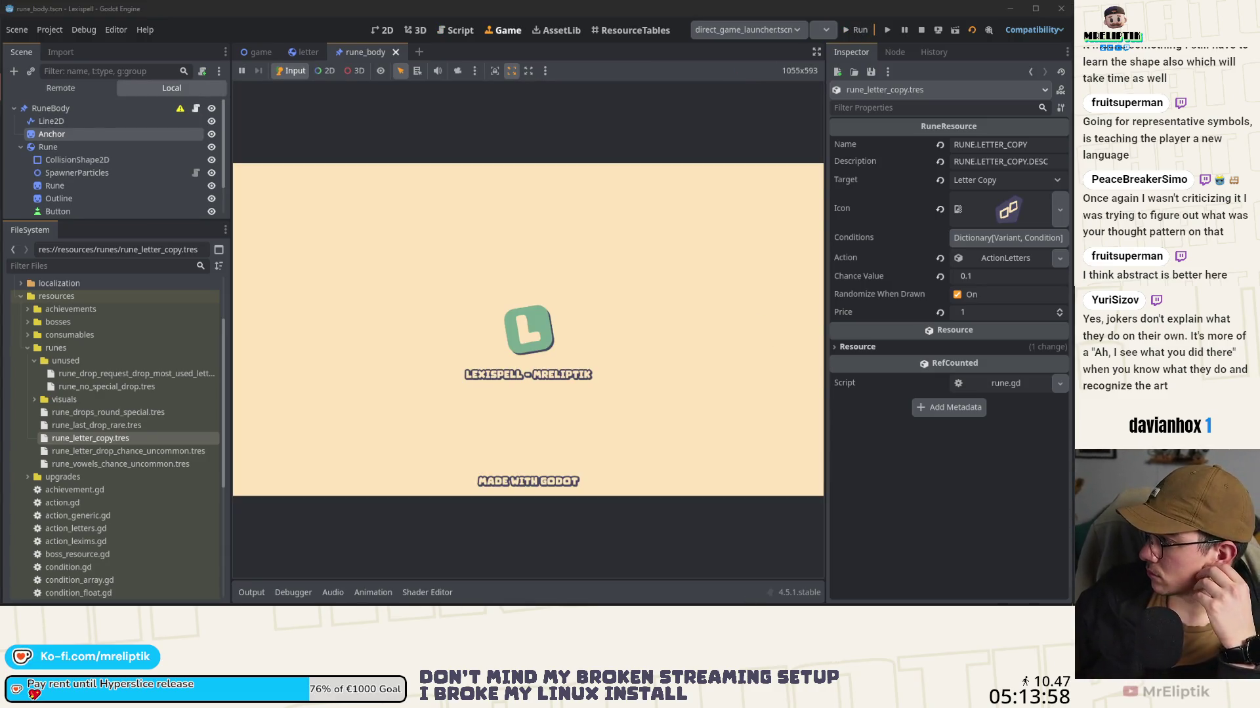
{"action": "left_click", "coordinate": [1066, 593]}
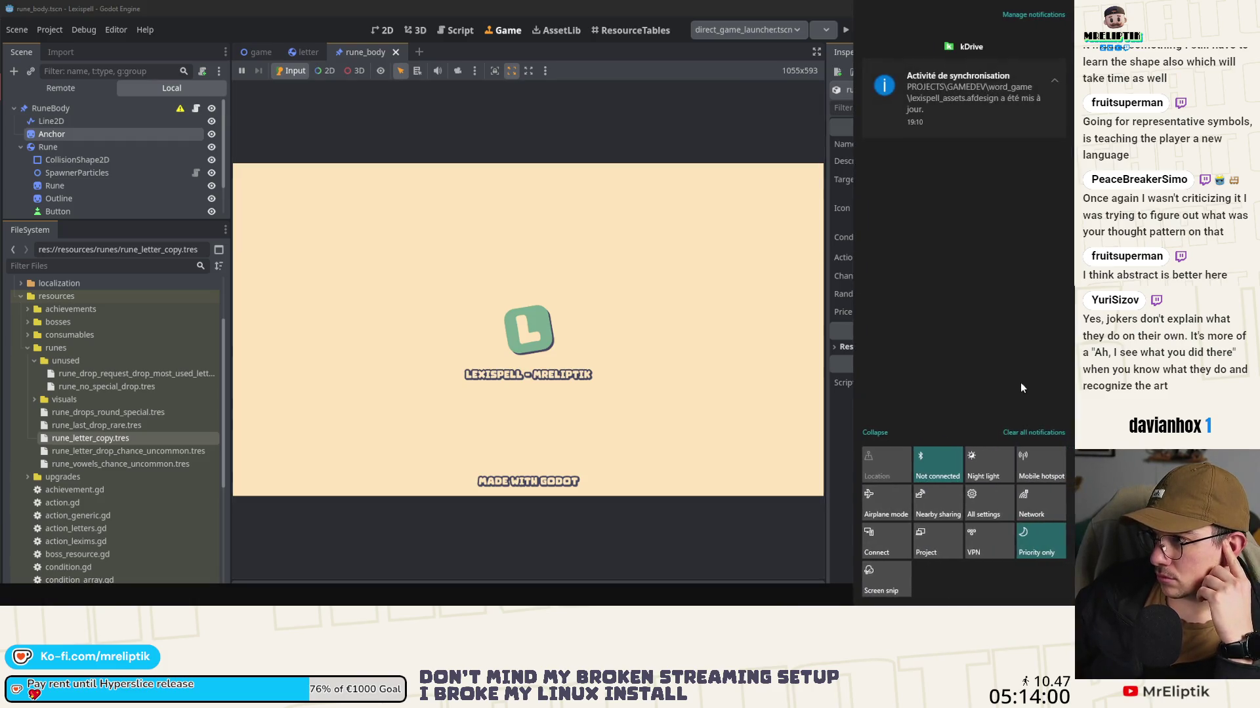
{"action": "left_click", "coordinate": [532, 533]}
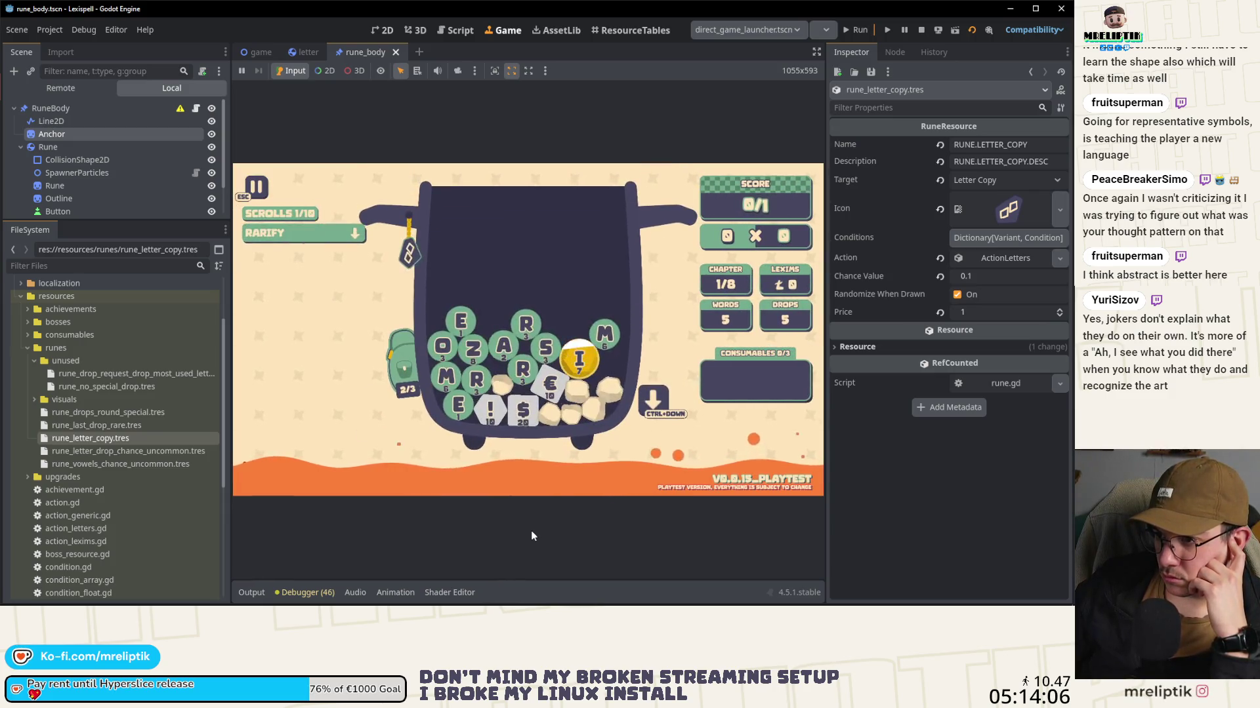
Step: Peek into the backpack, close it, and drop new runes into the pot
{"action": "mouse_move", "coordinate": [412, 359]}
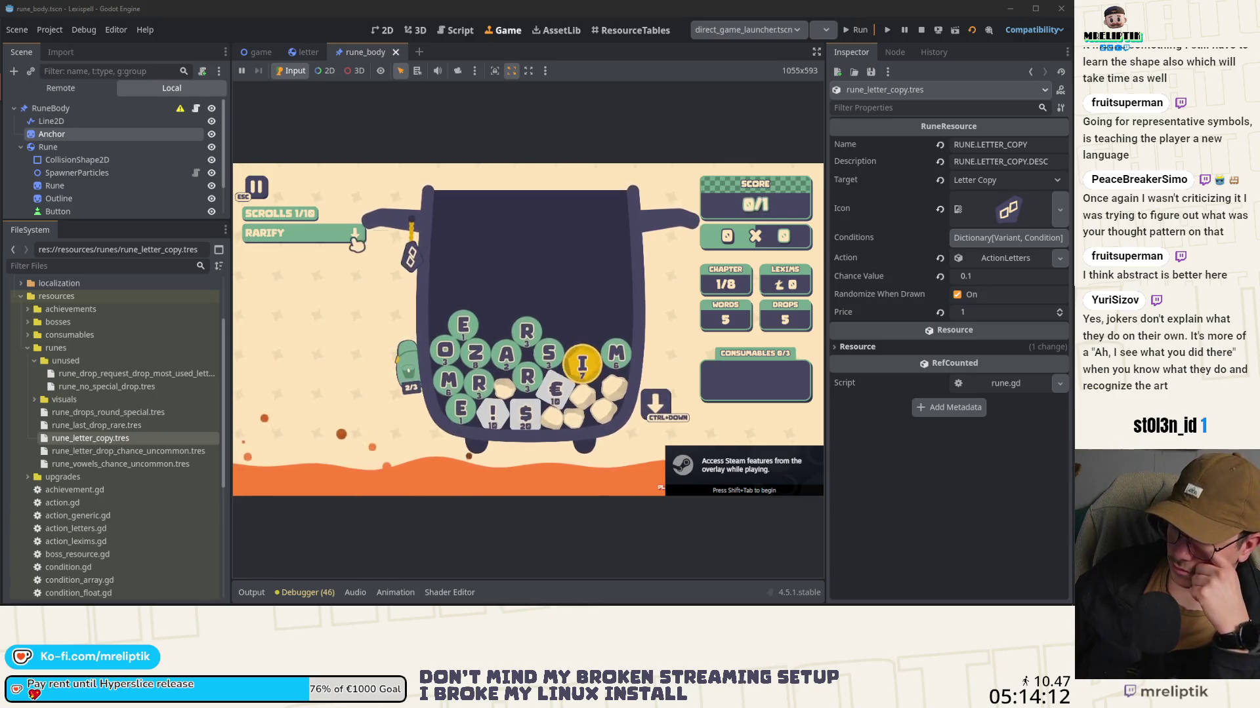
{"action": "left_click", "coordinate": [408, 367]}
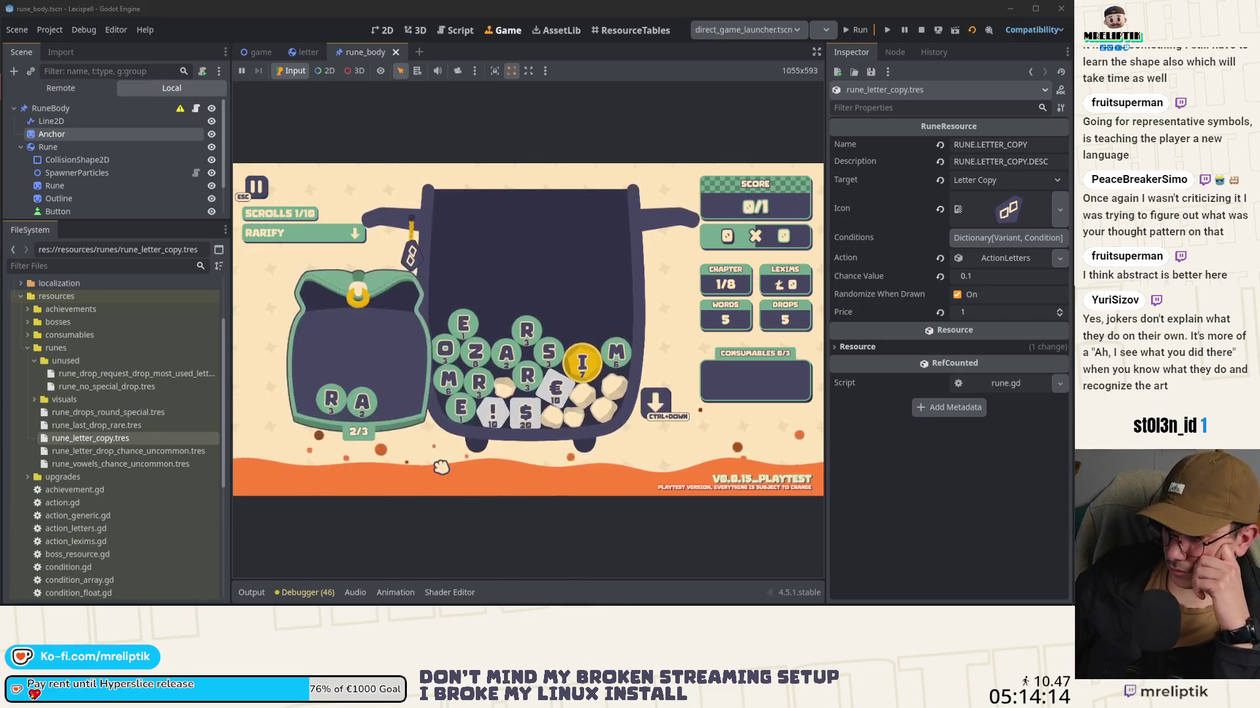
{"action": "left_click", "coordinate": [425, 394]}
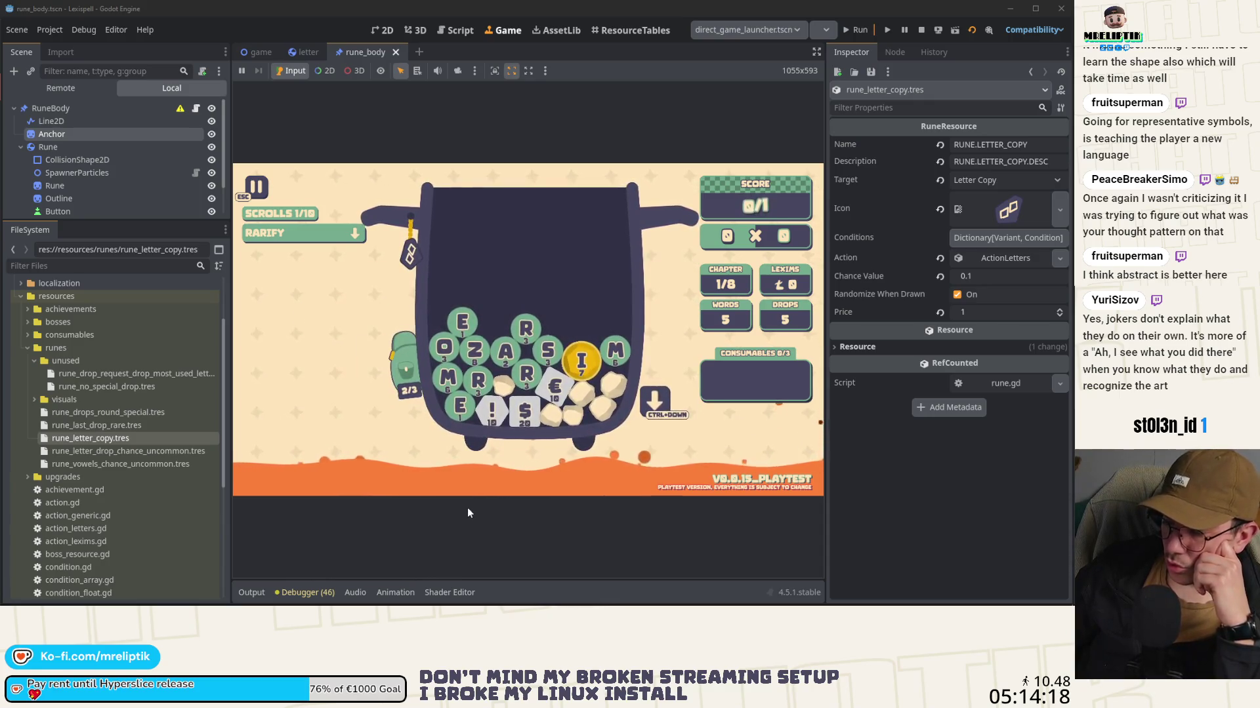
{"action": "mouse_move", "coordinate": [409, 384]}
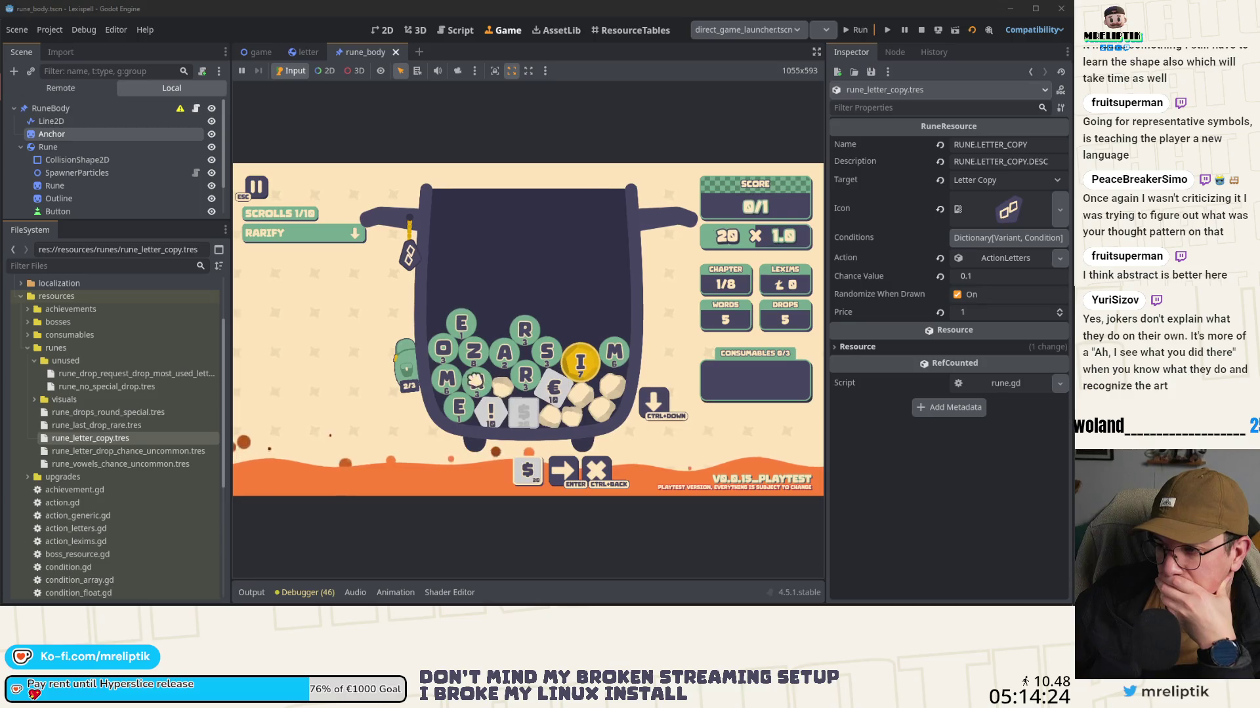
{"action": "left_click", "coordinate": [665, 410]}
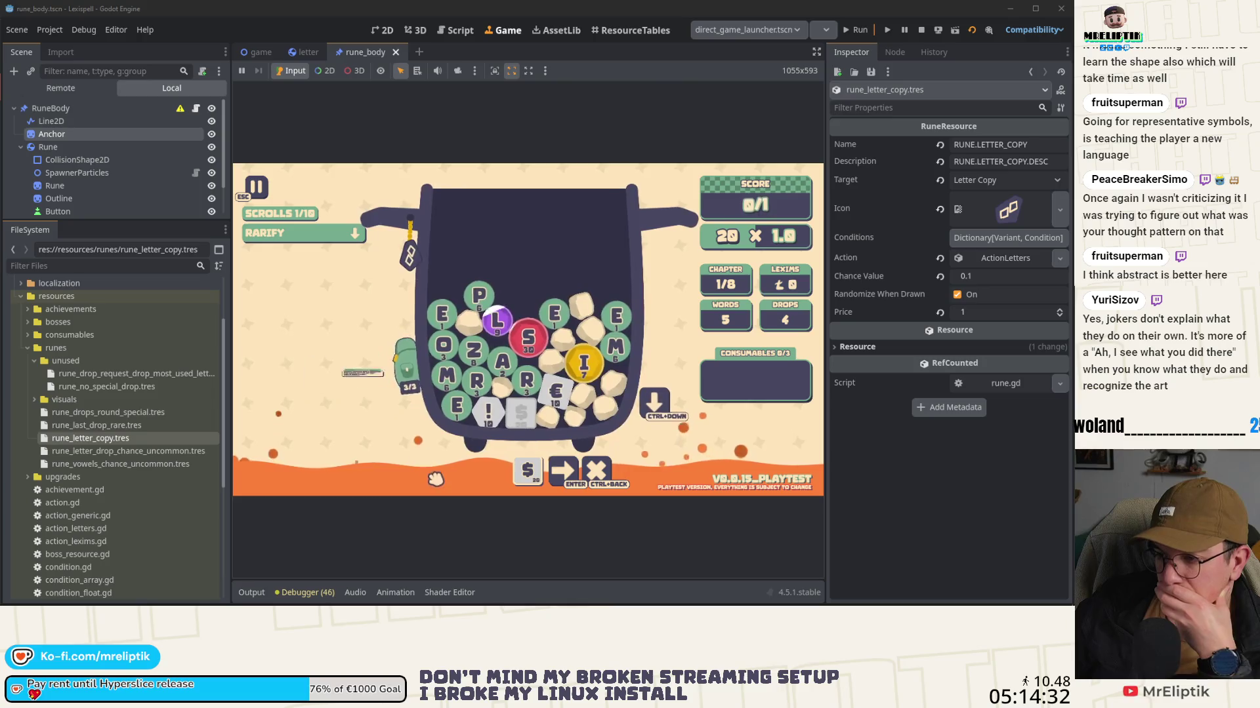
Step: Stash the ringed R in the backpack, merge the pot's R into it (17 to 20), then drop another batch
{"action": "left_click", "coordinate": [403, 372]}
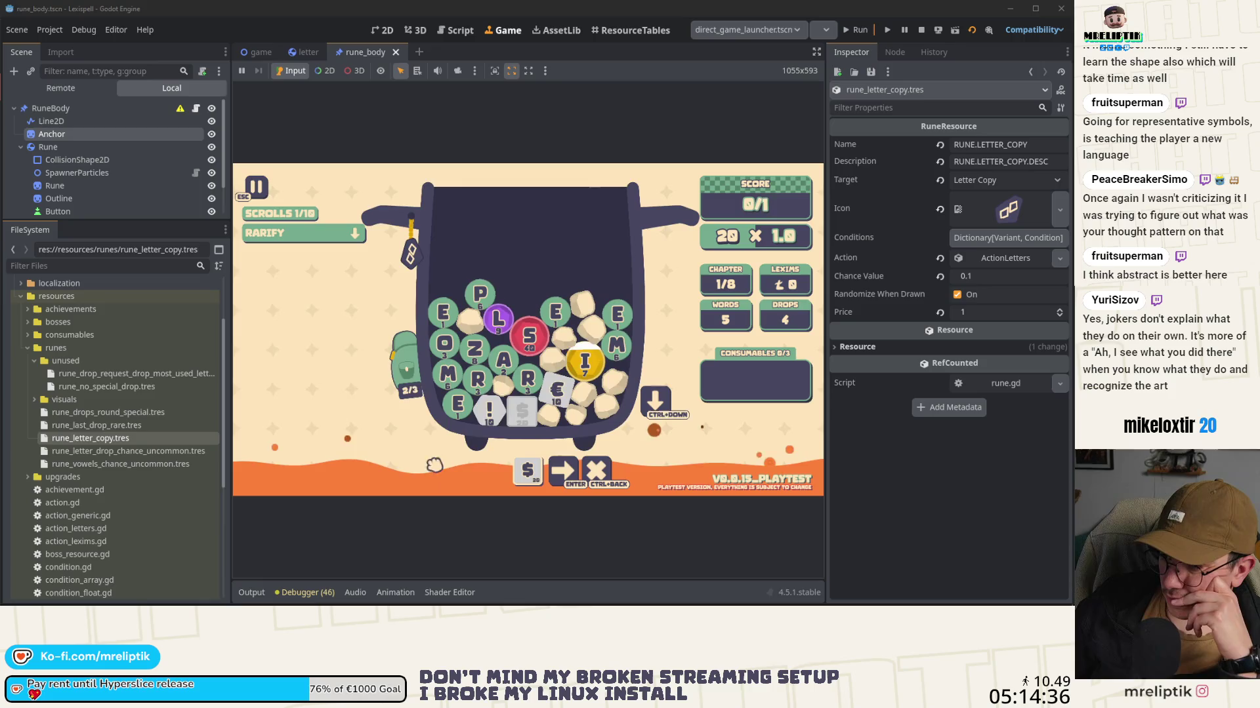
{"action": "left_click", "coordinate": [537, 392]}
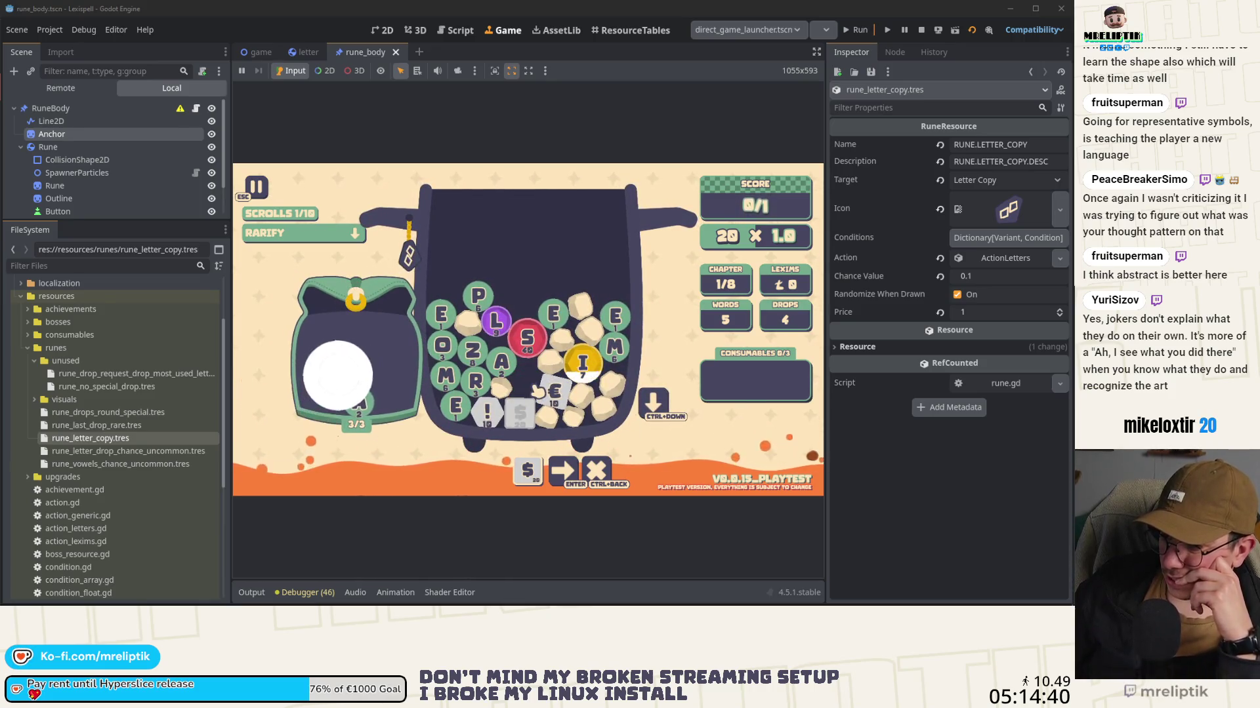
{"action": "mouse_move", "coordinate": [406, 364]}
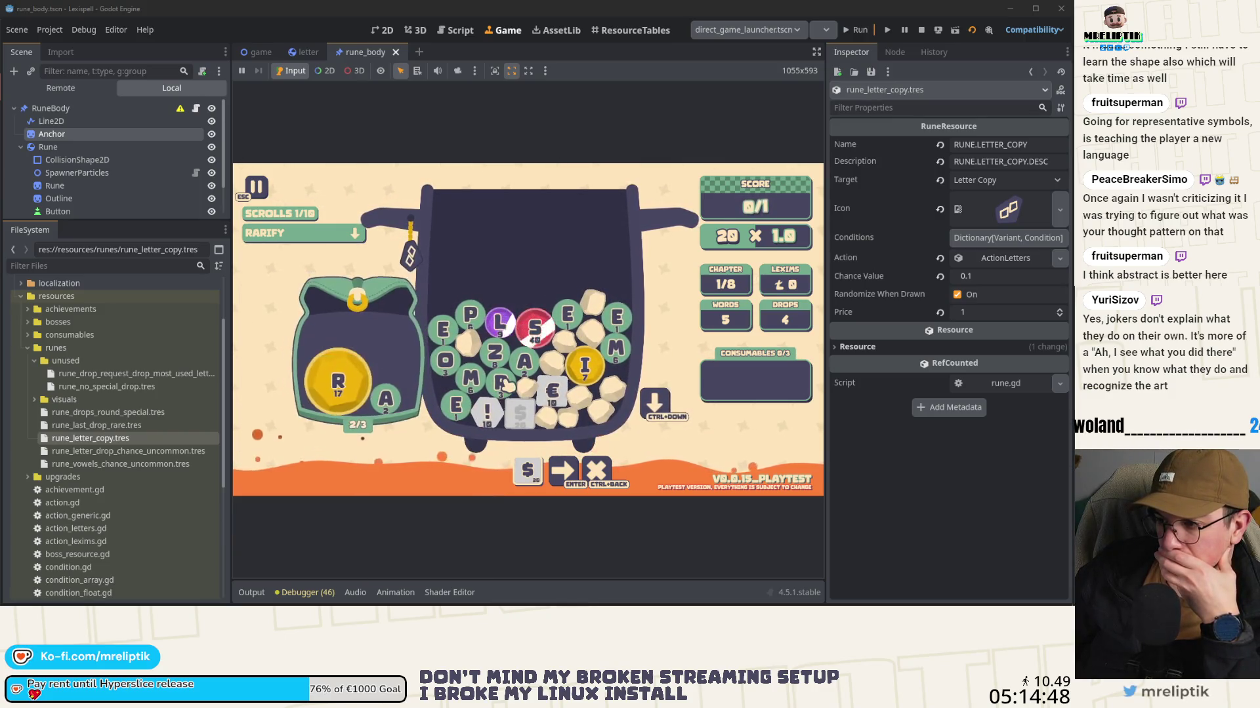
{"action": "left_click_drag", "start_coordinate": [500, 384], "coordinate": [356, 369]}
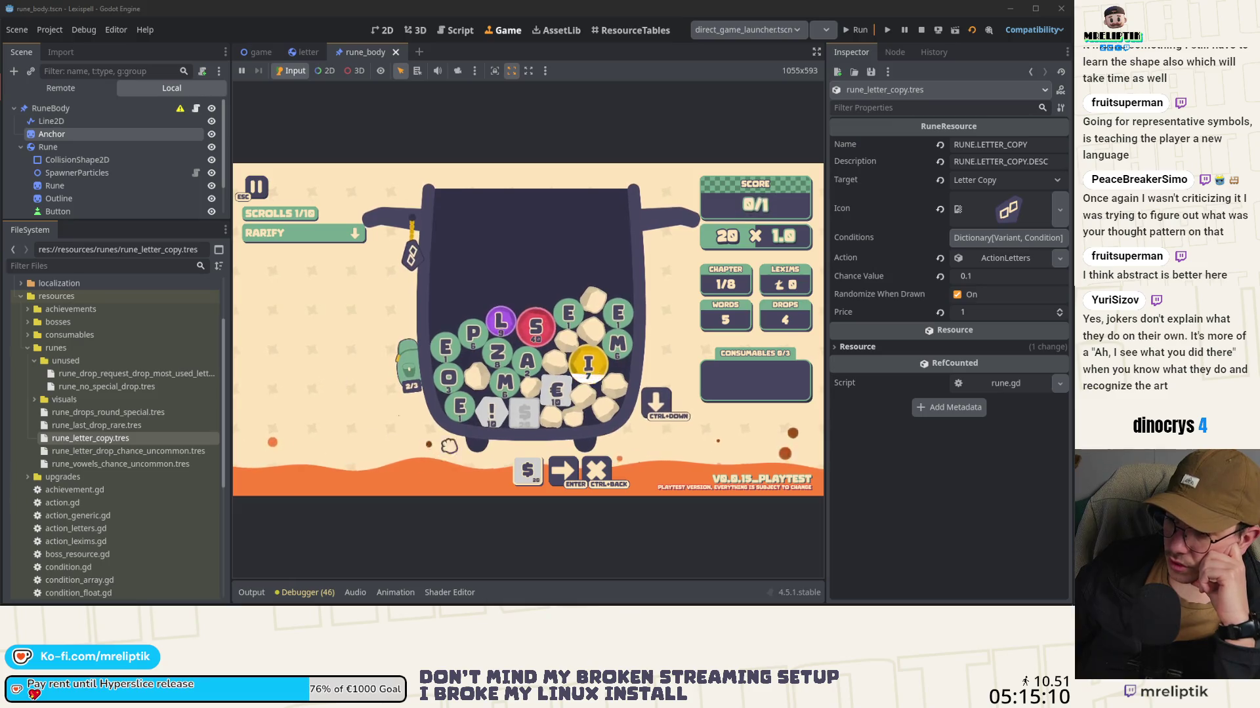
{"action": "mouse_move", "coordinate": [412, 257]}
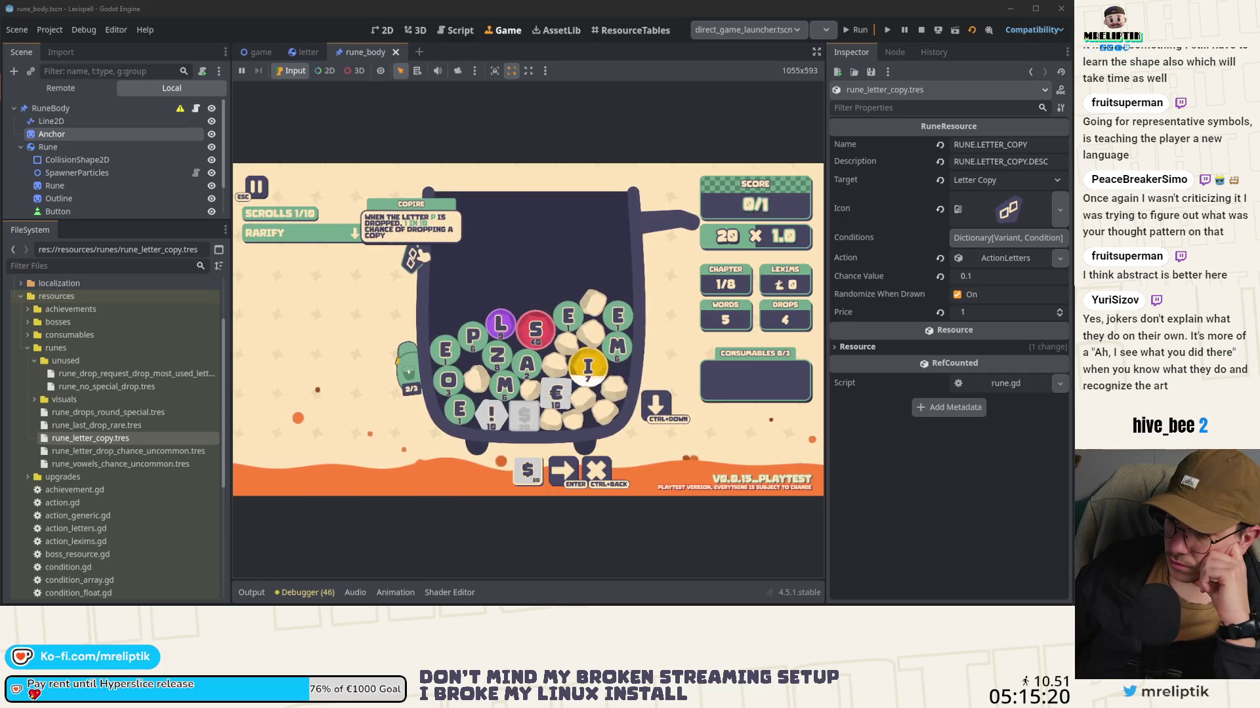
{"action": "key", "text": "ctrl+Down"}
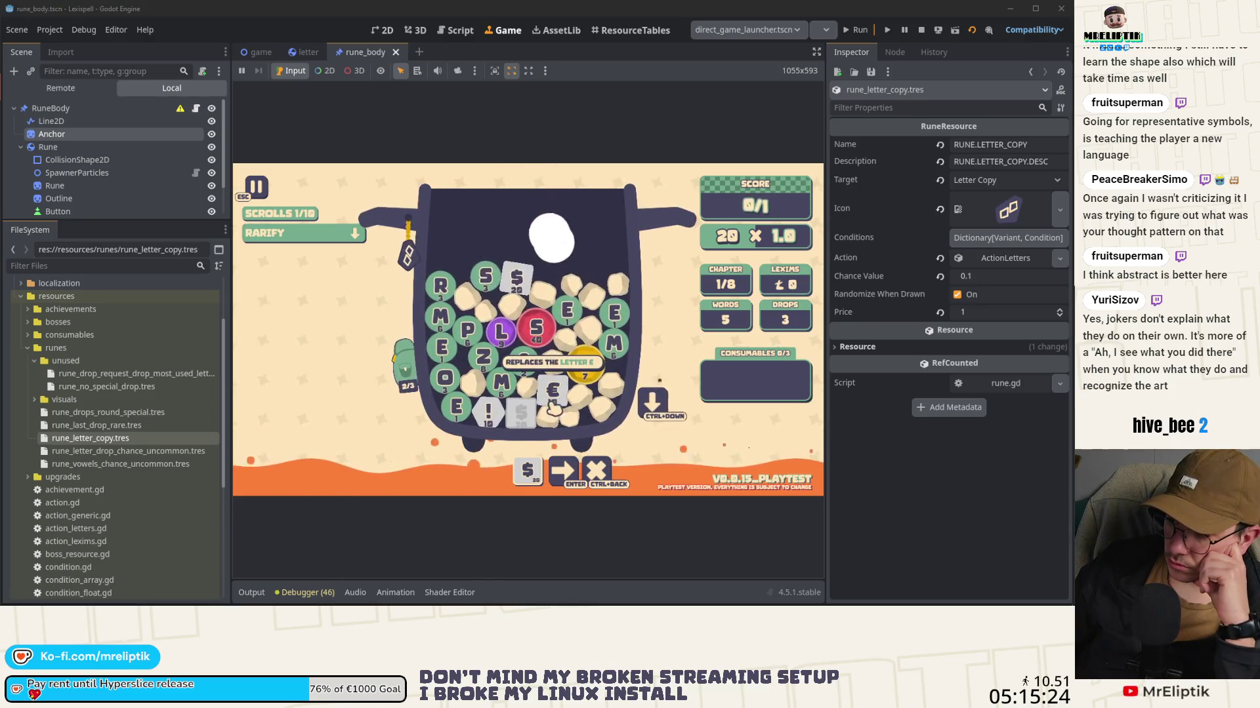
Step: Spell a word from the P and L runes plus typed 'easer', drop the leading $ tile, and submit it
{"action": "left_click", "coordinate": [468, 330]}
{"action": "left_click", "coordinate": [500, 332]}
{"action": "type", "text": "easer$"}
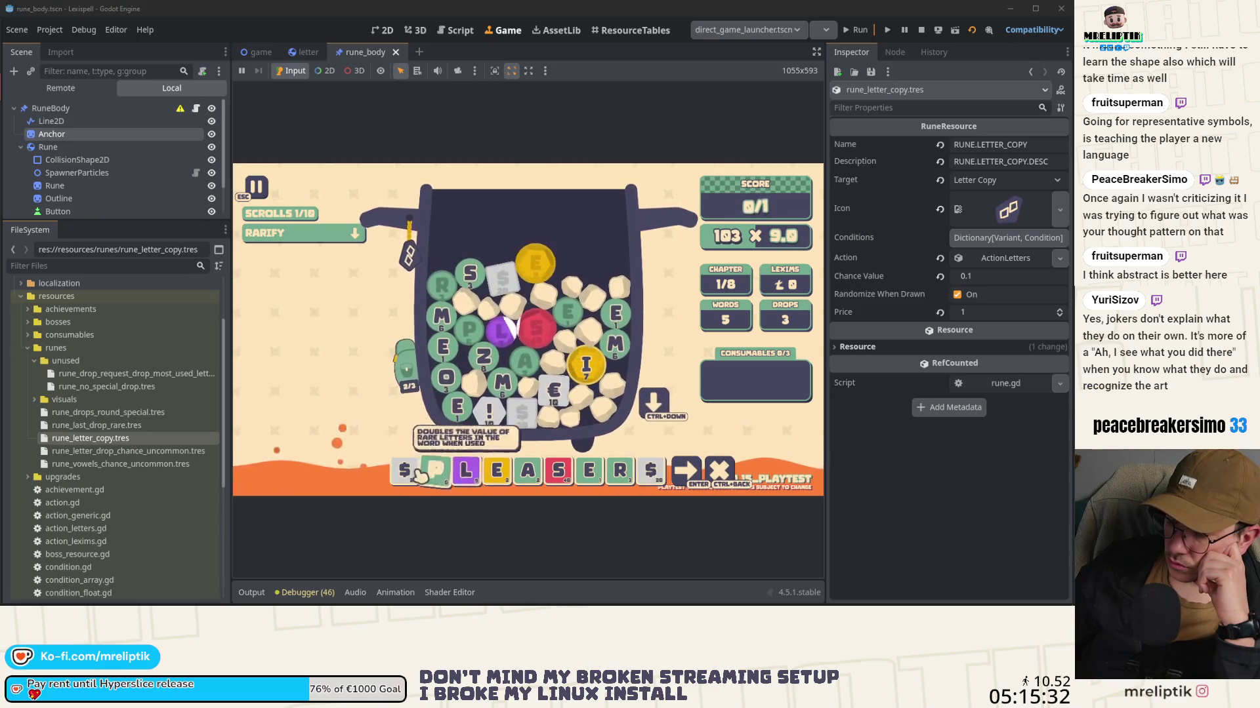
{"action": "type", "text": "!"}
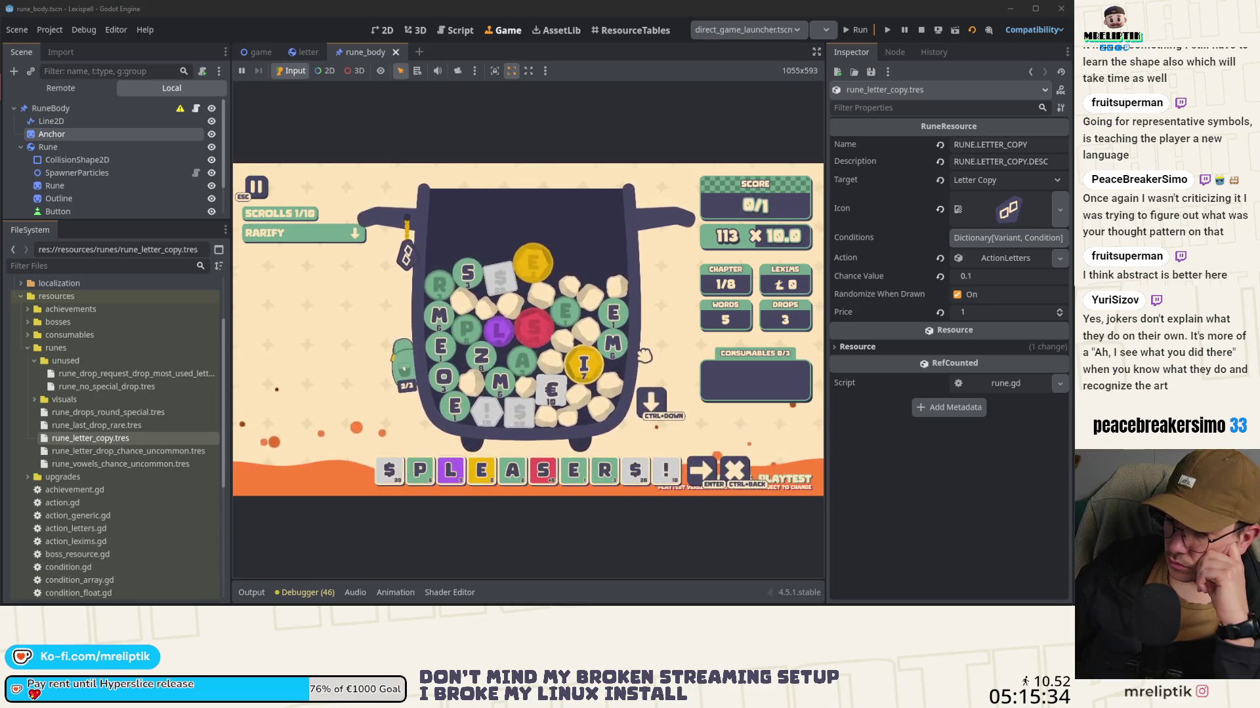
{"action": "left_click", "coordinate": [392, 481]}
{"action": "key", "text": "Return"}
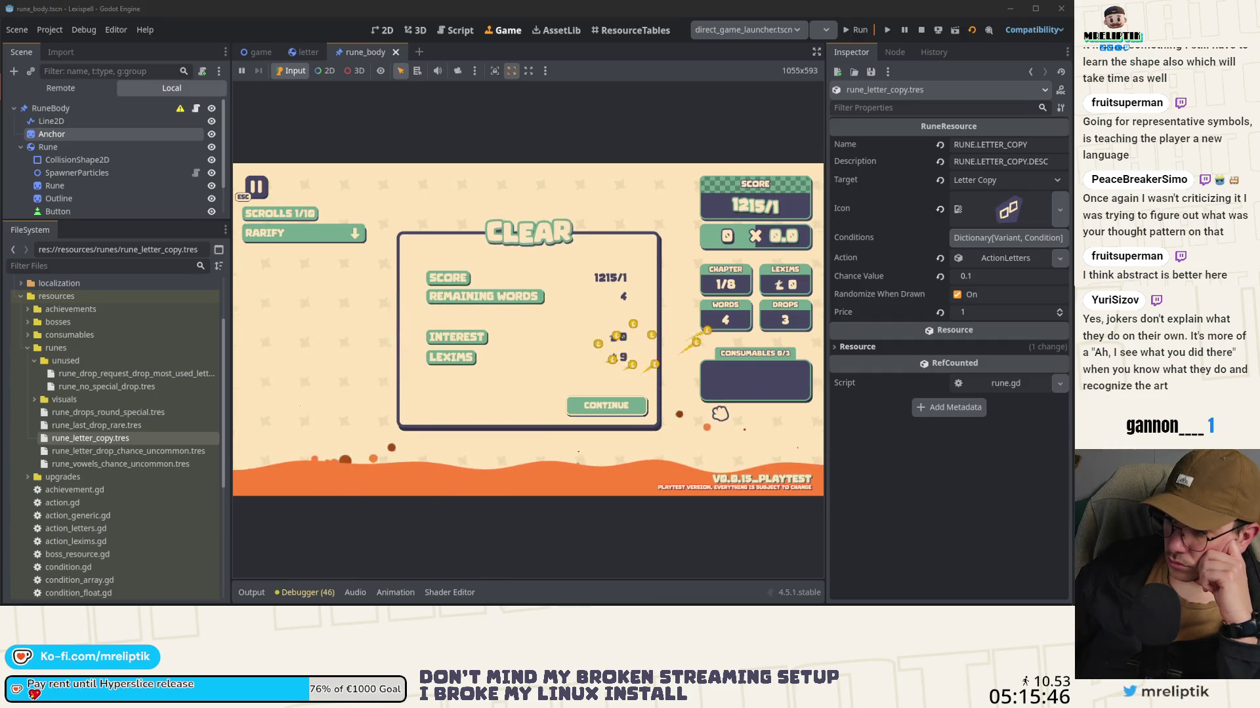
Step: Go to the shop and buy the Endgame scroll and the Speciux rune
{"action": "left_click", "coordinate": [606, 406]}
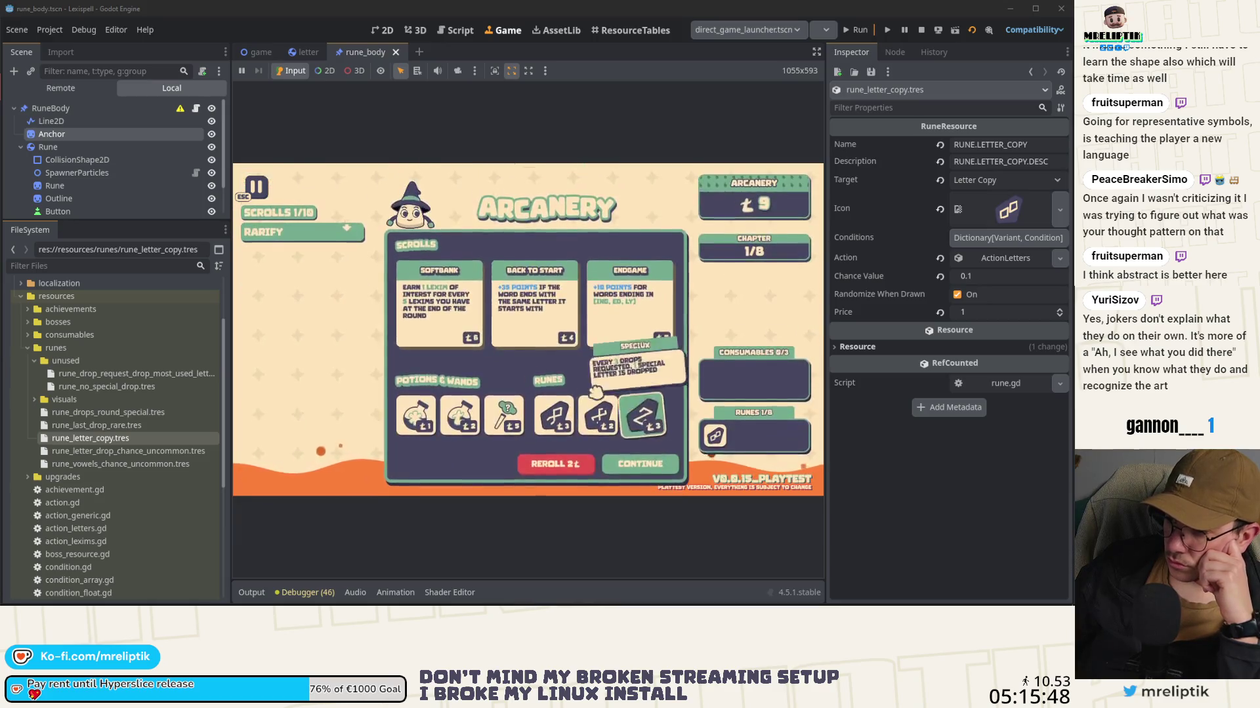
{"action": "left_click", "coordinate": [630, 308]}
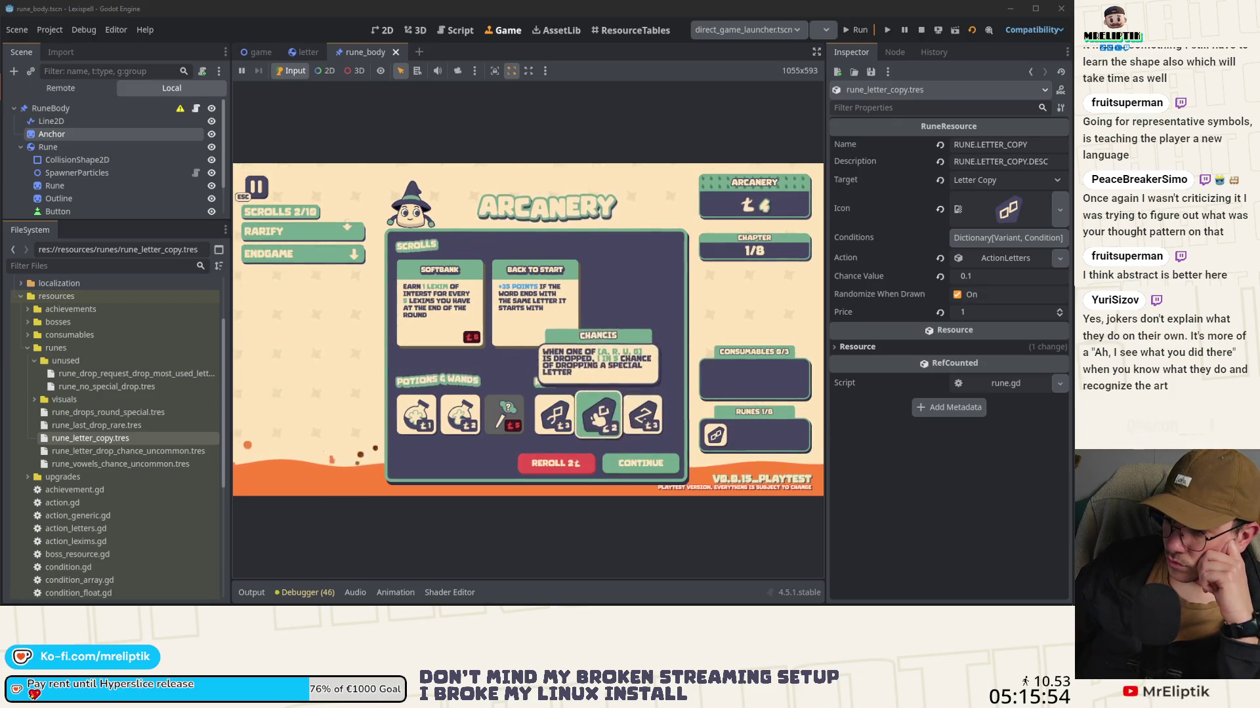
{"action": "left_click", "coordinate": [642, 412]}
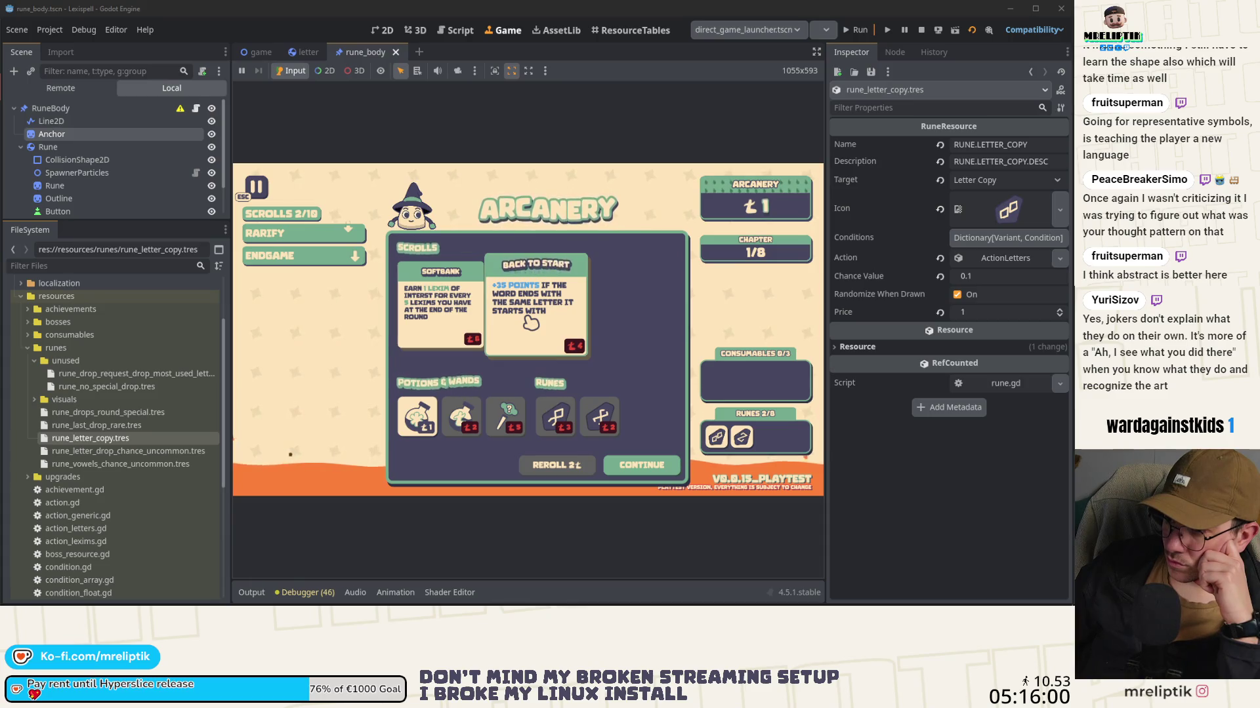
Step: Sell the Rarify scroll and continue to Chapter 2
{"action": "left_click", "coordinate": [341, 236]}
{"action": "left_click", "coordinate": [357, 236]}
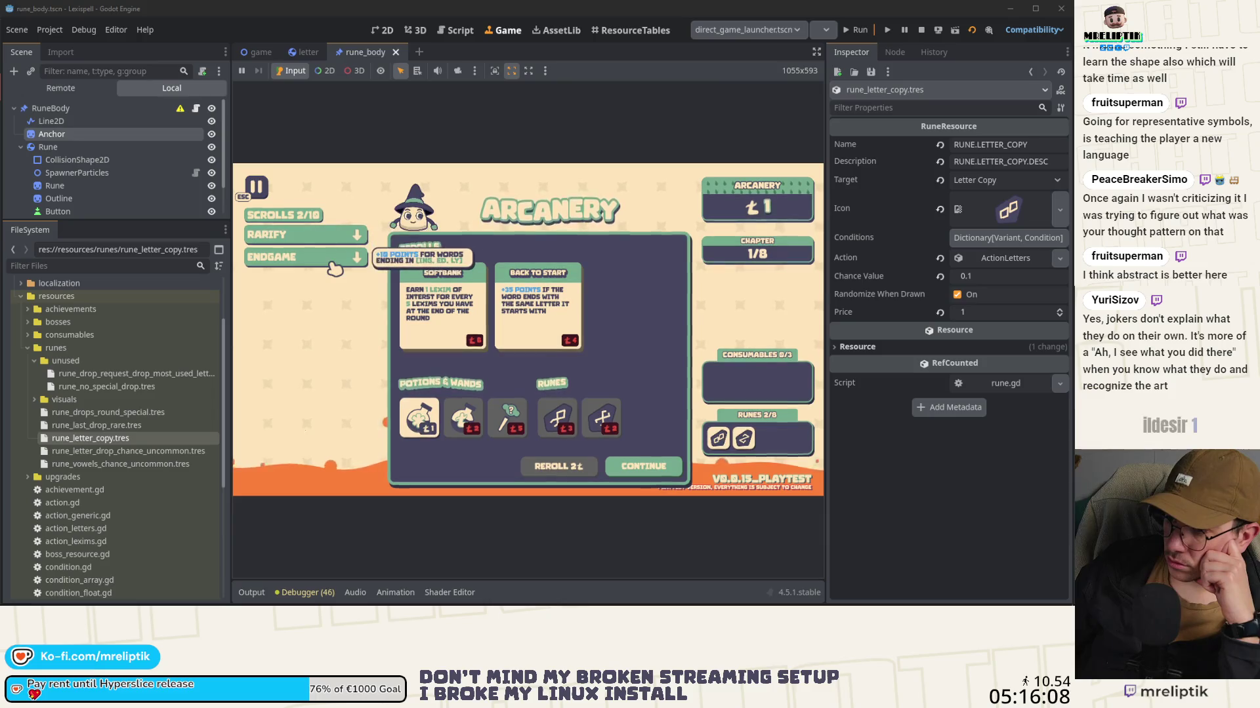
{"action": "left_click", "coordinate": [337, 241]}
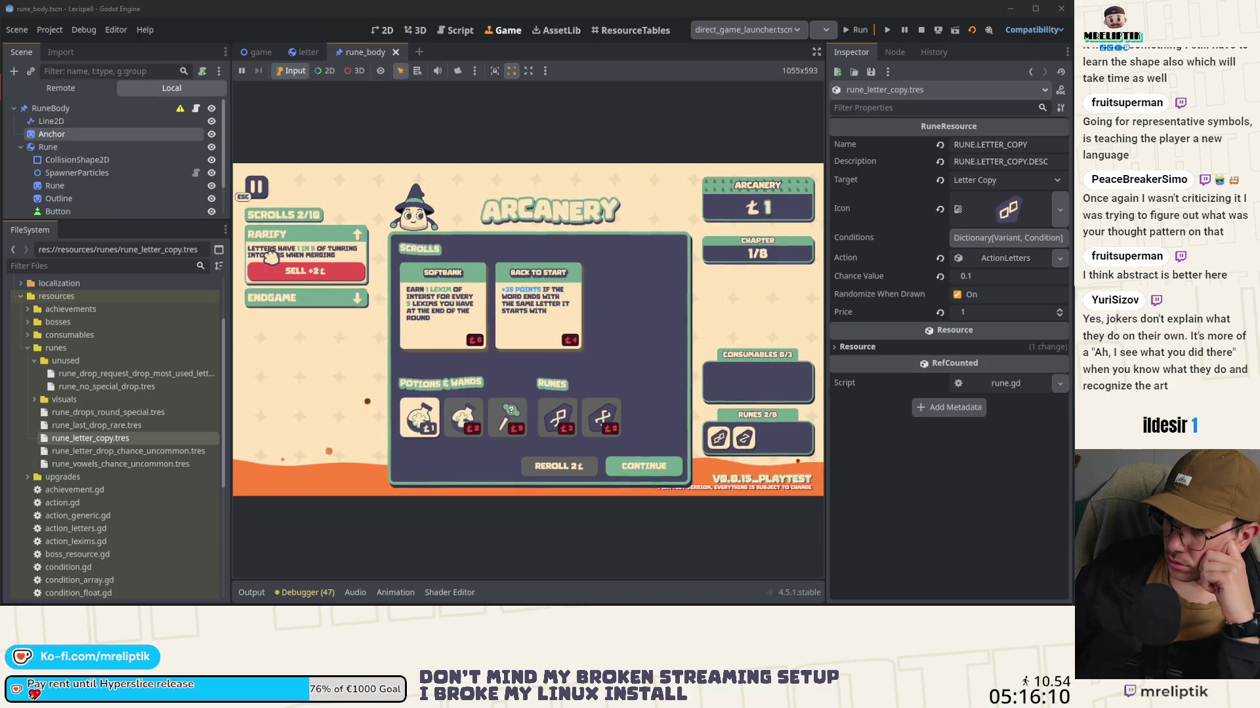
{"action": "left_click", "coordinate": [328, 277]}
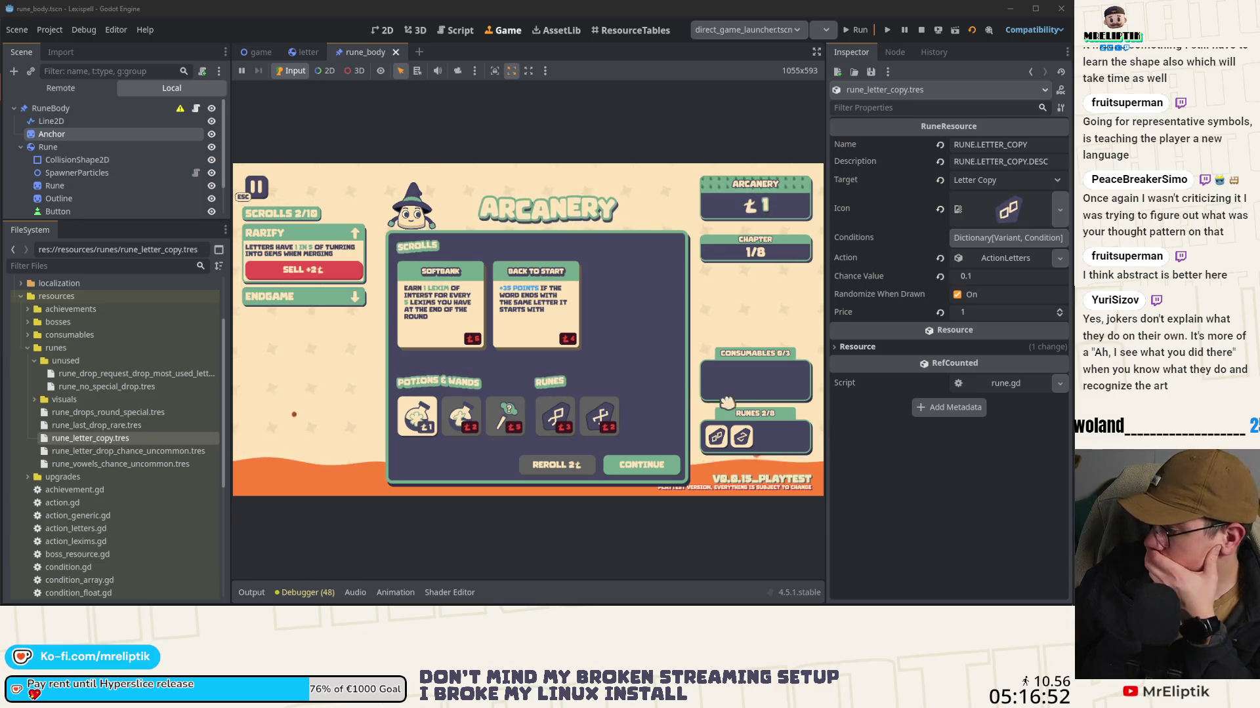
{"action": "left_click", "coordinate": [625, 467]}
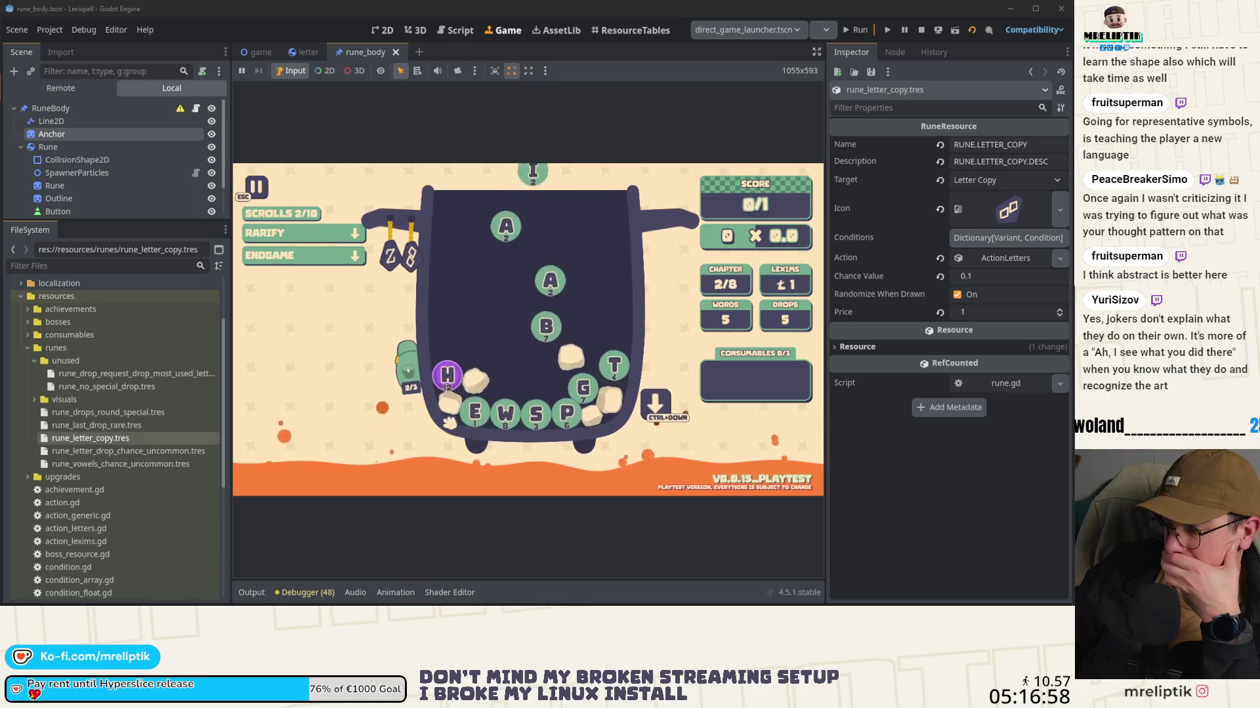
Step: Drop a new batch of runes into the cauldron and open the backpack
{"action": "left_click", "coordinate": [656, 403]}
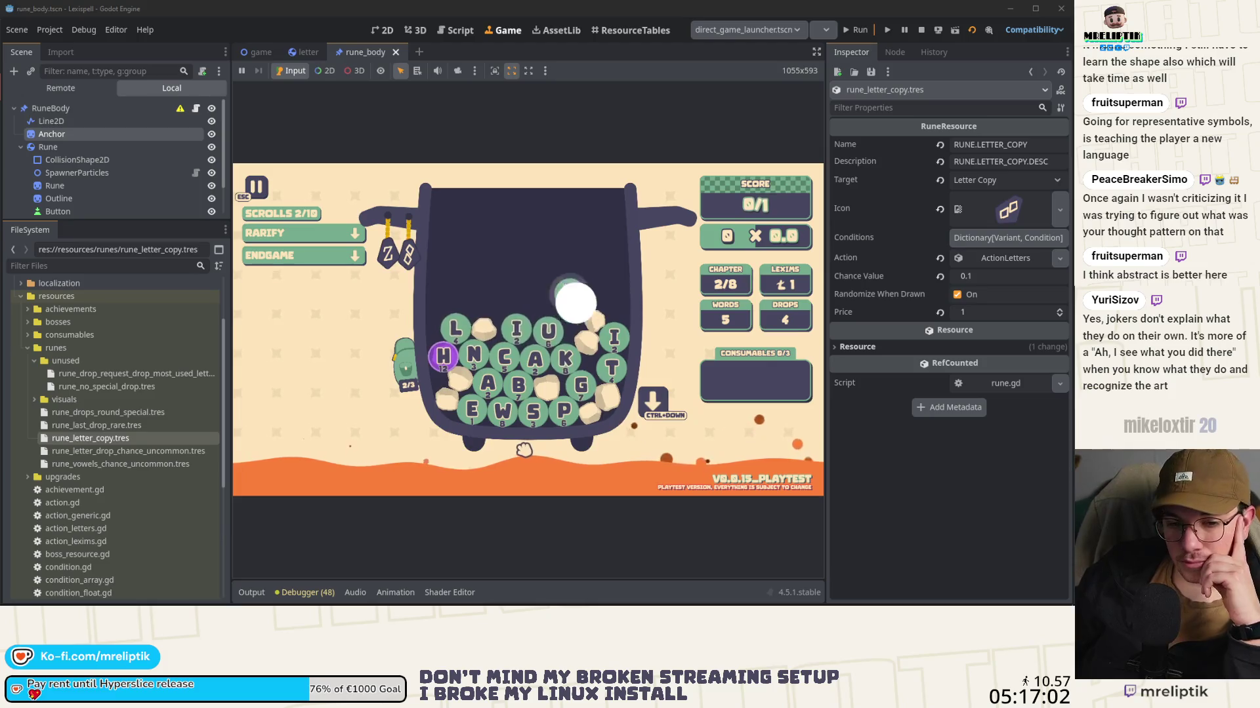
{"action": "mouse_move", "coordinate": [569, 323]}
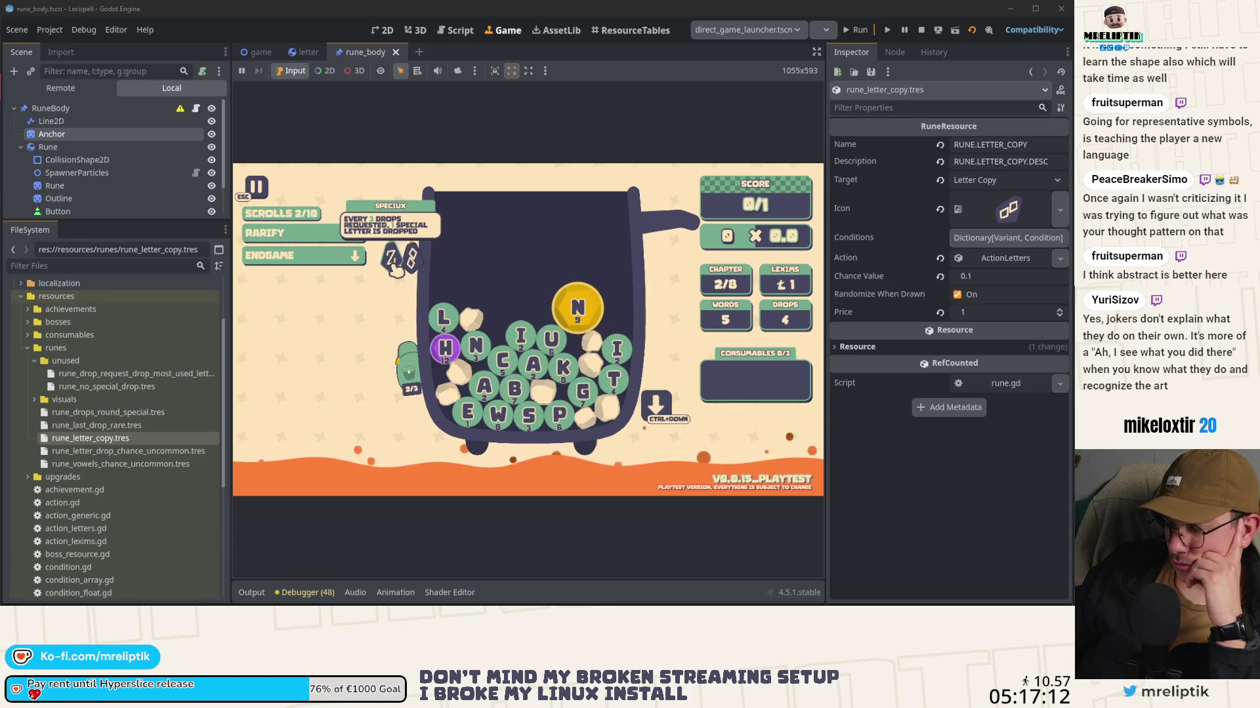
{"action": "mouse_move", "coordinate": [409, 368]}
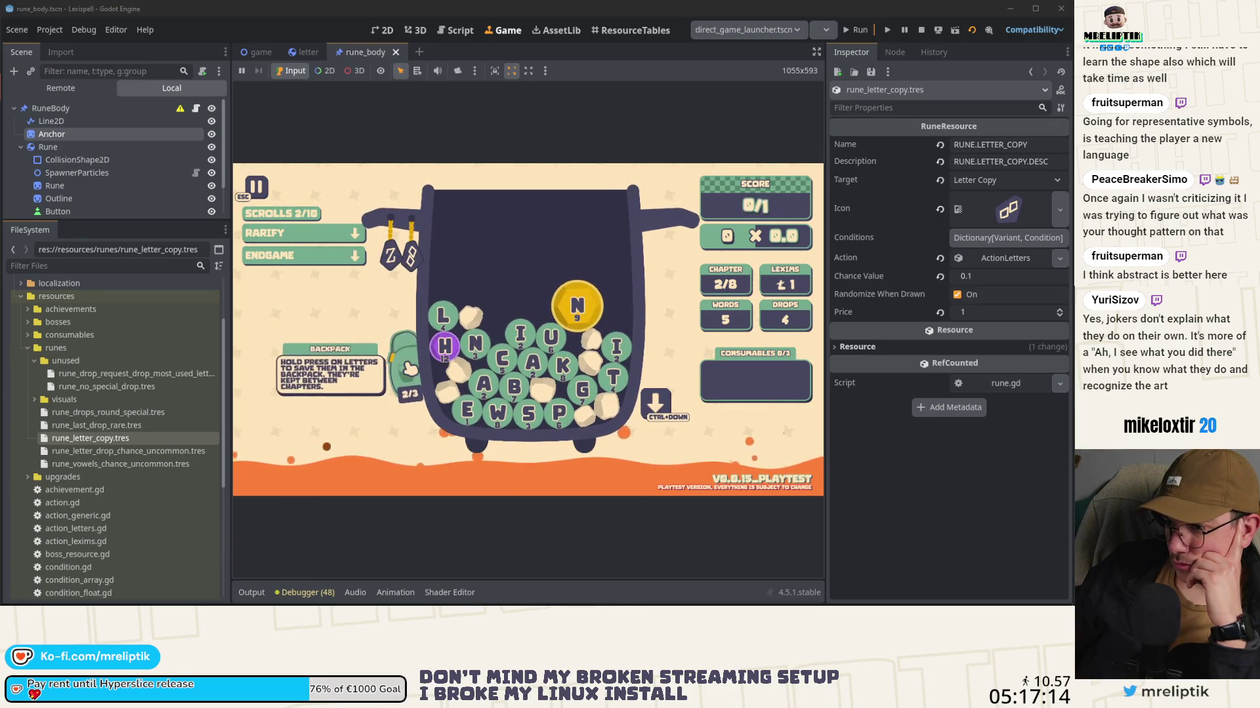
{"action": "left_click", "coordinate": [411, 379]}
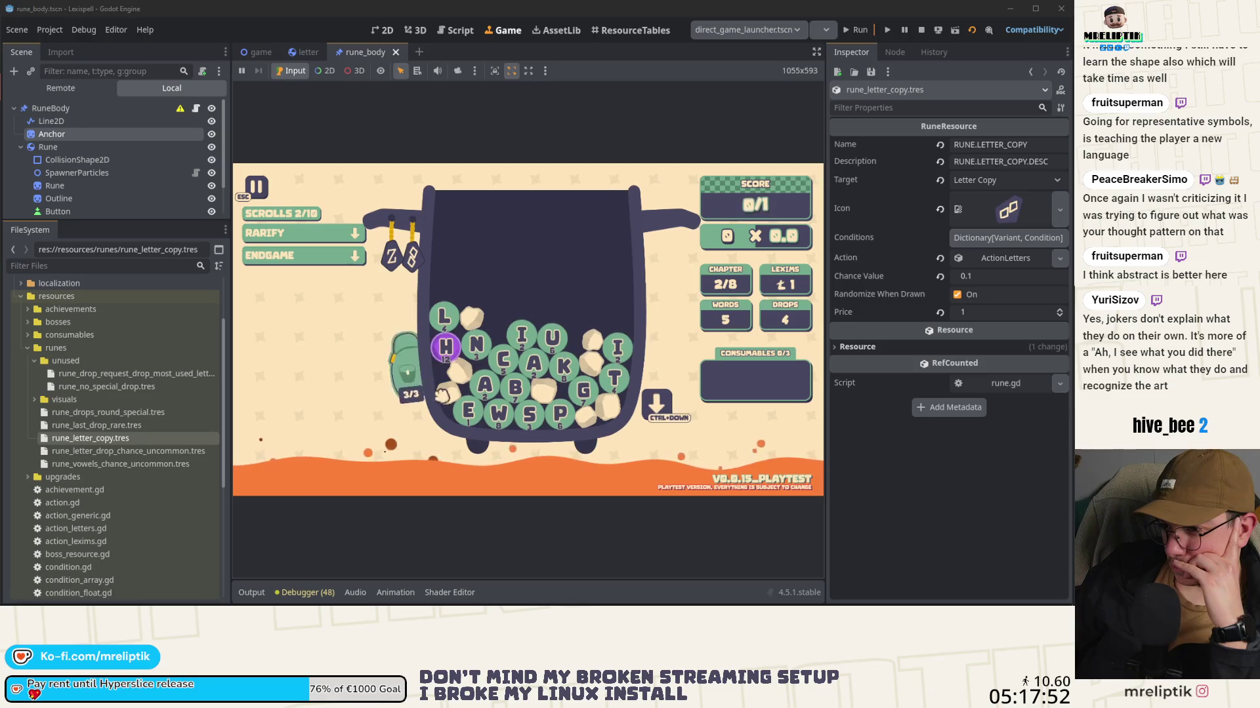
Step: Spell CHANTS from the C, H and S runes plus typed 'ant', and submit it
{"action": "mouse_move", "coordinate": [449, 353]}
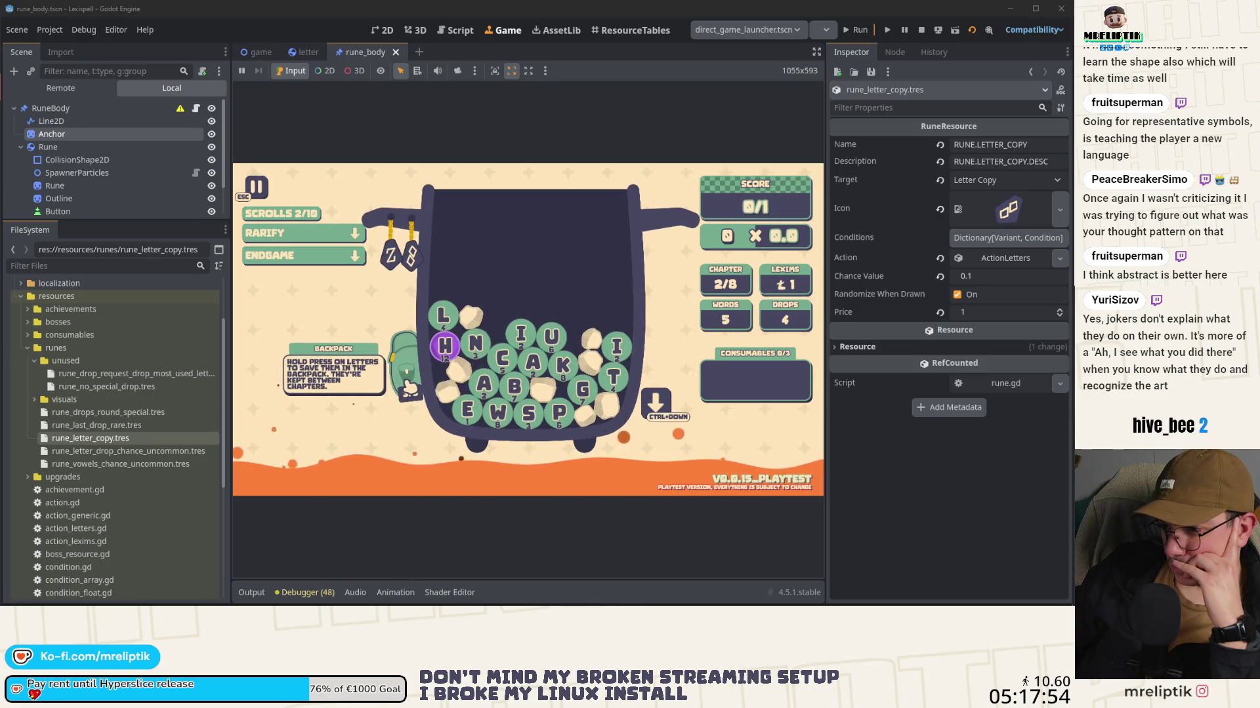
{"action": "left_click", "coordinate": [507, 366]}
{"action": "left_click", "coordinate": [444, 347]}
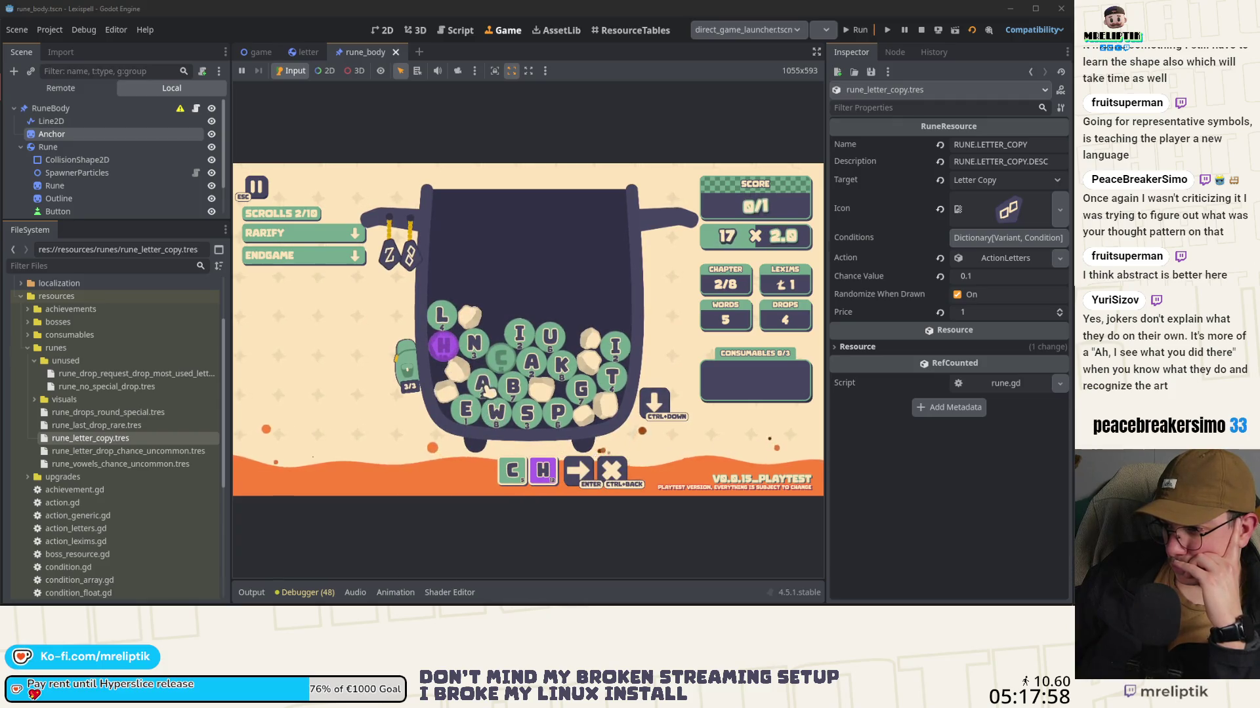
{"action": "type", "text": "an"}
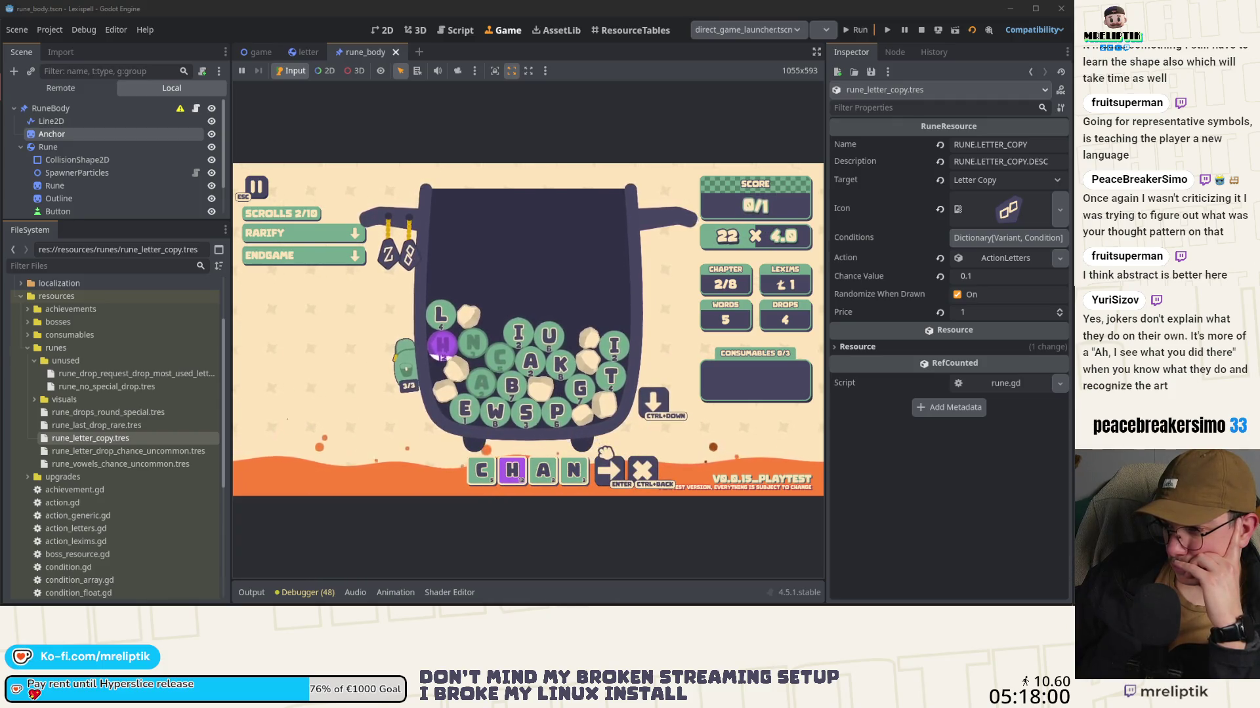
{"action": "type", "text": "t"}
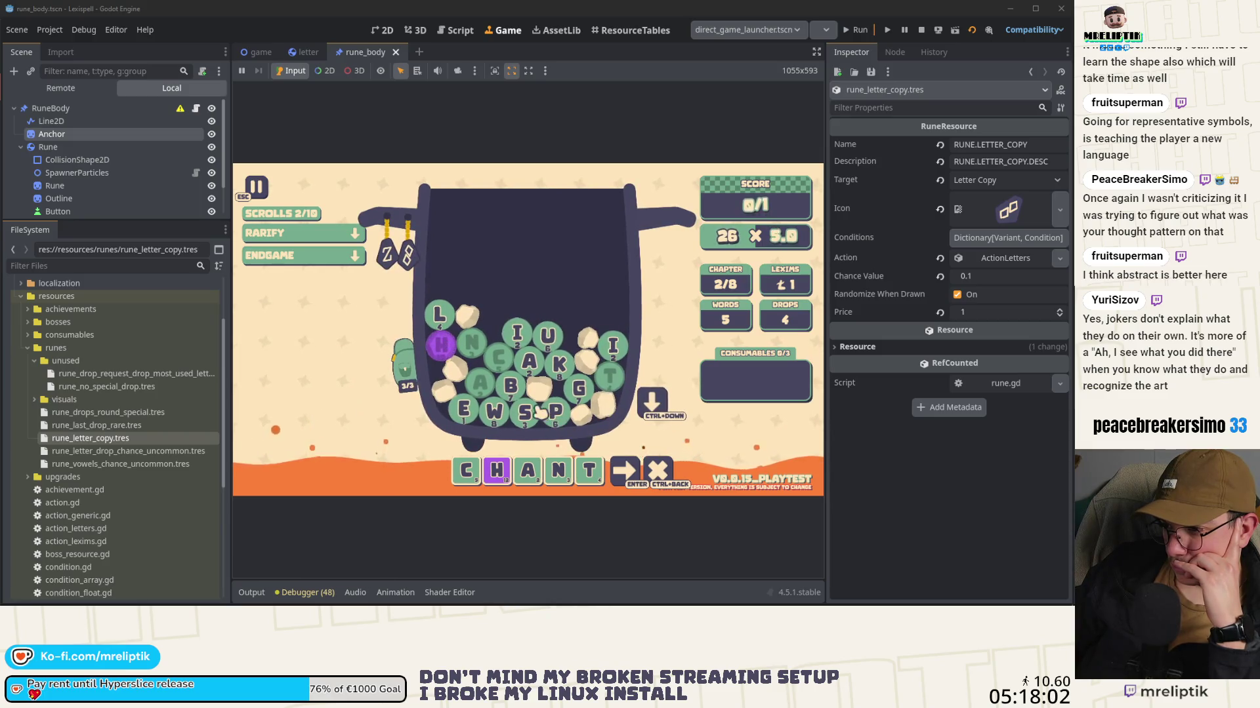
{"action": "left_click", "coordinate": [540, 413]}
{"action": "key", "text": "Return"}
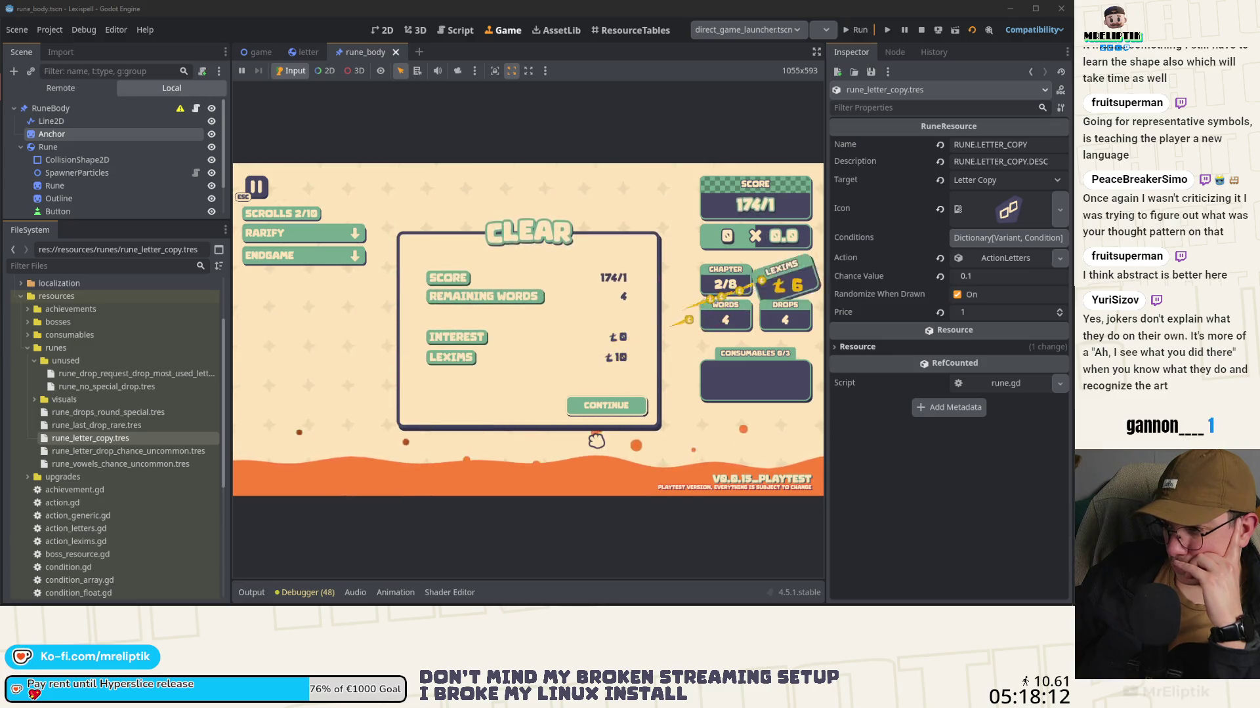
Step: Buy the Chancis rune and Capitalism scroll in the Arcanery, then continue to chapter selection
{"action": "left_click", "coordinate": [605, 403]}
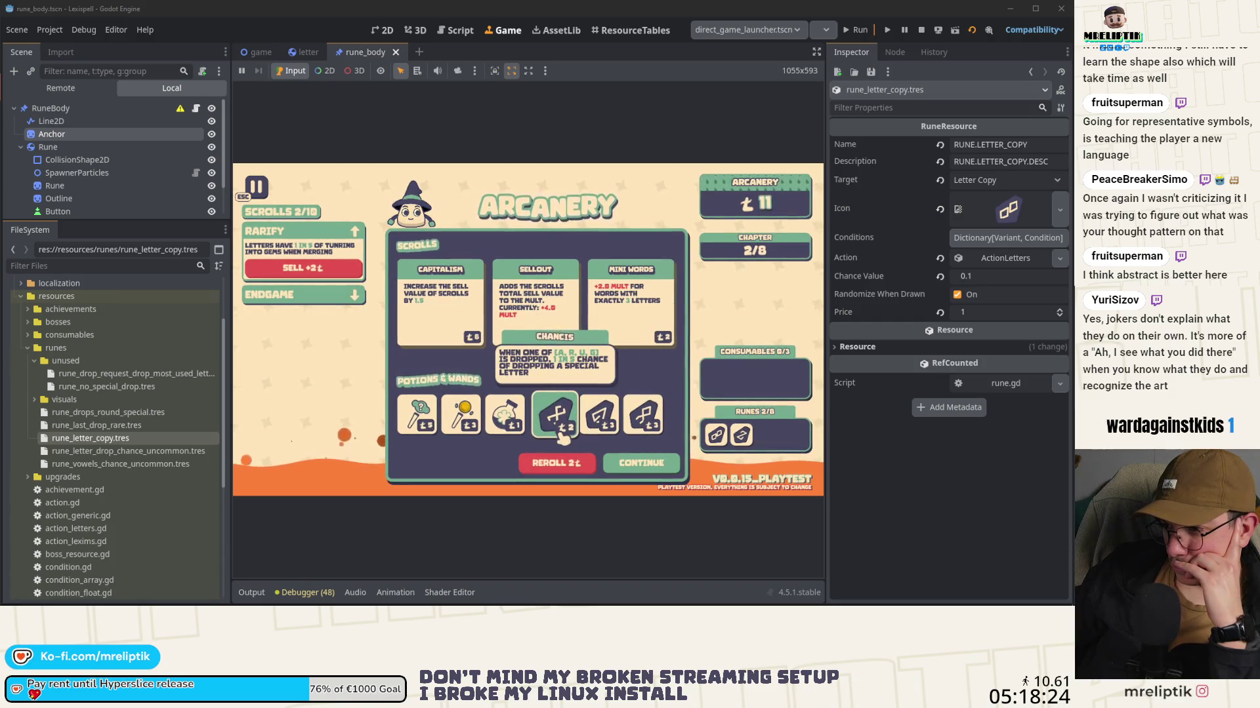
{"action": "left_click", "coordinate": [560, 433]}
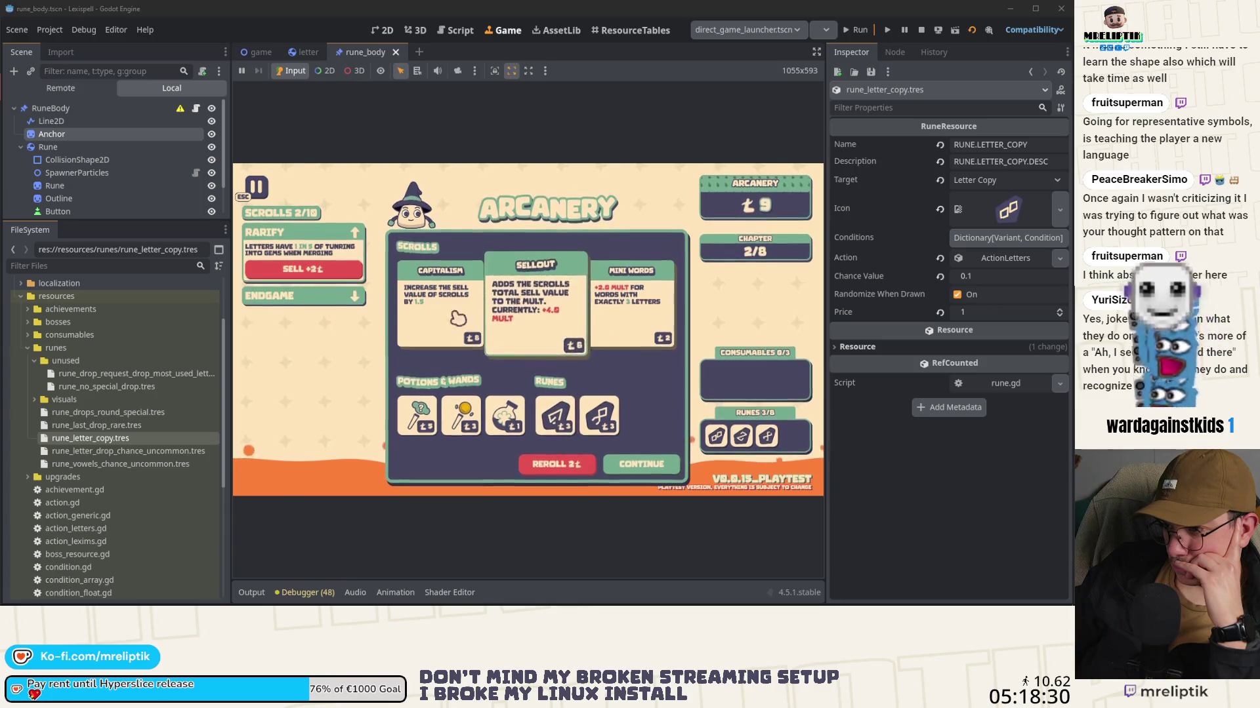
{"action": "left_click", "coordinate": [428, 318]}
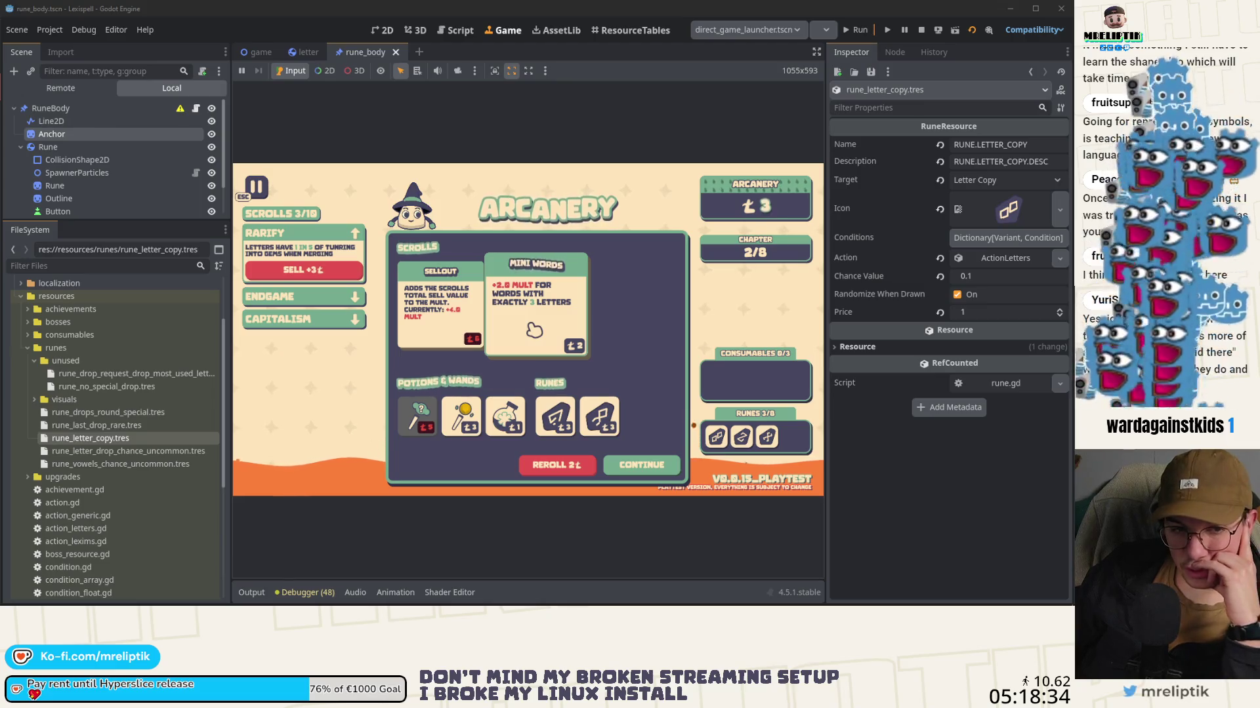
{"action": "left_click", "coordinate": [641, 465]}
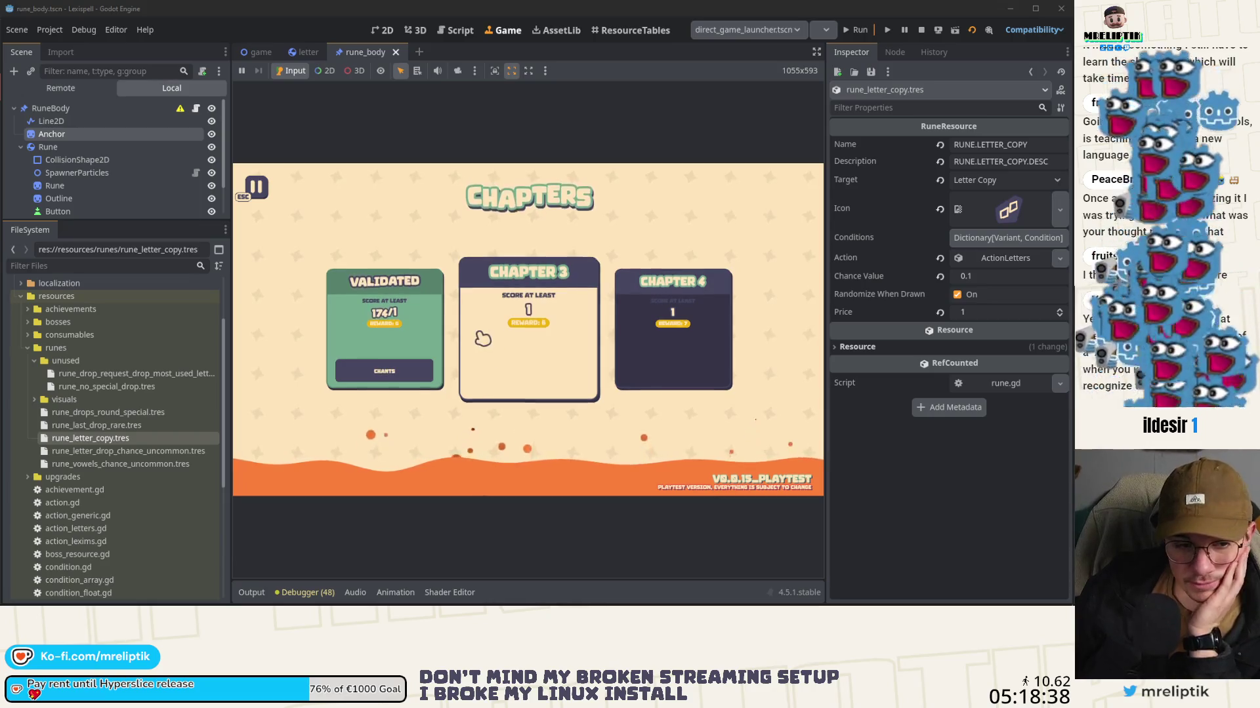
Step: Start the Chapter 3 round from its card on the Chapters screen
{"action": "left_click", "coordinate": [478, 382]}
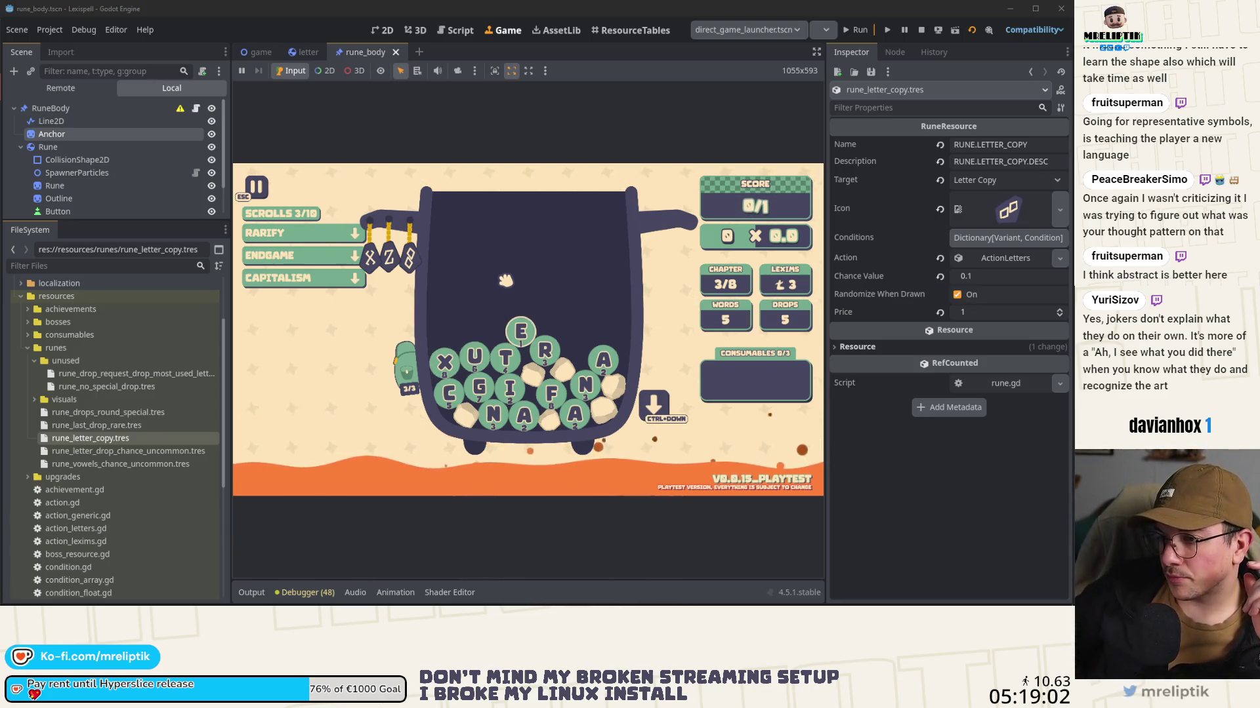
{"action": "mouse_move", "coordinate": [412, 259]}
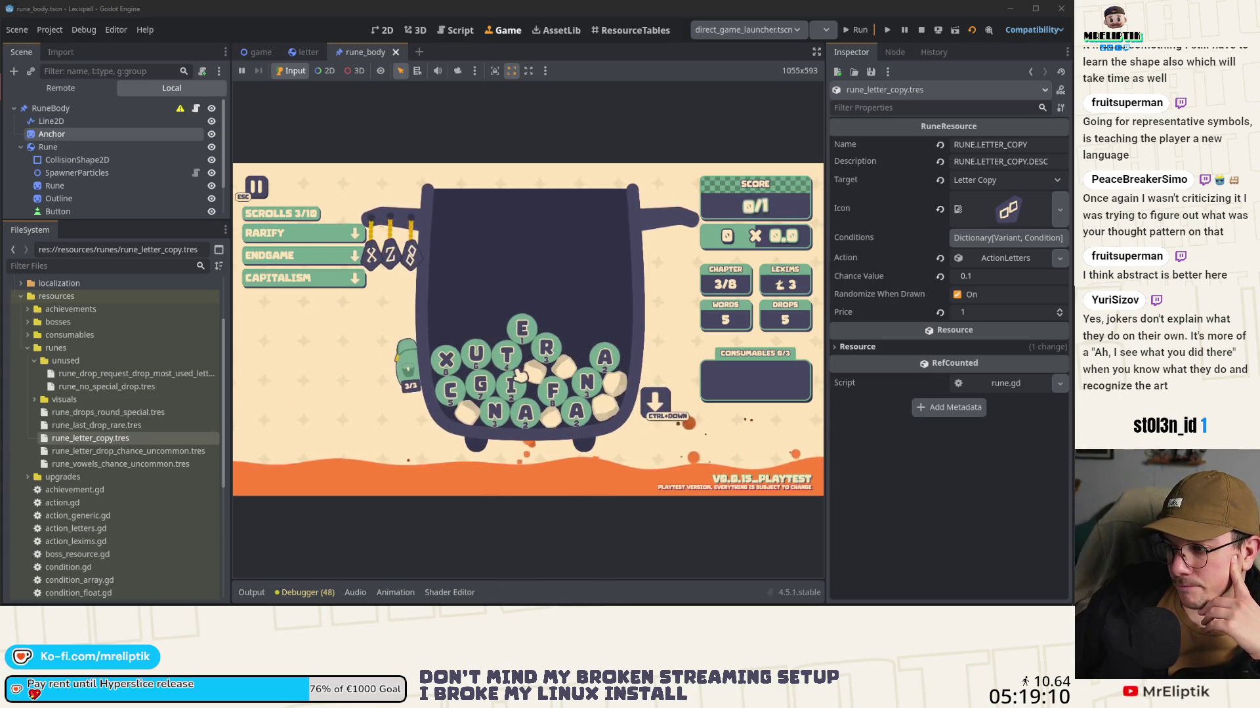
Step: Open and close the backpack, then drop a new batch of letters into the pot
{"action": "left_click", "coordinate": [409, 381]}
{"action": "left_click", "coordinate": [360, 400]}
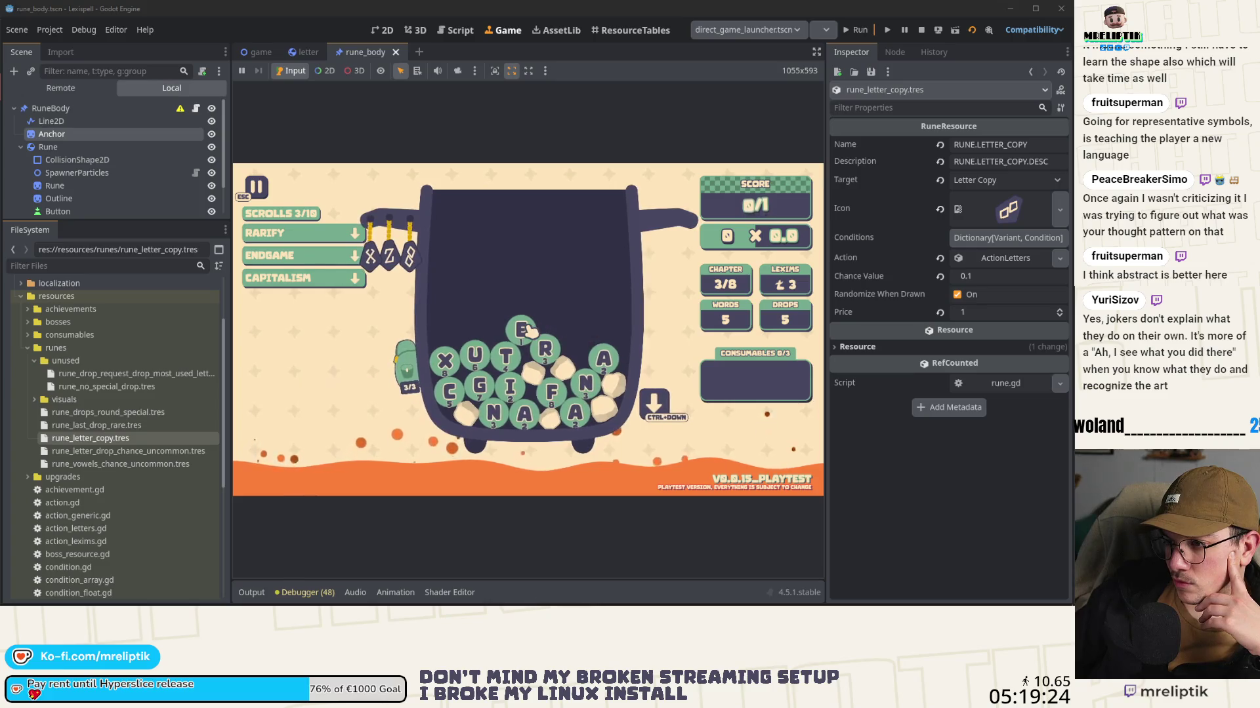
{"action": "left_click", "coordinate": [628, 396]}
{"action": "type", "text": "JU"}
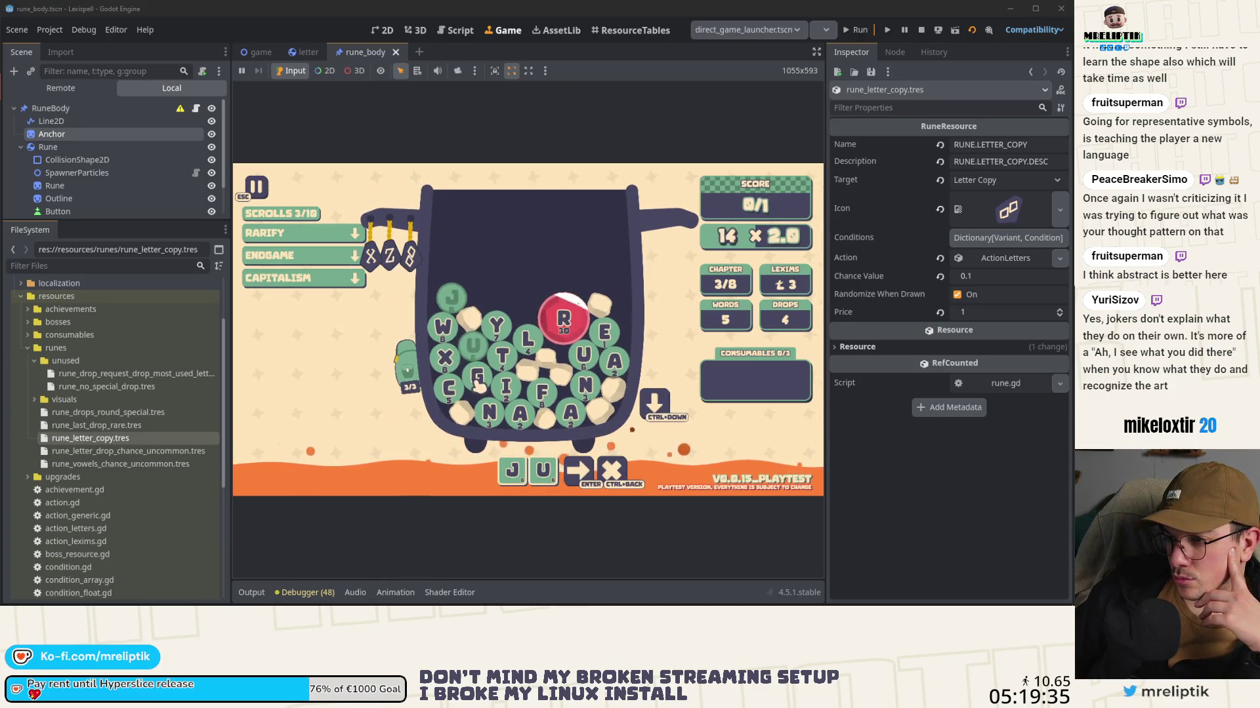
Step: Spell JUGULAR from the pot's letters, submit it, and move on to the shop
{"action": "left_click", "coordinate": [477, 380]}
{"action": "left_click", "coordinate": [592, 361]}
{"action": "left_click", "coordinate": [614, 362]}
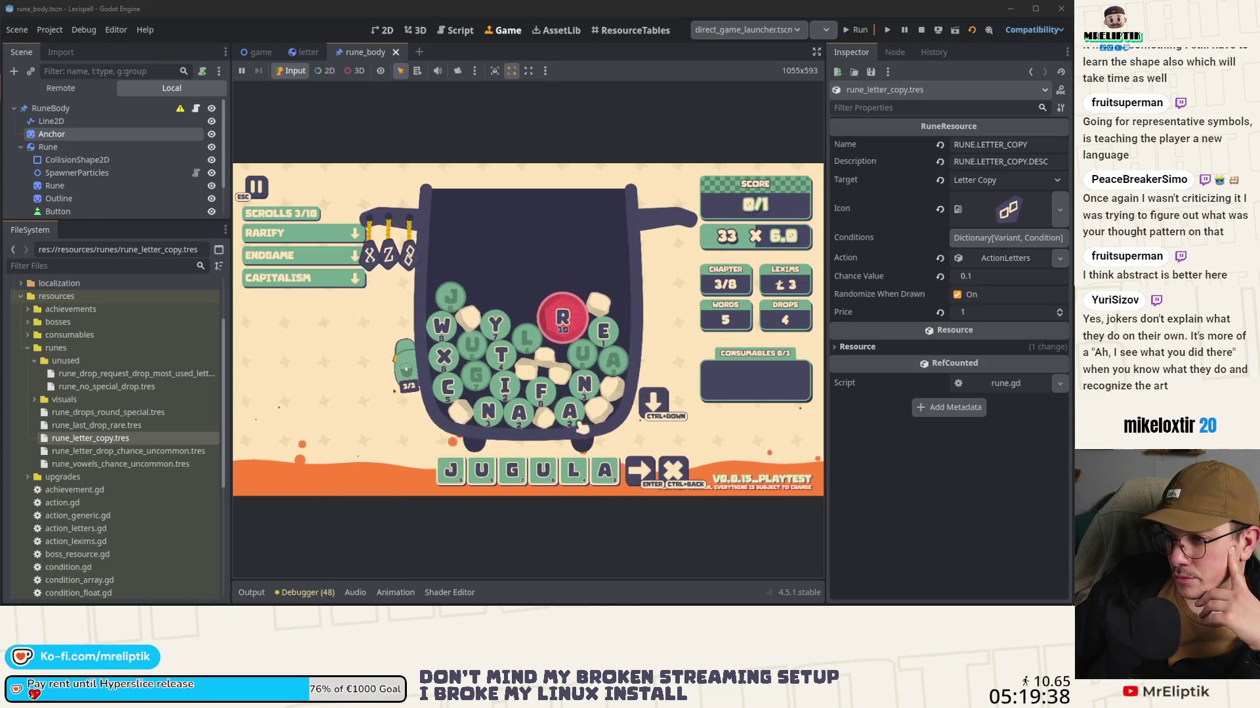
{"action": "left_click", "coordinate": [663, 424]}
{"action": "key", "text": "r"}
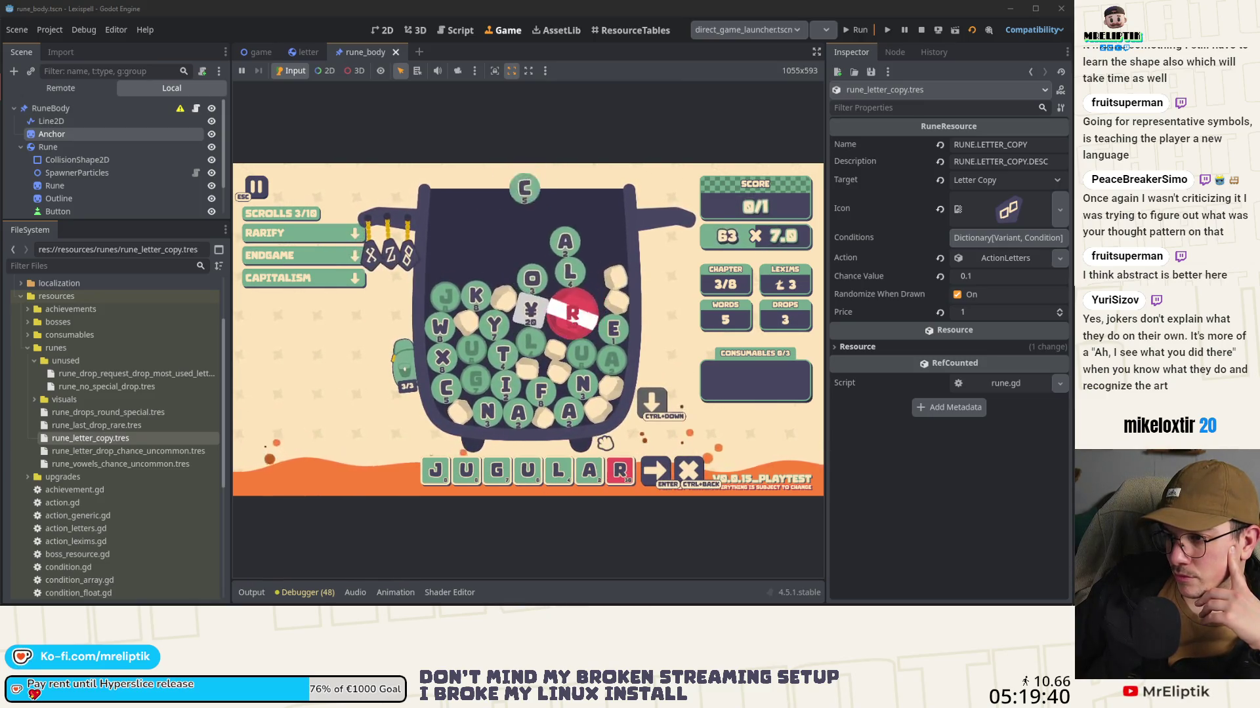
{"action": "key", "text": "Return"}
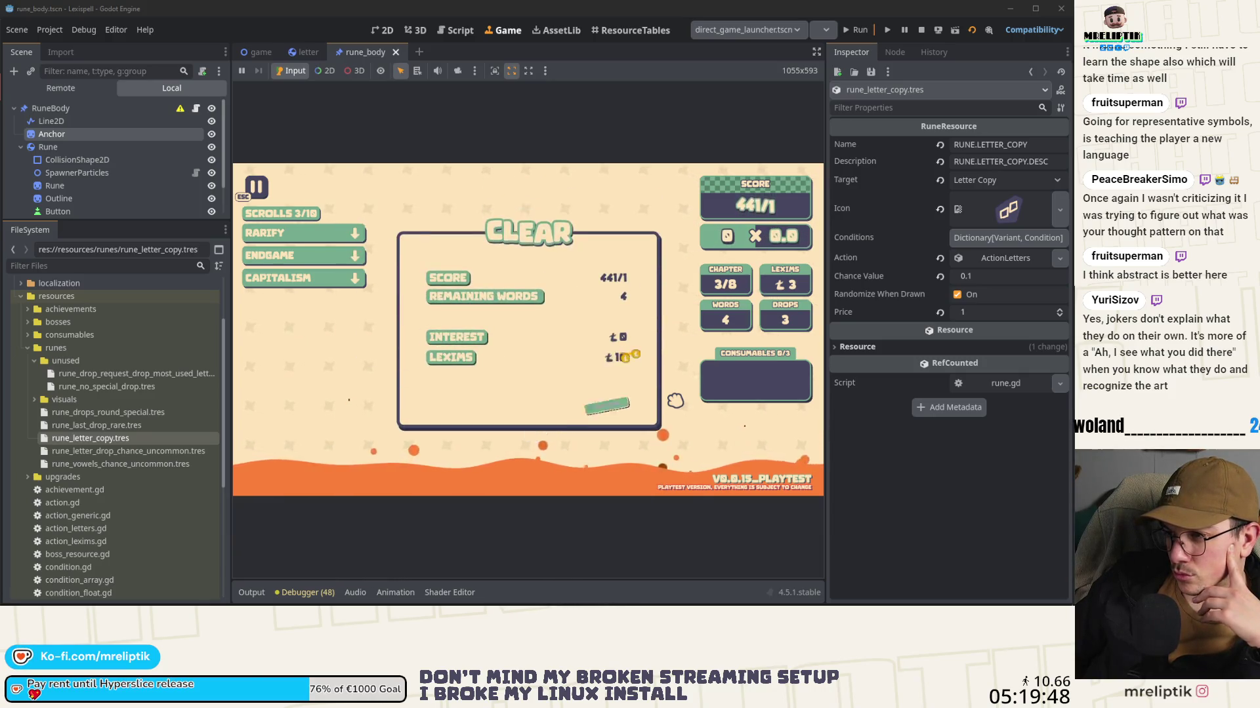
{"action": "left_click", "coordinate": [629, 406]}
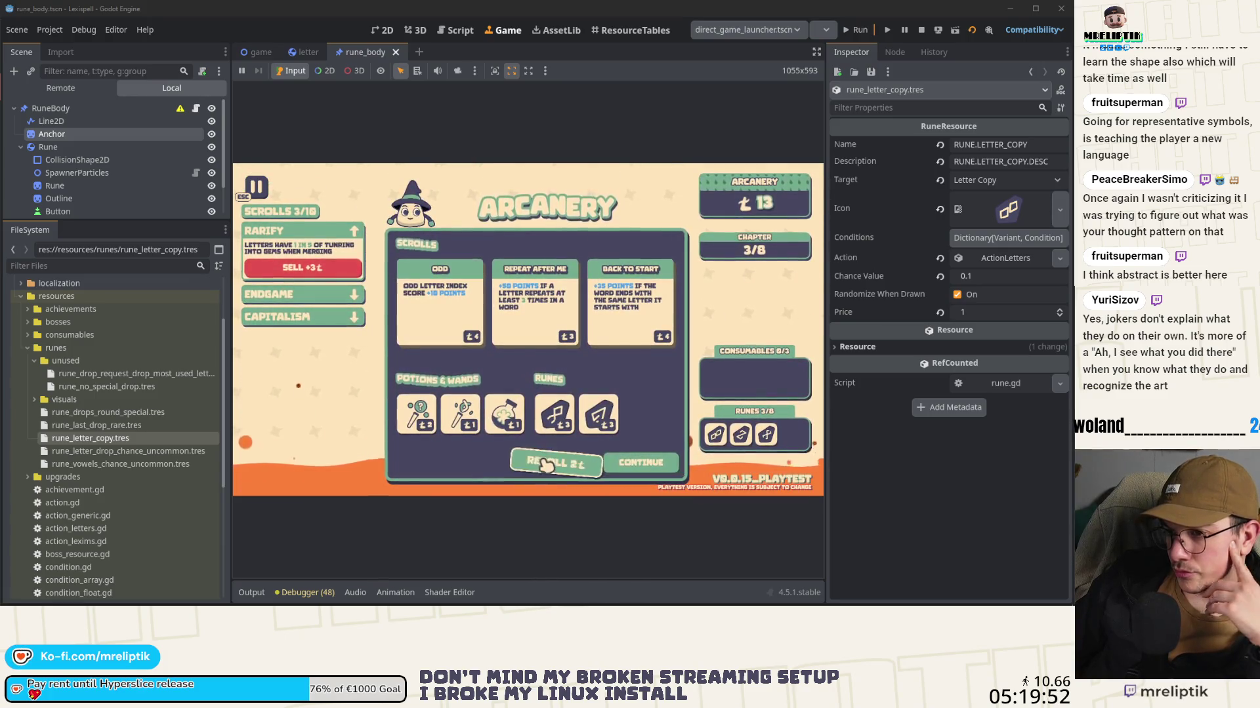
Step: Buy the ODD and Repeat After Me scrolls, then continue to chapter 4/8
{"action": "mouse_move", "coordinate": [728, 445]}
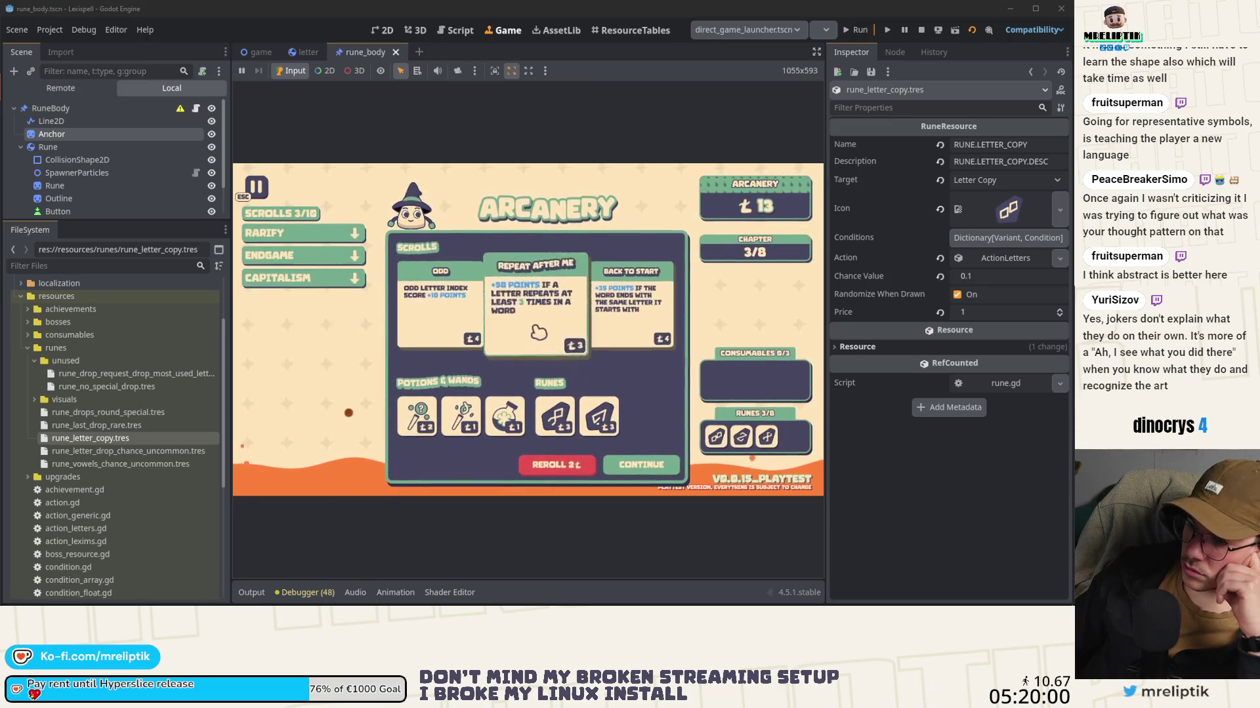
{"action": "left_click", "coordinate": [442, 339]}
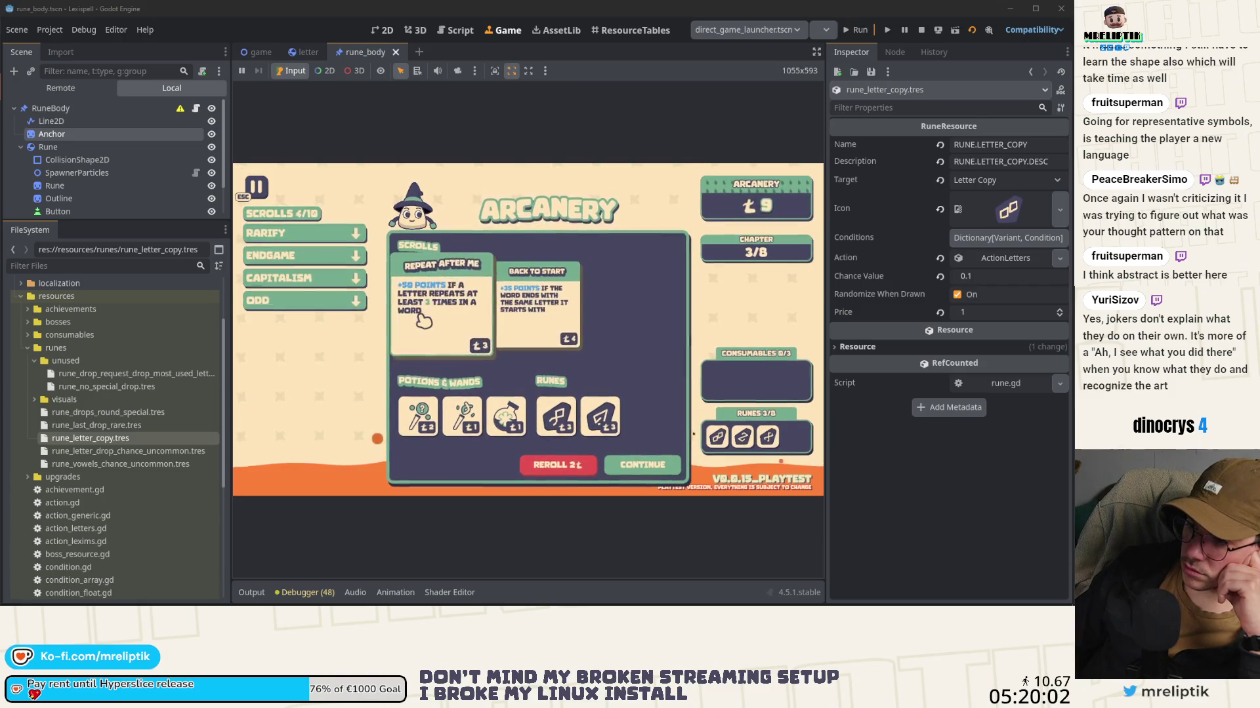
{"action": "left_click", "coordinate": [448, 338]}
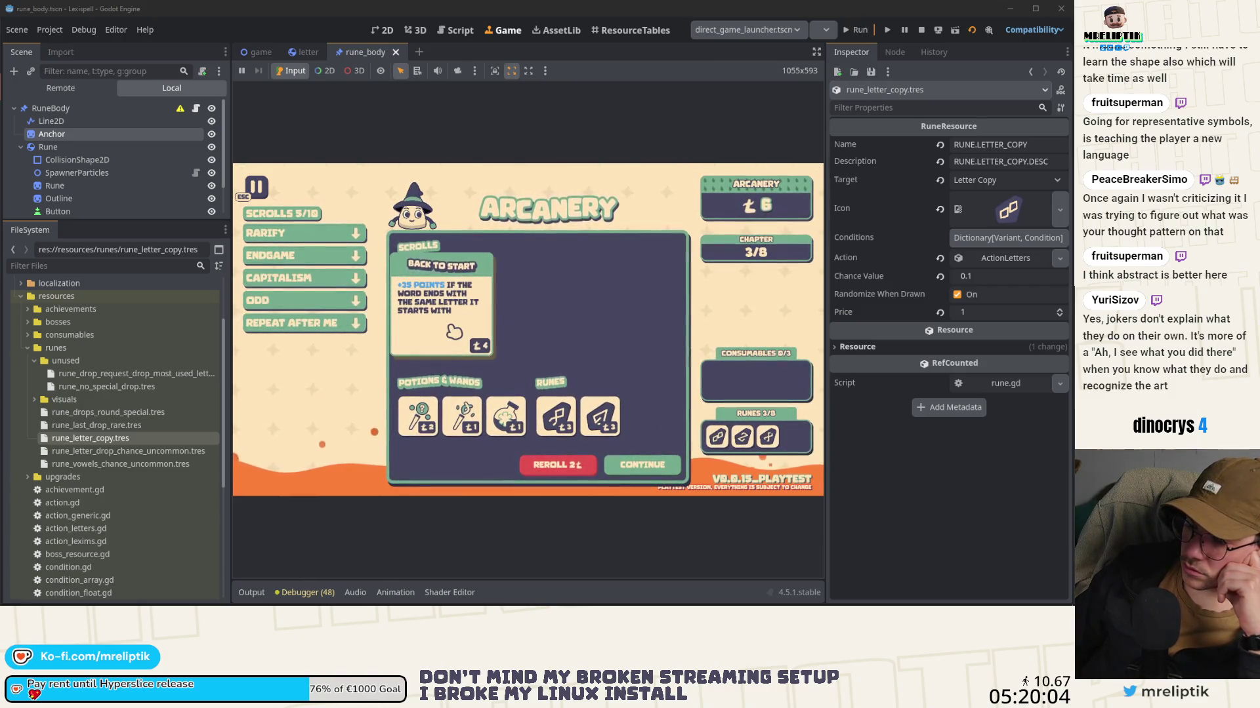
{"action": "left_click", "coordinate": [675, 467]}
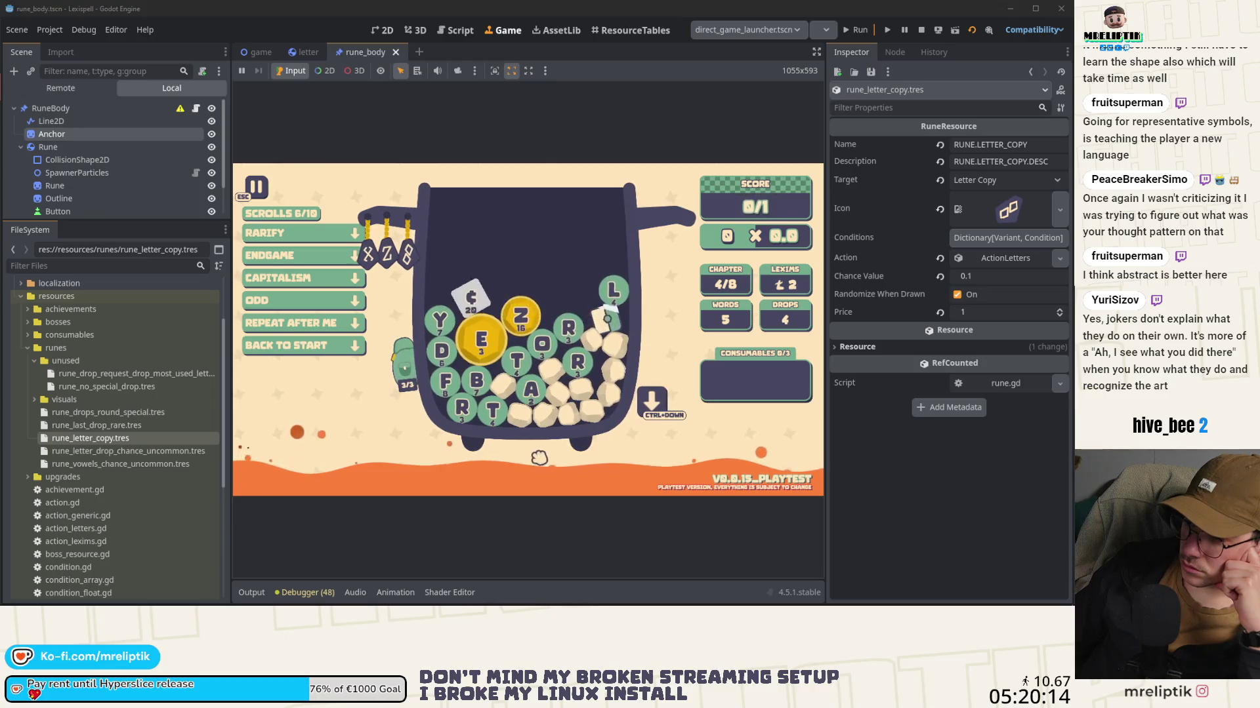
{"action": "mouse_move", "coordinate": [530, 306]}
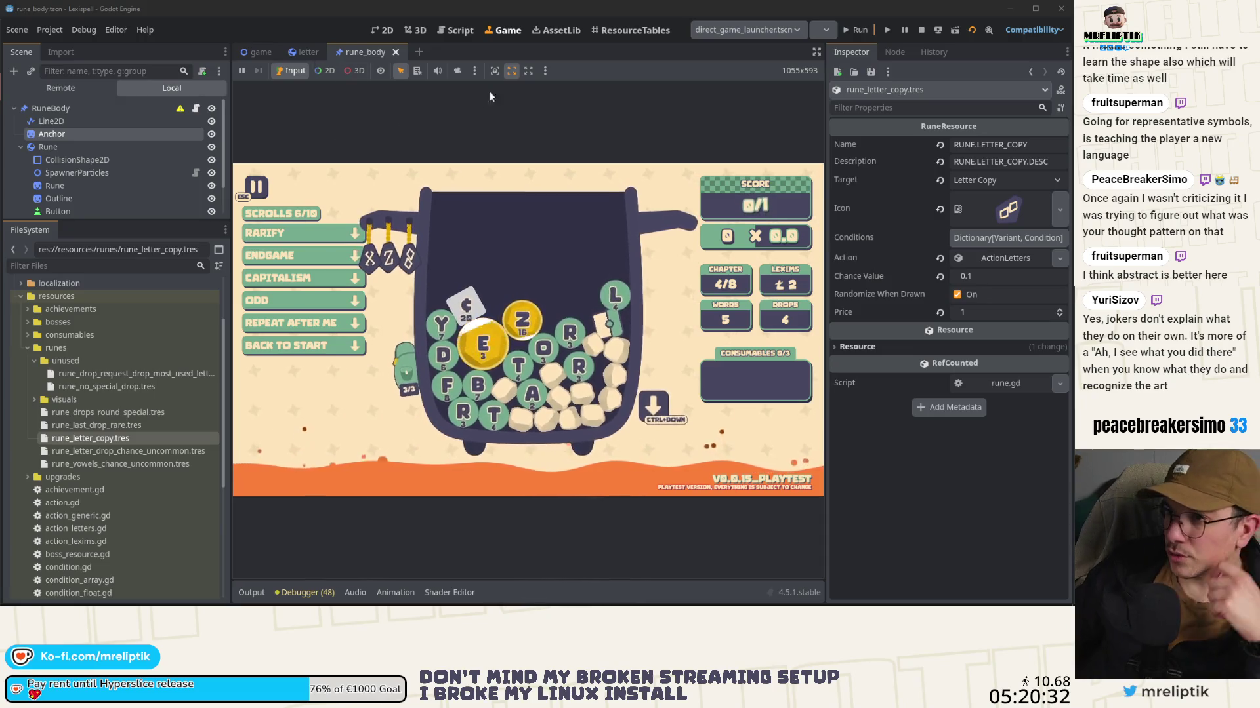
Step: Open treasure.tscn via Quick Open Scene and select its TooltipContainer node
{"action": "key", "text": "ctrl+shift+o"}
{"action": "type", "text": "treasure"}
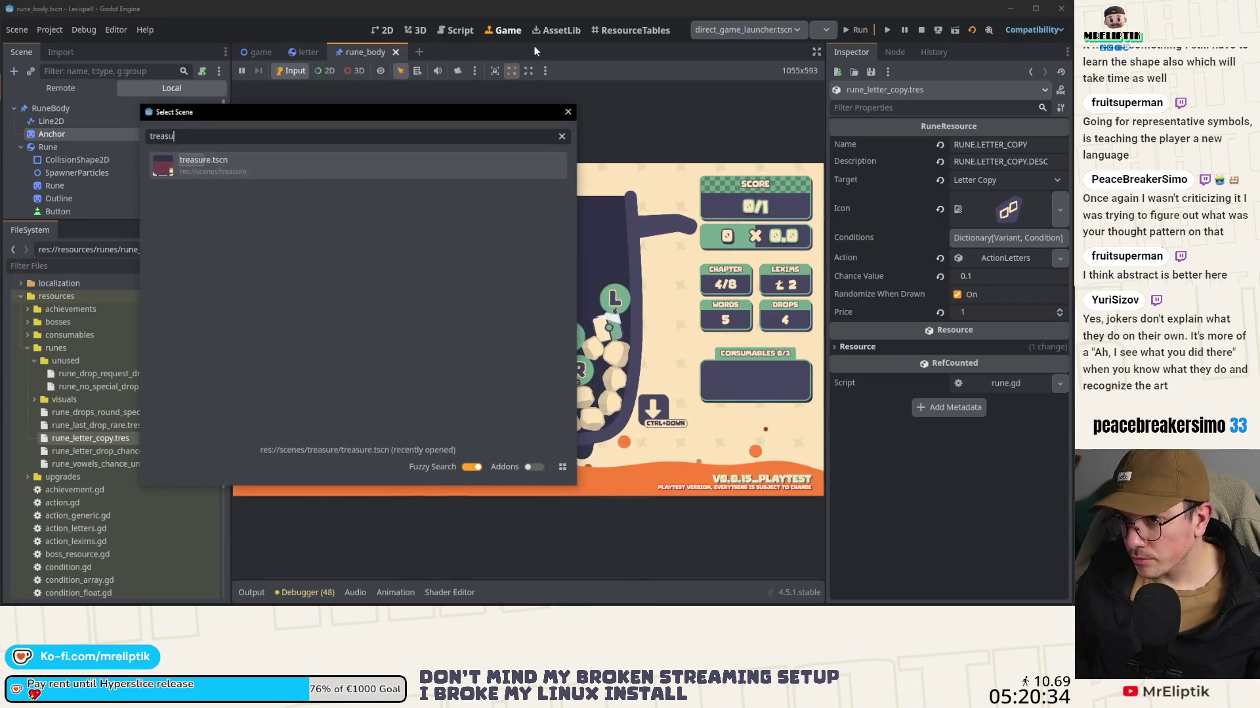
{"action": "key", "text": "Return"}
{"action": "scroll", "coordinate": [79, 184], "scroll_direction": "down", "scroll_amount": 3}
{"action": "left_click", "coordinate": [76, 204]}
Step: Edit, then reset the TooltipContainer's Title Text to empty, and save the scene
{"action": "left_click", "coordinate": [1000, 161]}
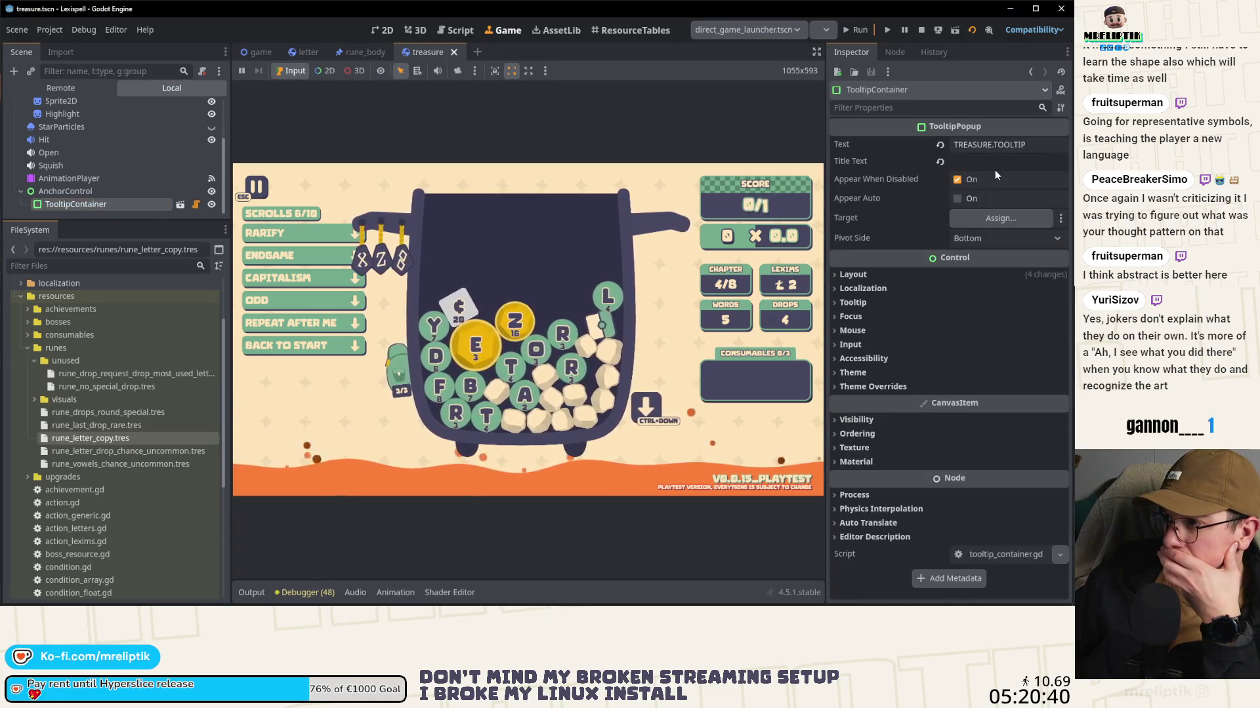
{"action": "key", "text": "Return"}
{"action": "left_click", "coordinate": [977, 163]}
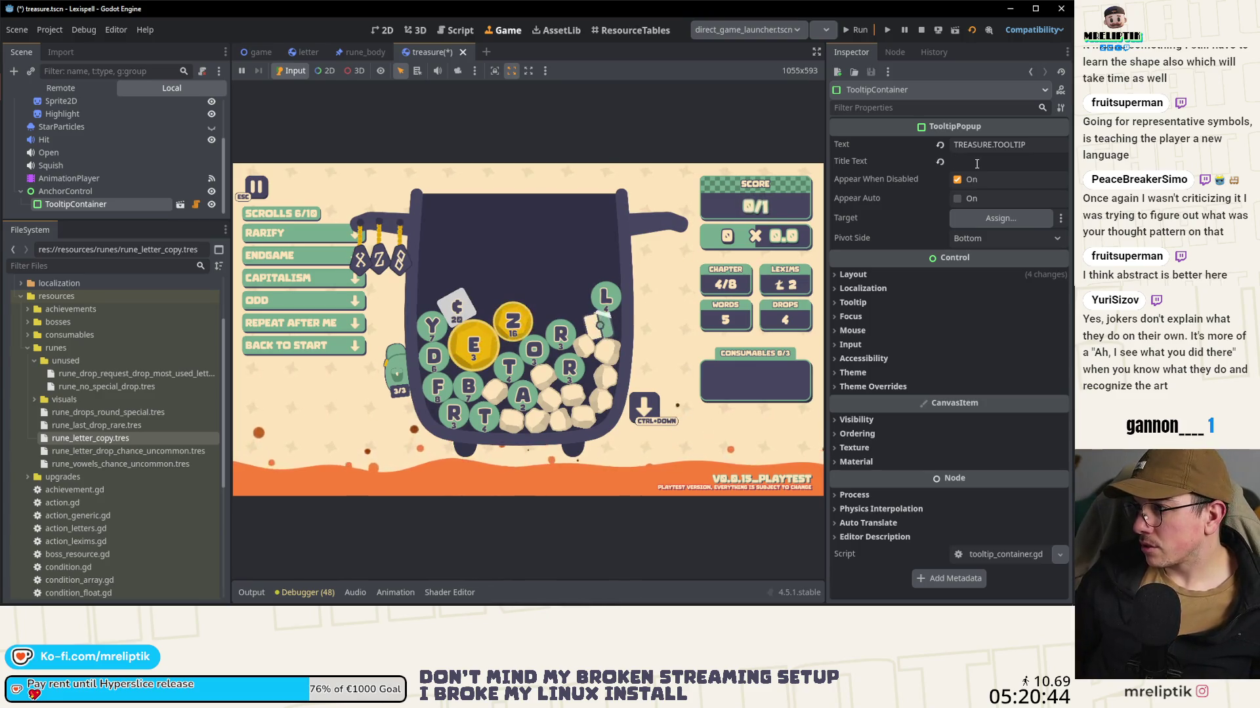
{"action": "key", "text": "ctrl+s"}
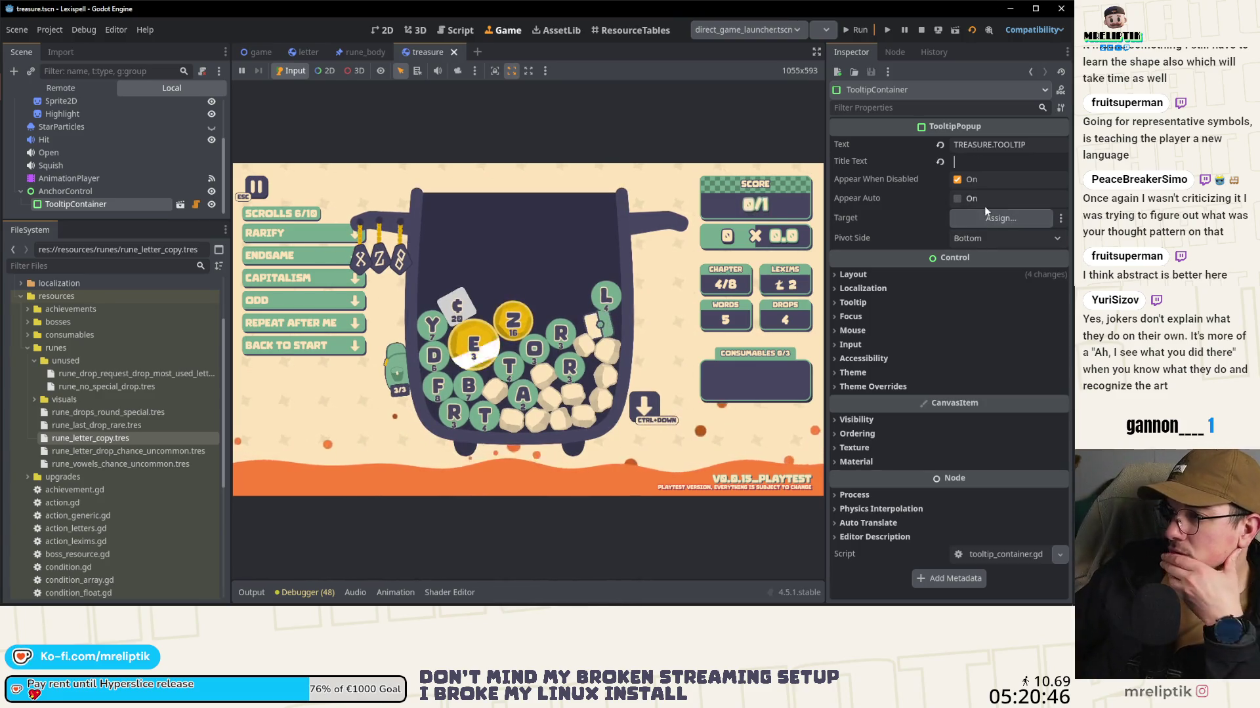
{"action": "mouse_move", "coordinate": [609, 321]}
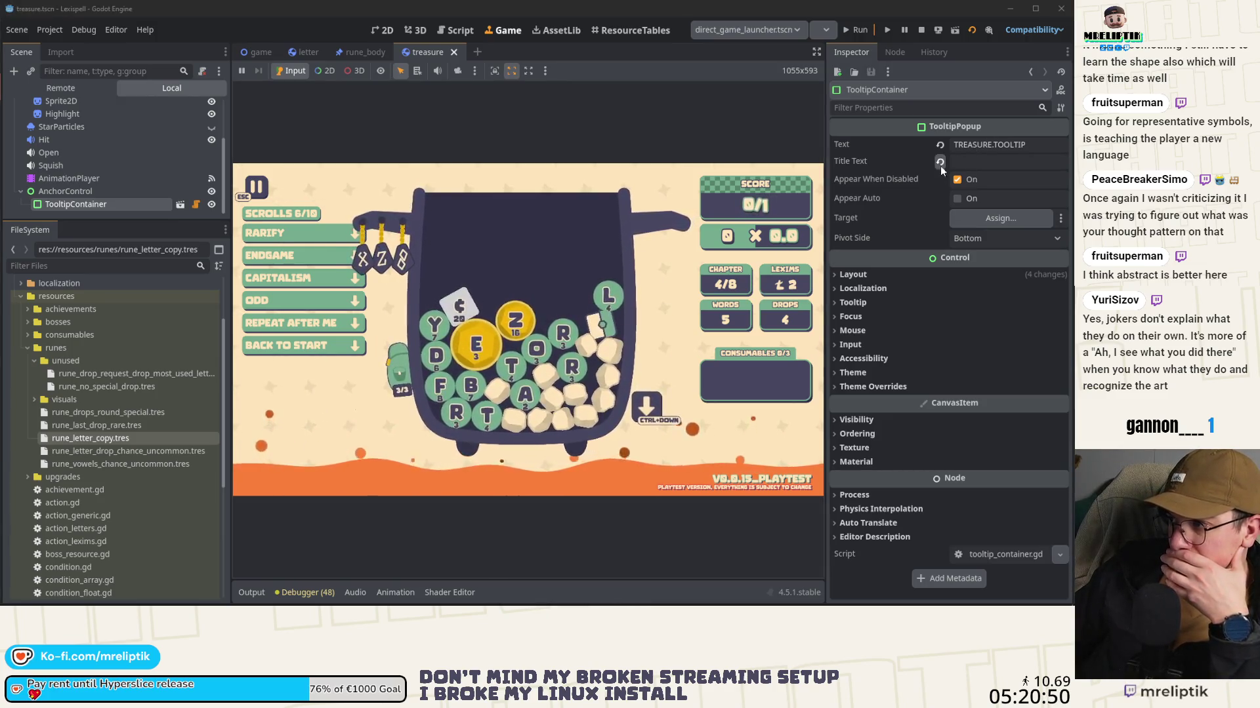
{"action": "left_click", "coordinate": [956, 181]}
{"action": "left_click", "coordinate": [972, 164]}
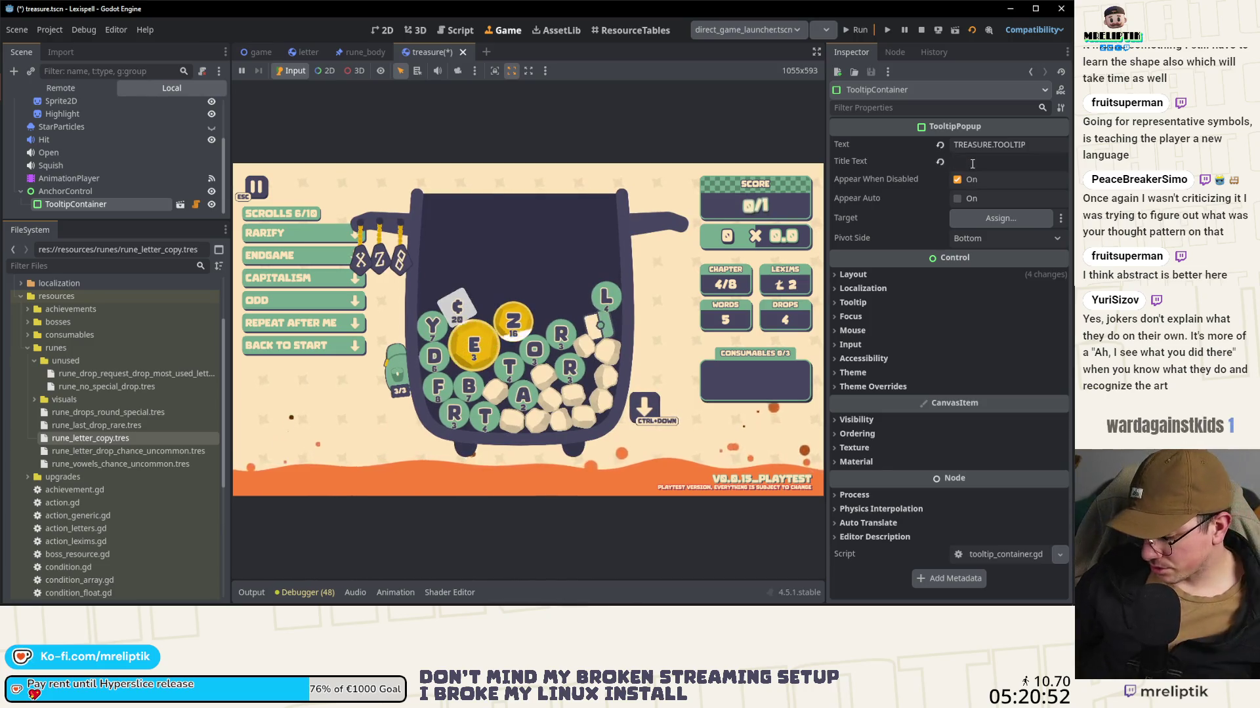
{"action": "key", "text": "ctrl+s"}
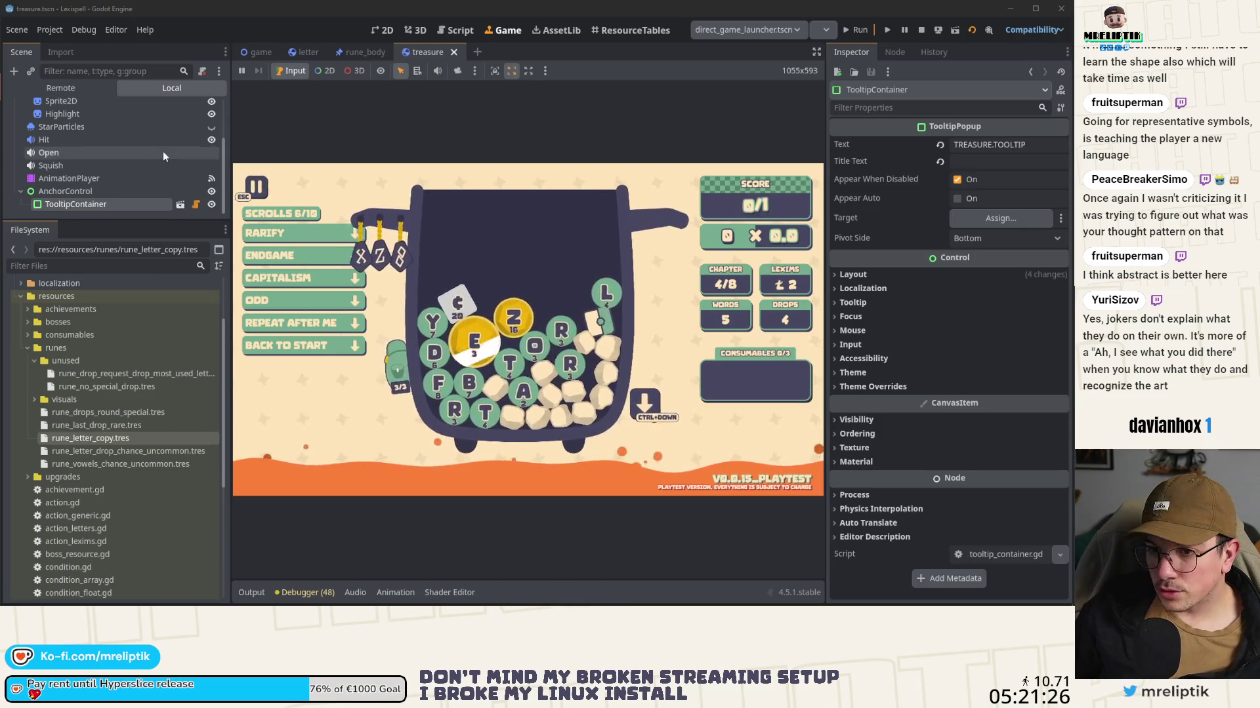
{"action": "left_click", "coordinate": [299, 52]}
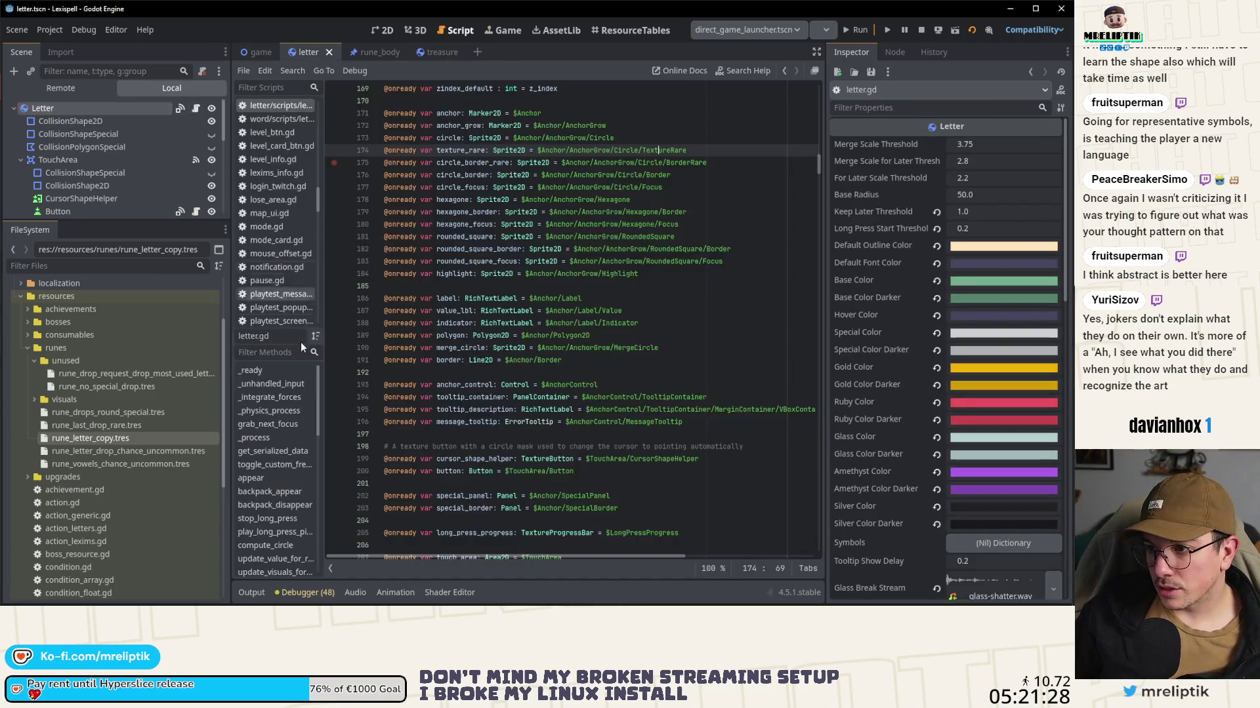
Step: Change letter.gd line 564's chance_str to use %s with tr("LETTER.IN") as first argument
{"action": "key", "text": "ctrl+f"}
{"action": "type", "text": "chance"}
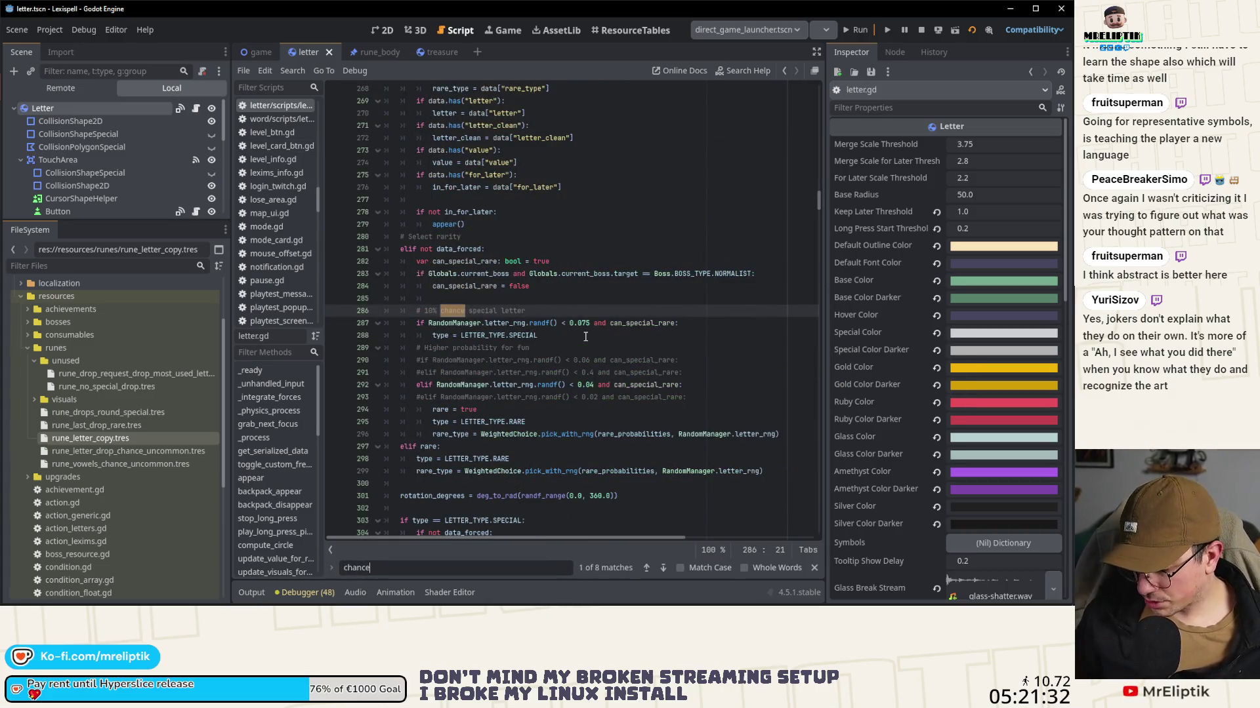
{"action": "type", "text": "_str"}
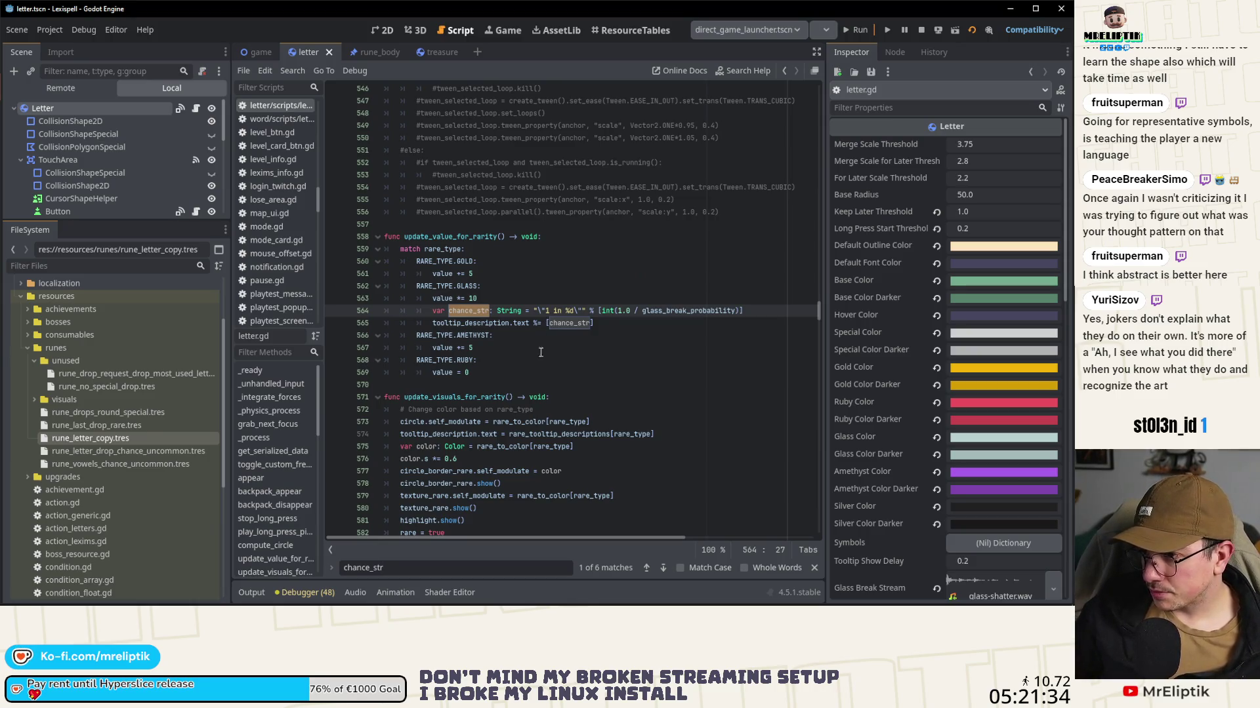
{"action": "left_click_drag", "start_coordinate": [829, 273], "coordinate": [917, 275]}
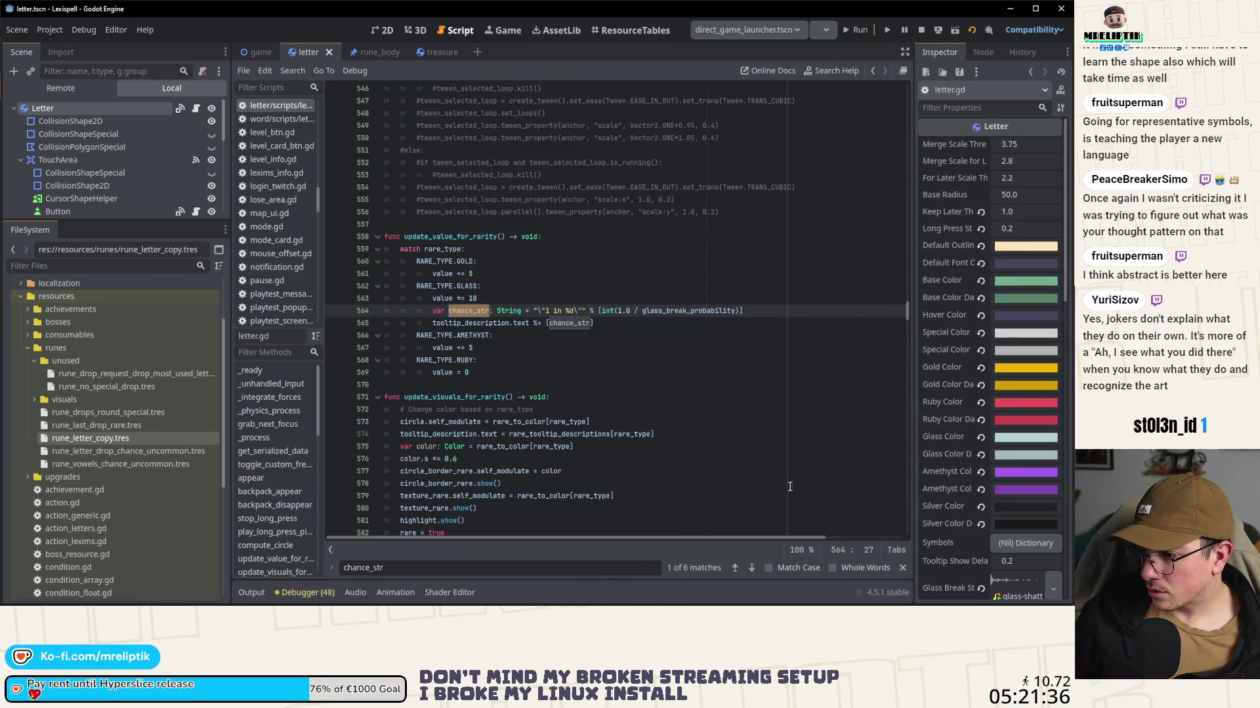
{"action": "double_click", "coordinate": [557, 310]}
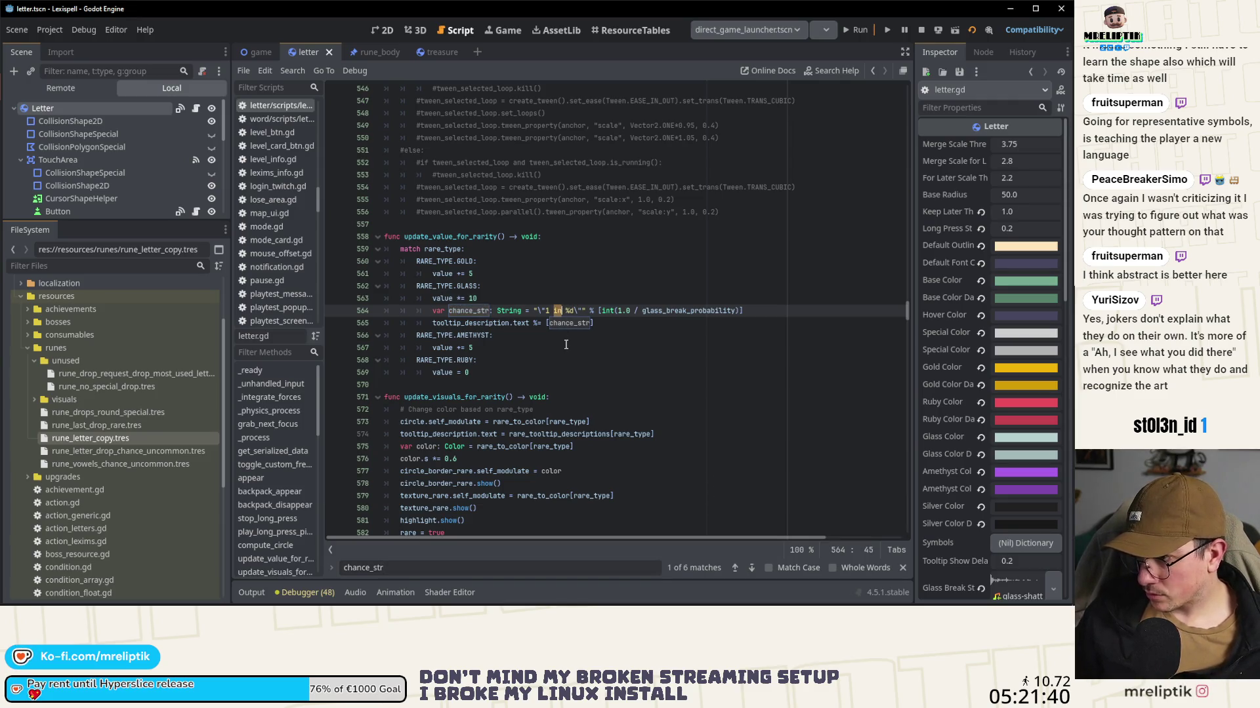
{"action": "type", "text": "%s"}
{"action": "key", "text": "Right"}
{"action": "key", "text": "Right"}
{"action": "key", "text": "Right"}
{"action": "key", "text": "Left"}
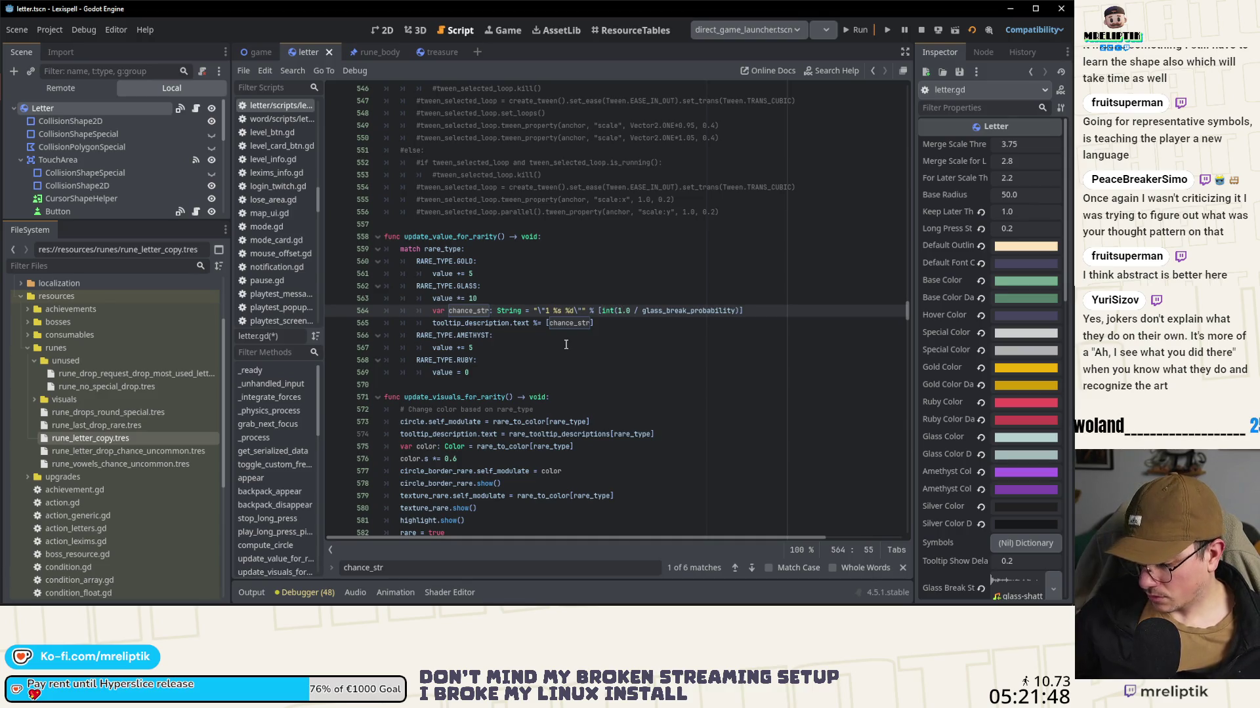
{"action": "type", "text": "tr("}
{"action": "type", "text": "LETTER"}
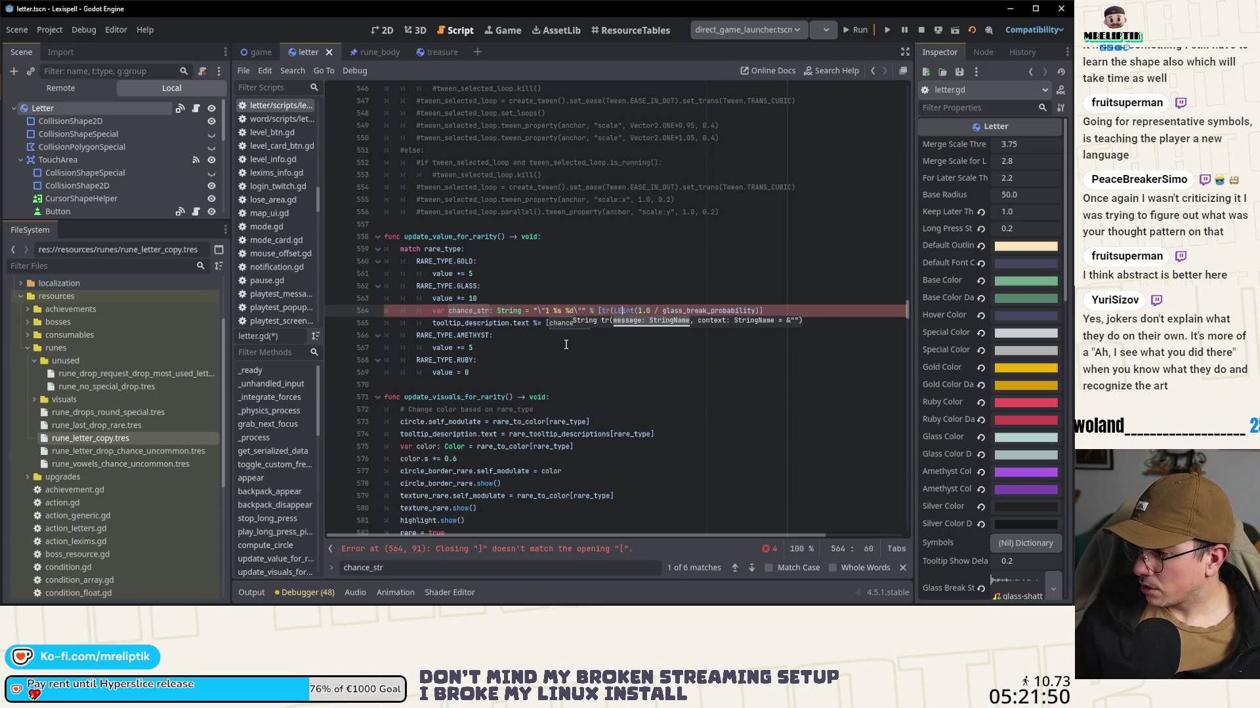
{"action": "type", "text": ".IN"}
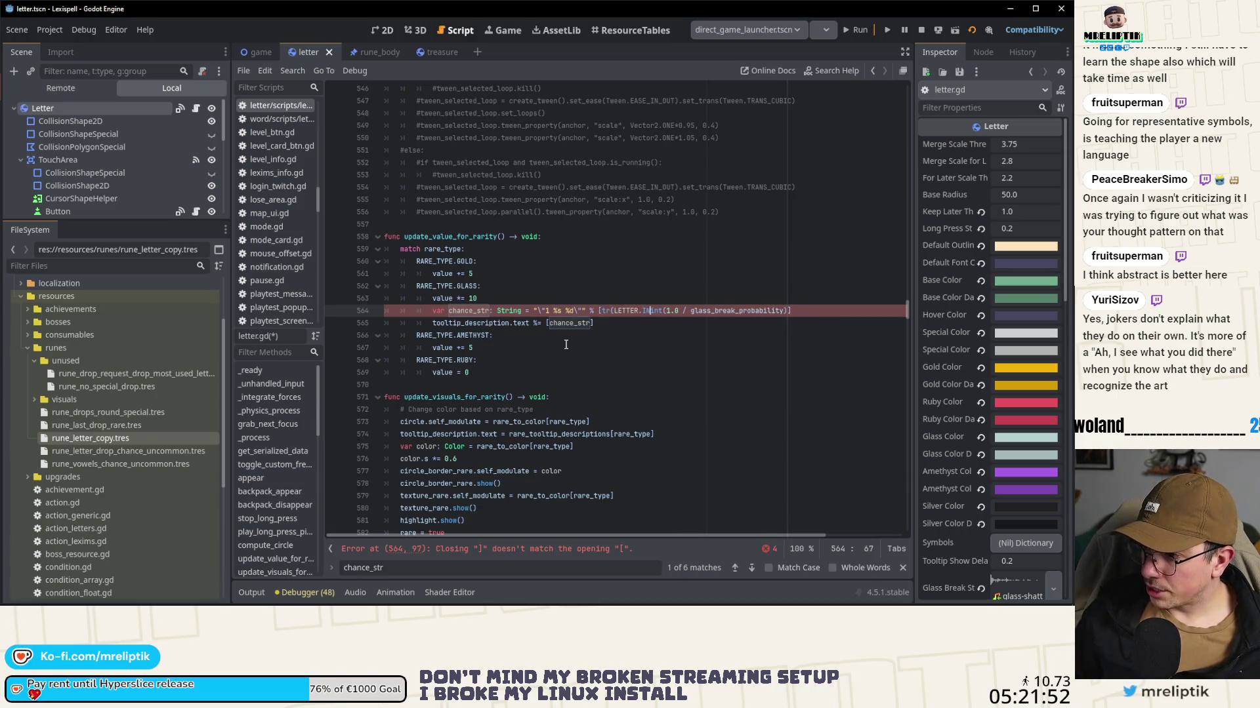
{"action": "type", "text": "),"}
{"action": "key", "text": "Left"}
{"action": "key", "text": "Left"}
{"action": "key", "text": "Left"}
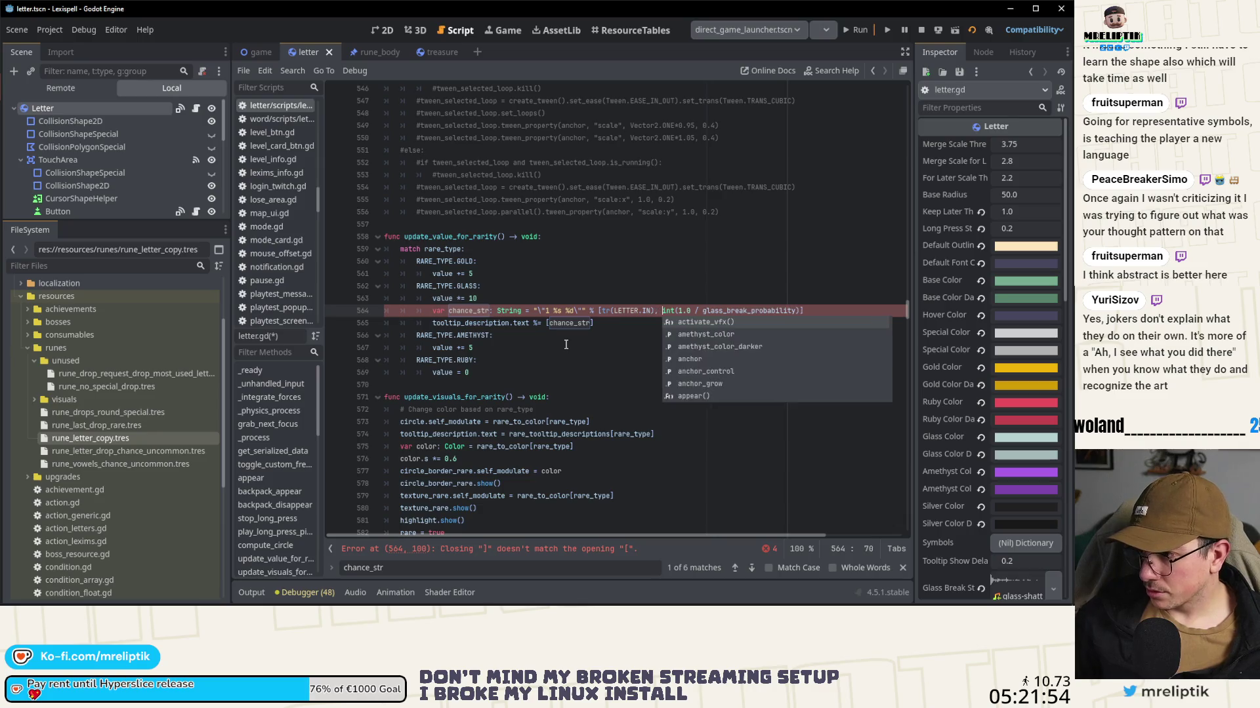
{"action": "key", "text": "Right"}
{"action": "key", "text": "shift+ctrl+Left"}
{"action": "key", "text": "shift+ctrl+Left"}
{"action": "key", "text": "shift+ctrl+Left"}
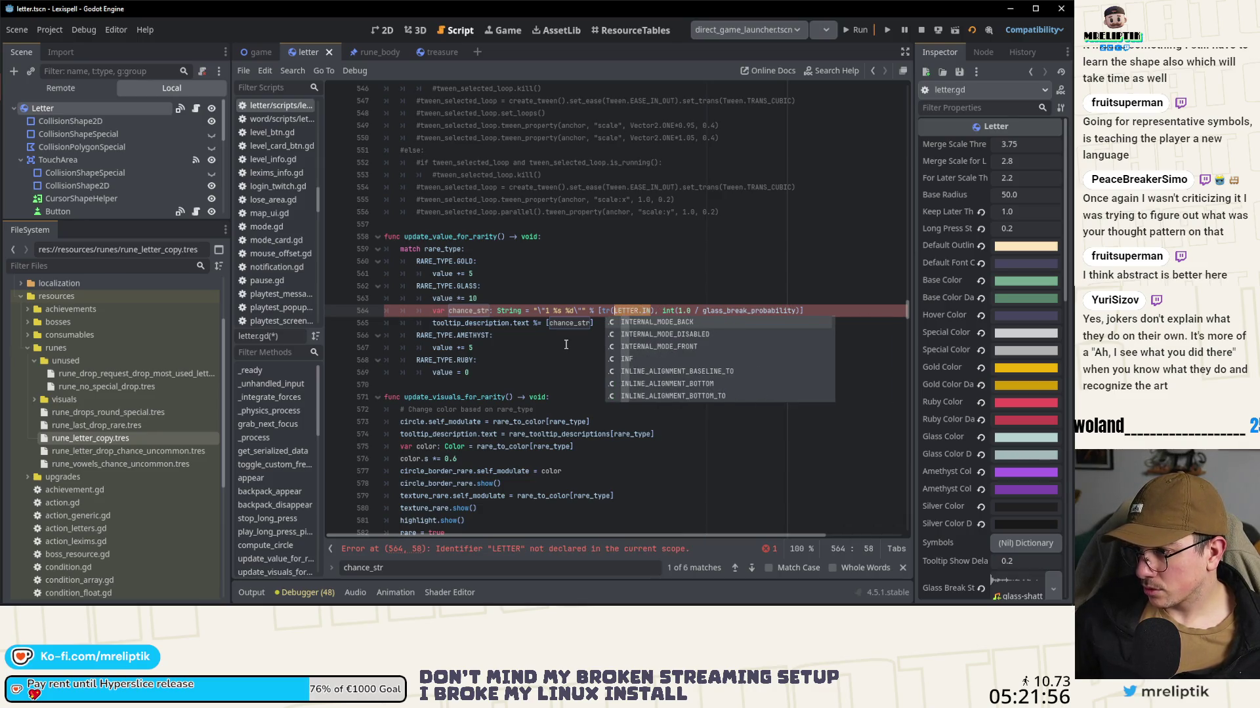
{"action": "type", "text": "\""}
Step: Copy the updated line 564 over the chance_str line 898 and save
{"action": "left_click", "coordinate": [566, 344]}
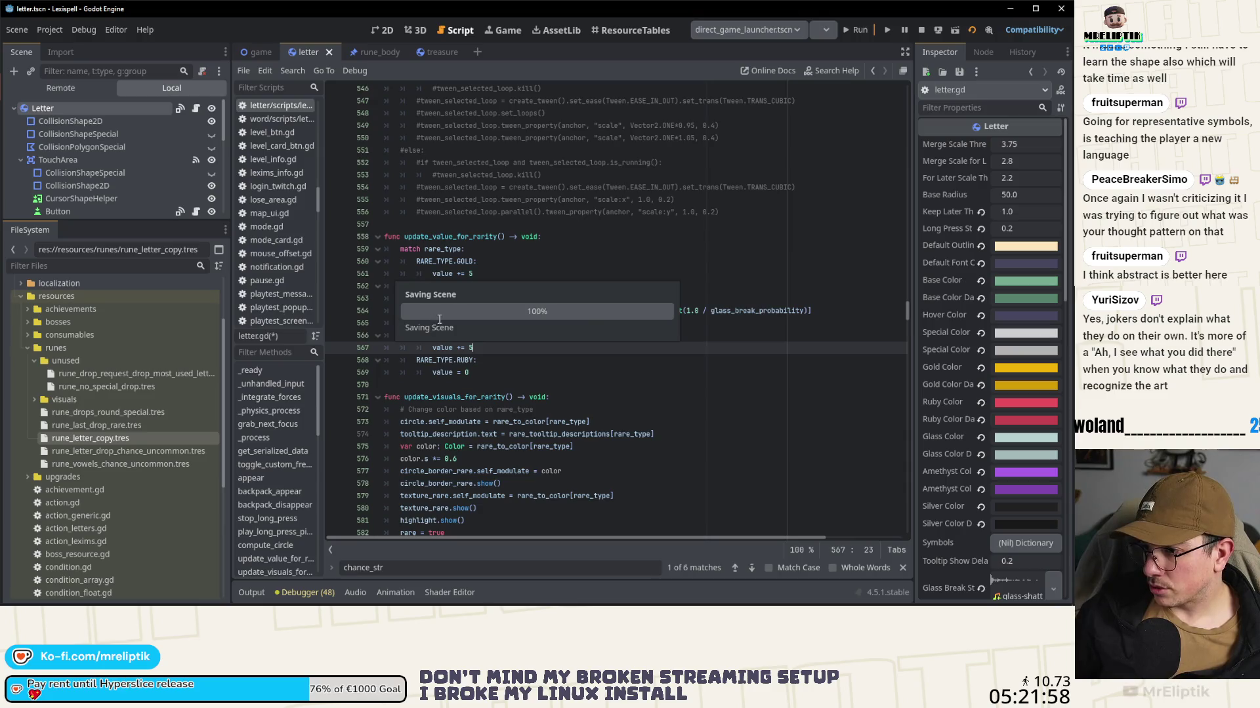
{"action": "left_click_drag", "start_coordinate": [433, 311], "coordinate": [819, 310]}
{"action": "key", "text": "ctrl+c"}
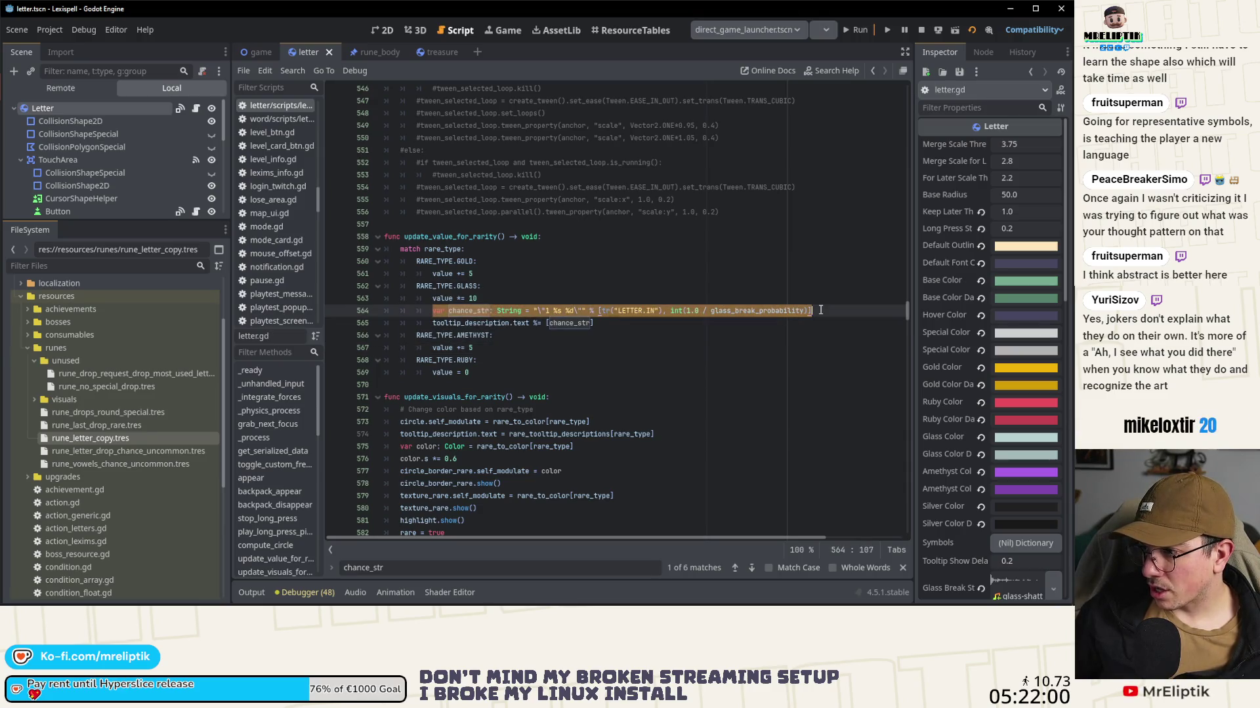
{"action": "left_click", "coordinate": [748, 570]}
{"action": "left_click", "coordinate": [748, 570]}
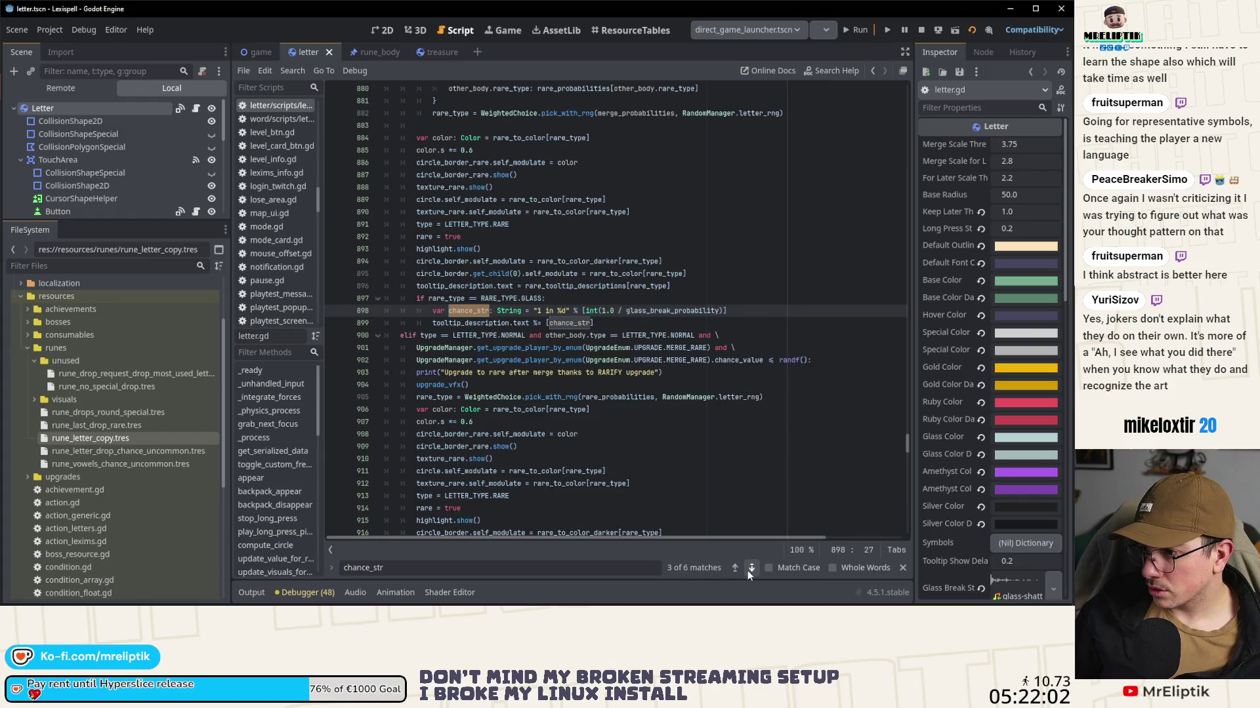
{"action": "left_click_drag", "start_coordinate": [729, 311], "coordinate": [431, 311]}
{"action": "key", "text": "ctrl+v"}
{"action": "key", "text": "ctrl+s"}
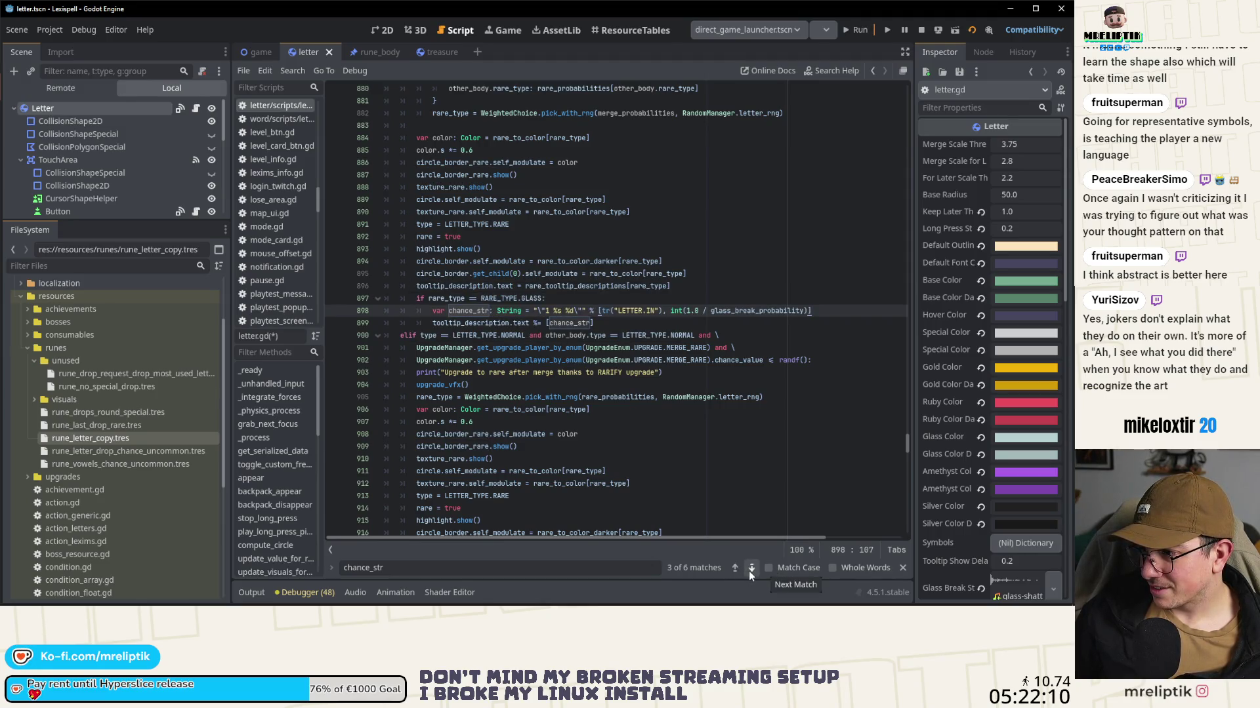
{"action": "key", "text": "ctrl+s"}
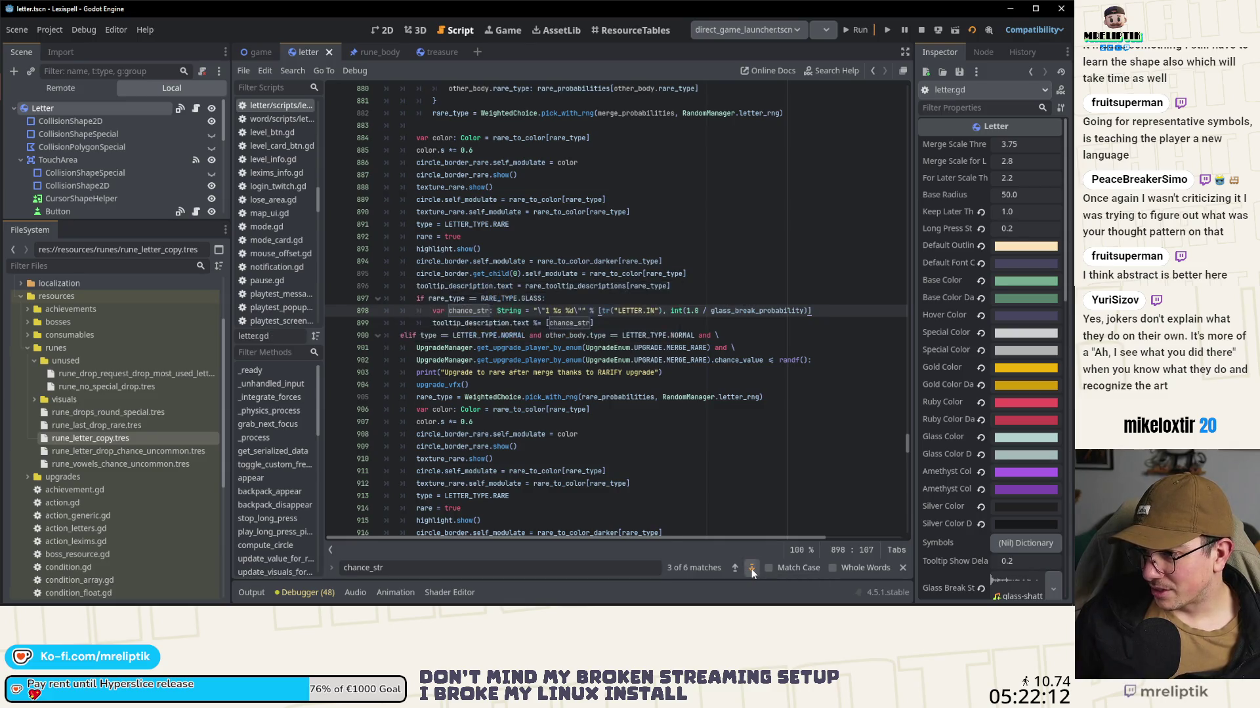
Step: Replace the chance_str line 920 with the translated version, save, and open rune.gd
{"action": "left_click", "coordinate": [752, 569]}
{"action": "left_click", "coordinate": [752, 569]}
{"action": "left_click", "coordinate": [747, 317]}
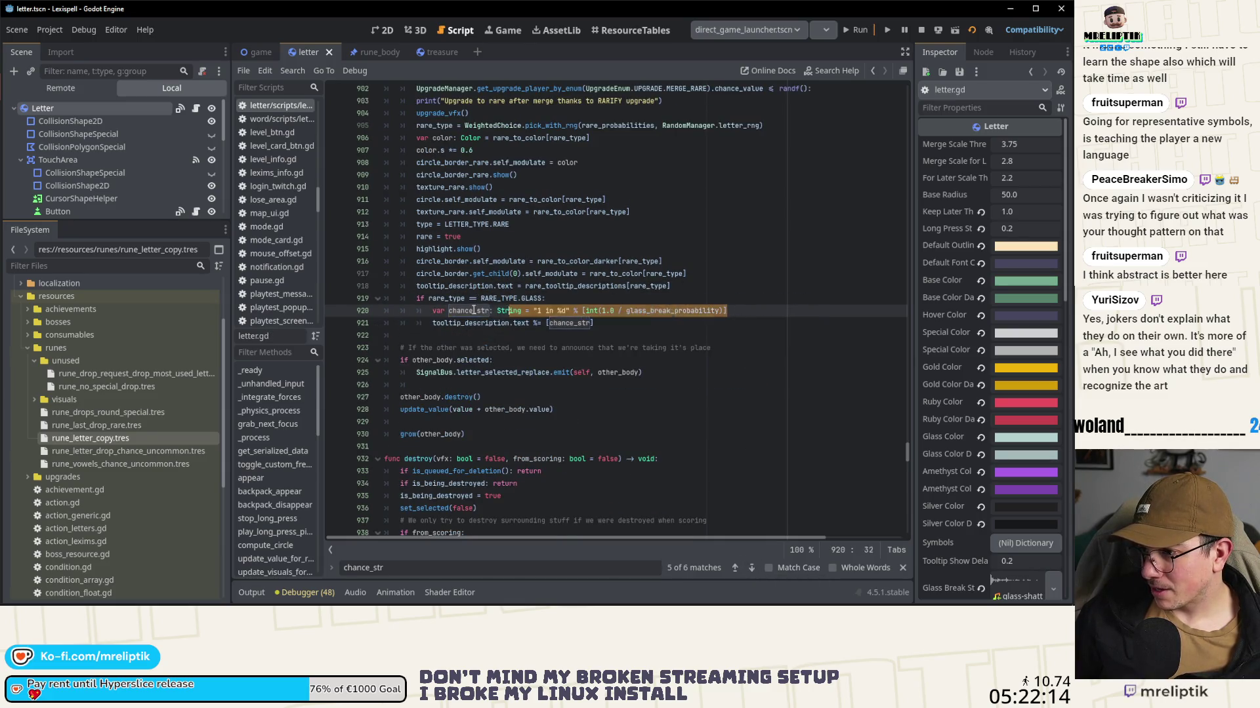
{"action": "key", "text": "ctrl+z"}
{"action": "key", "text": "ctrl+s"}
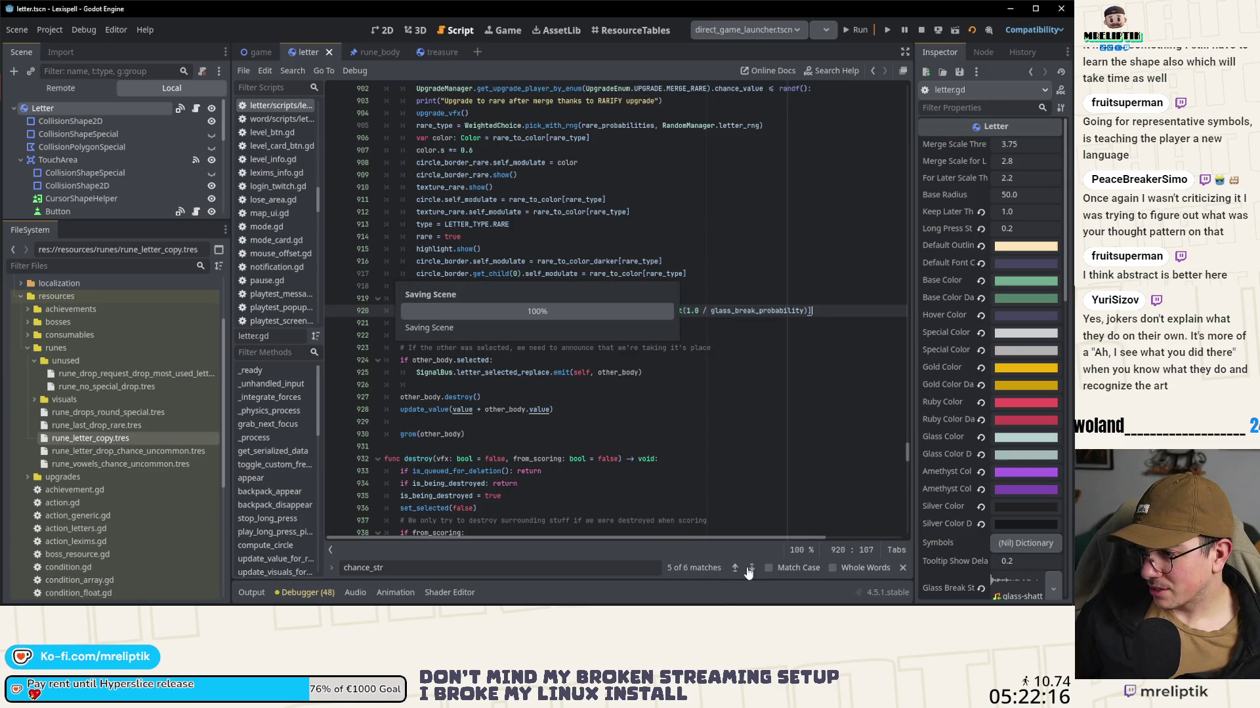
{"action": "left_click", "coordinate": [736, 568]}
{"action": "left_click", "coordinate": [641, 310]}
{"action": "key", "text": "ctrl+s"}
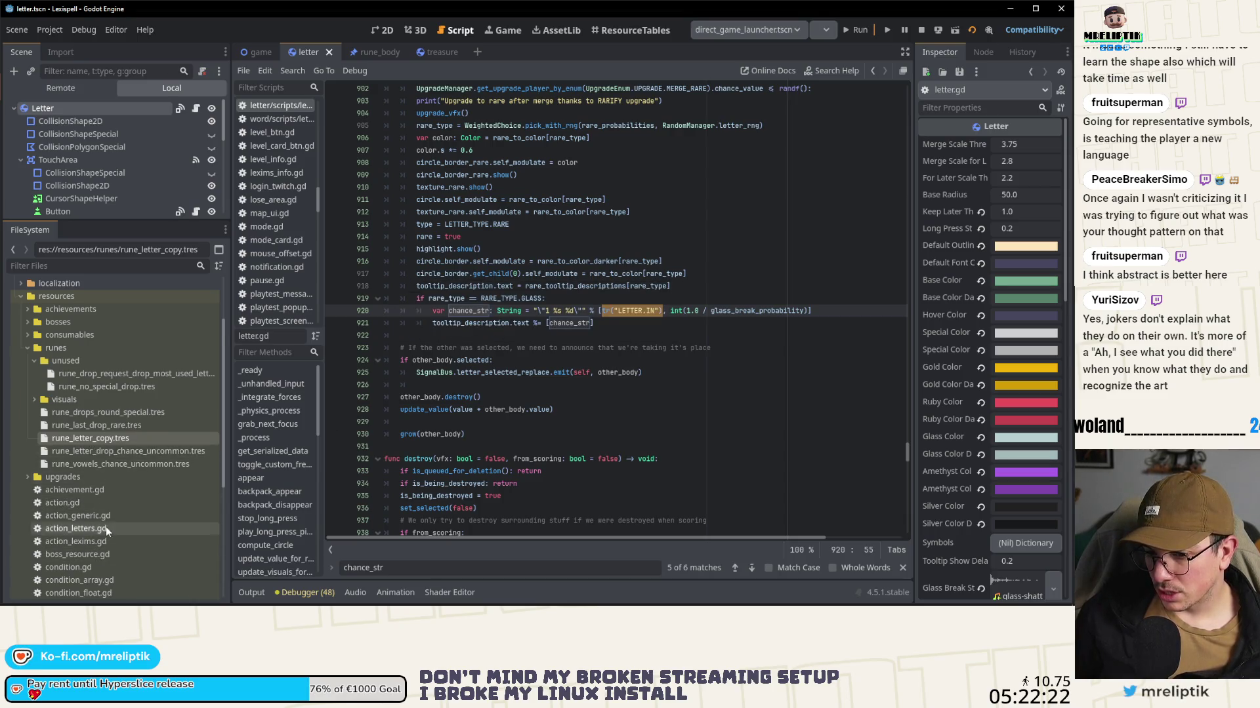
{"action": "scroll", "coordinate": [105, 526], "scroll_direction": "down", "scroll_amount": 5}
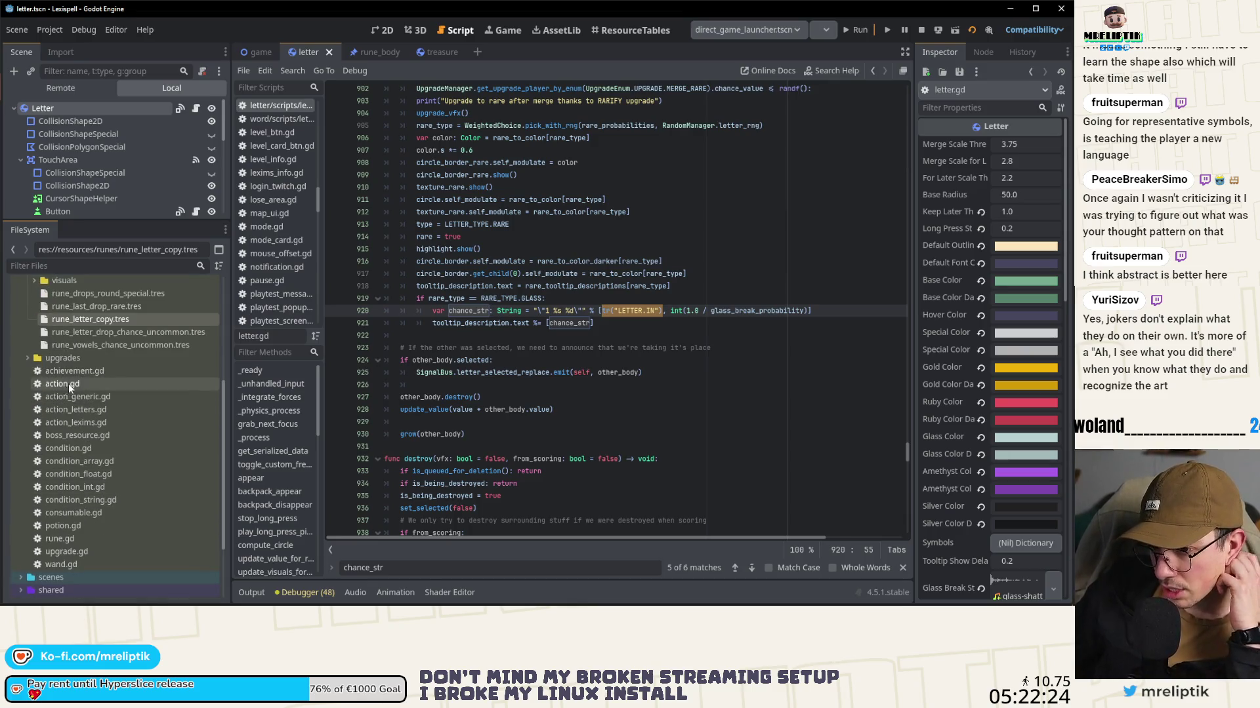
{"action": "double_click", "coordinate": [63, 538]}
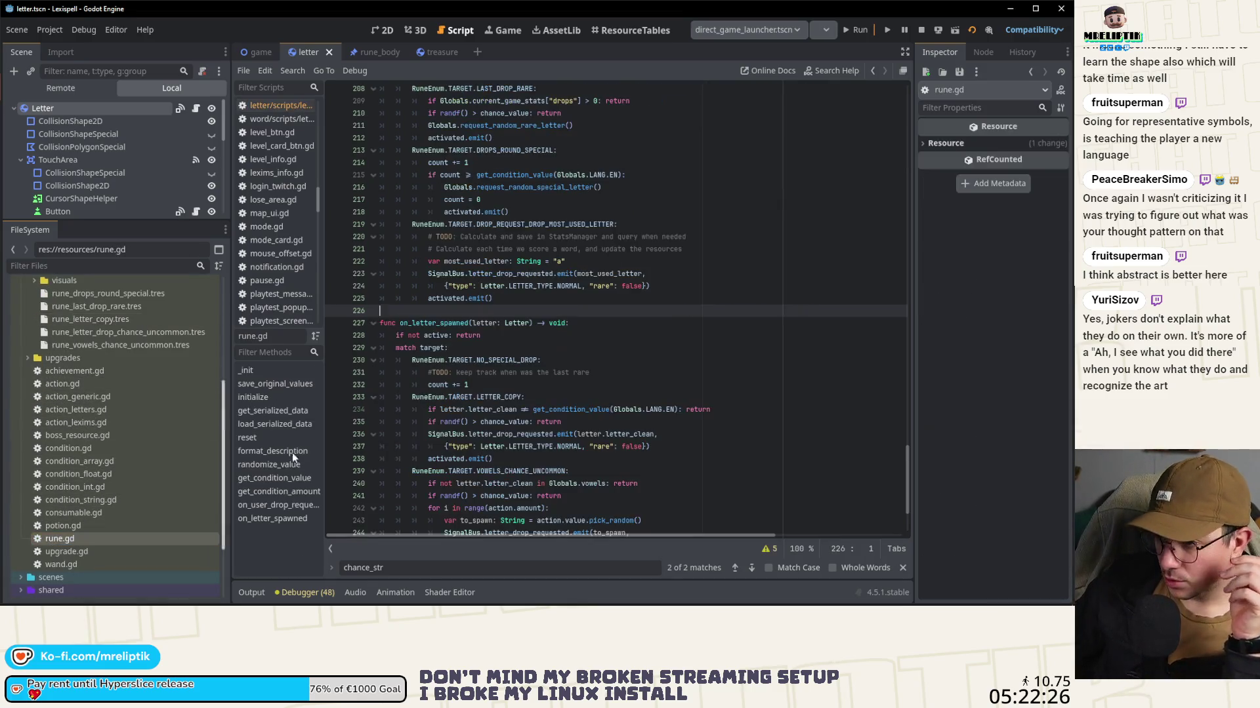
Step: In rune.gd line 100, change 'in' to %s and insert tr("LETTER.IN"), as first argument; save
{"action": "left_click", "coordinate": [635, 348]}
{"action": "key", "text": "ctrl+f"}
{"action": "type", "text": "c"}
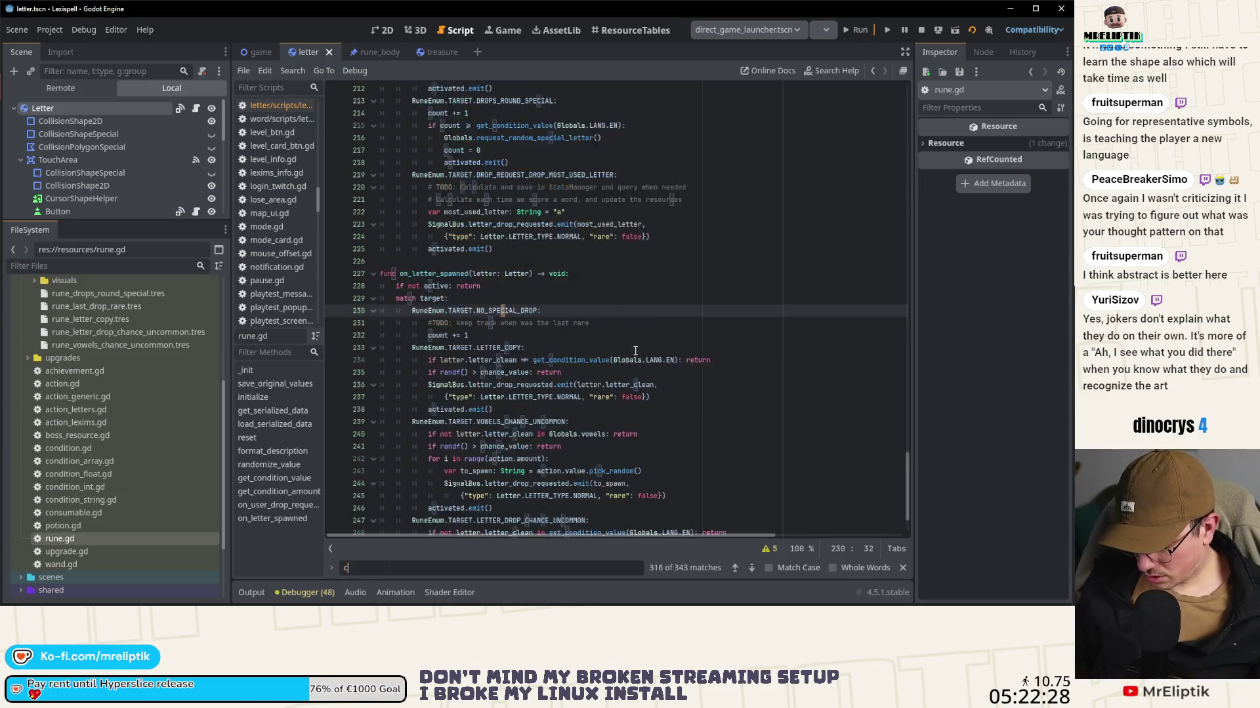
{"action": "type", "text": "hance"}
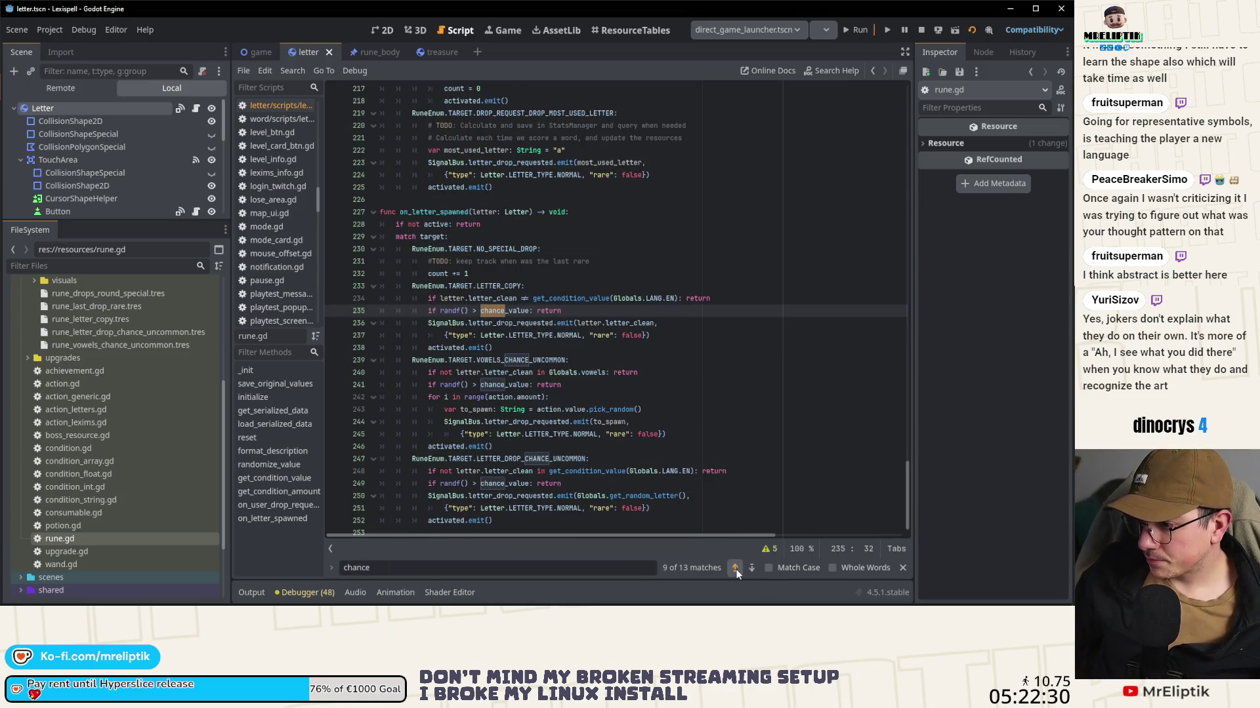
{"action": "left_click", "coordinate": [734, 568]}
{"action": "left_click", "coordinate": [735, 568]}
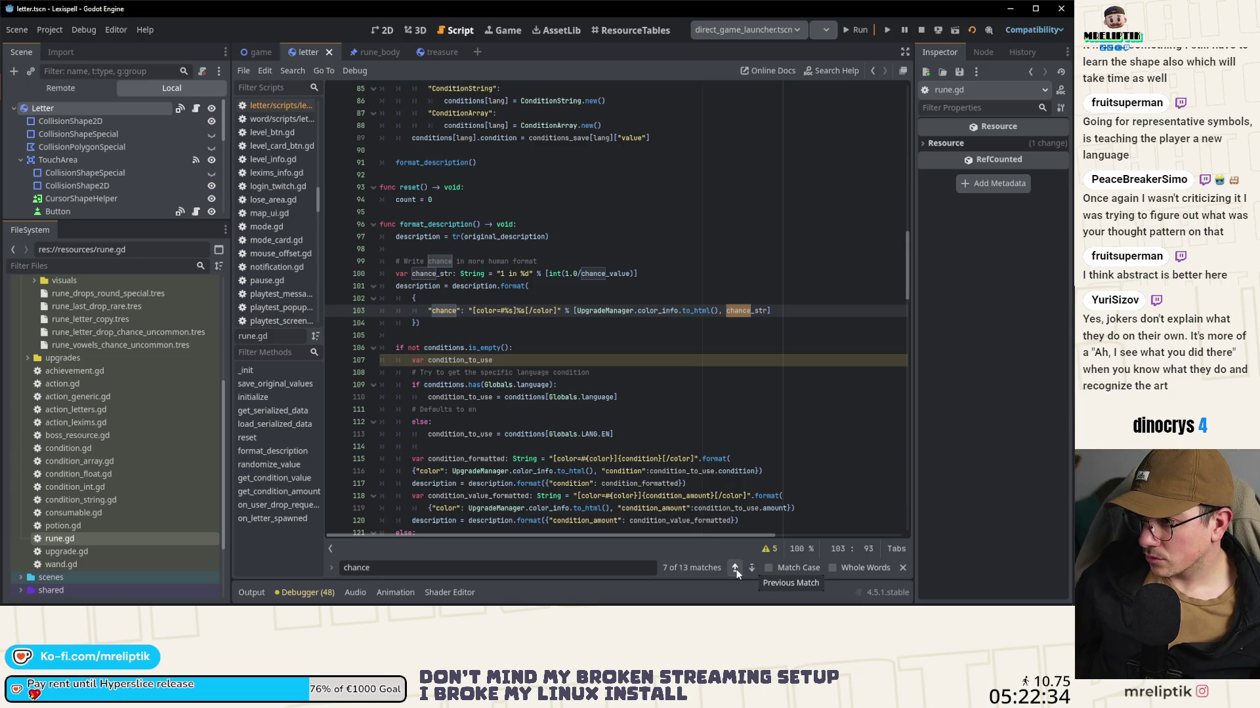
{"action": "left_click", "coordinate": [517, 273]}
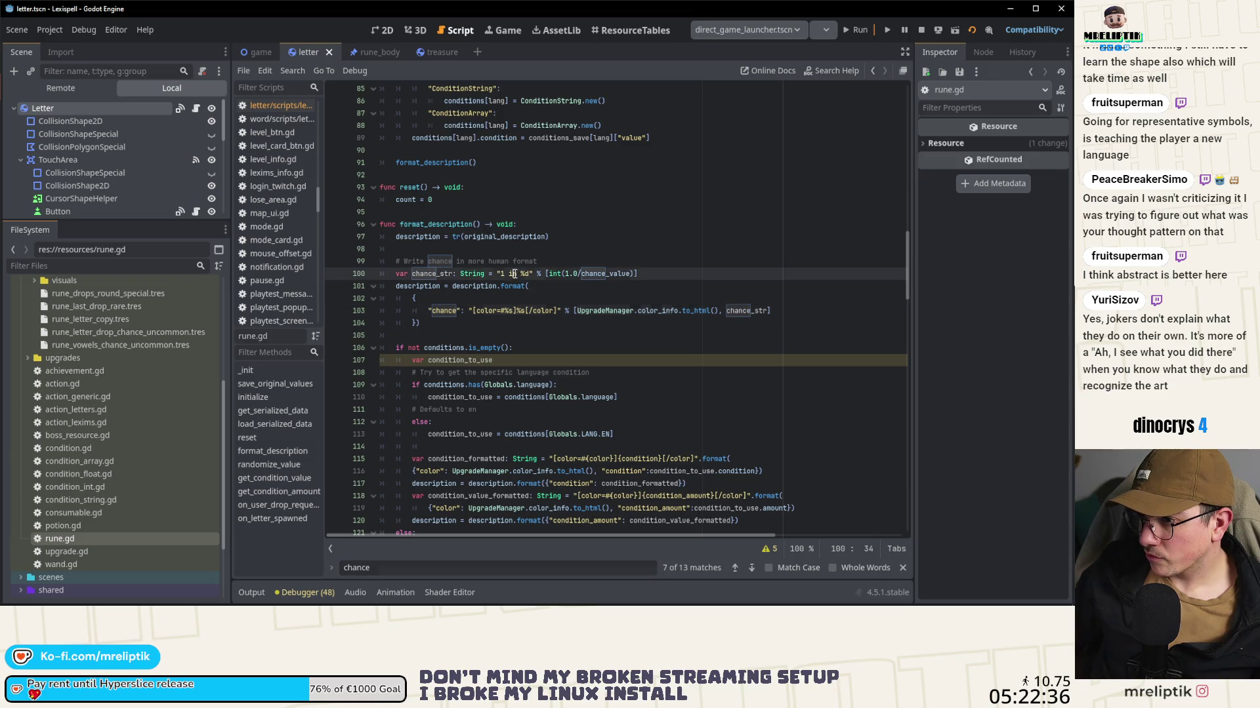
{"action": "type", "text": "%s"}
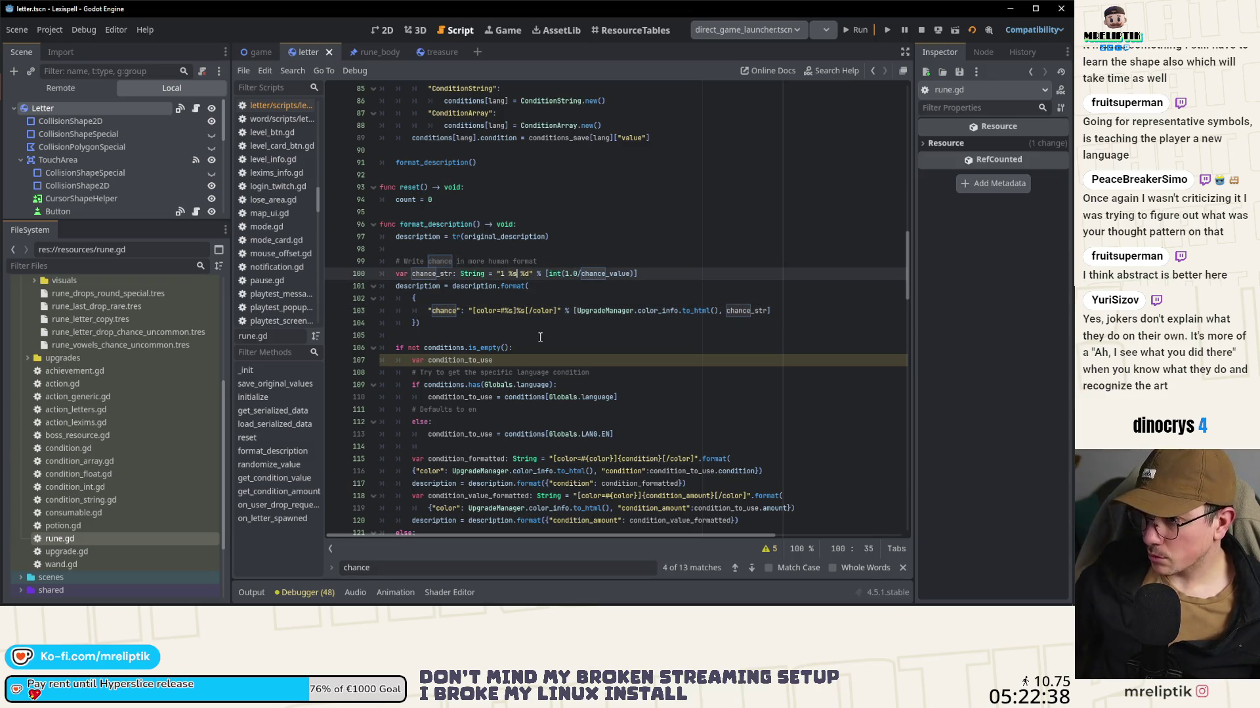
{"action": "left_click", "coordinate": [549, 276]}
{"action": "type", "text": "tr(\"LETTER.IN\"),"}
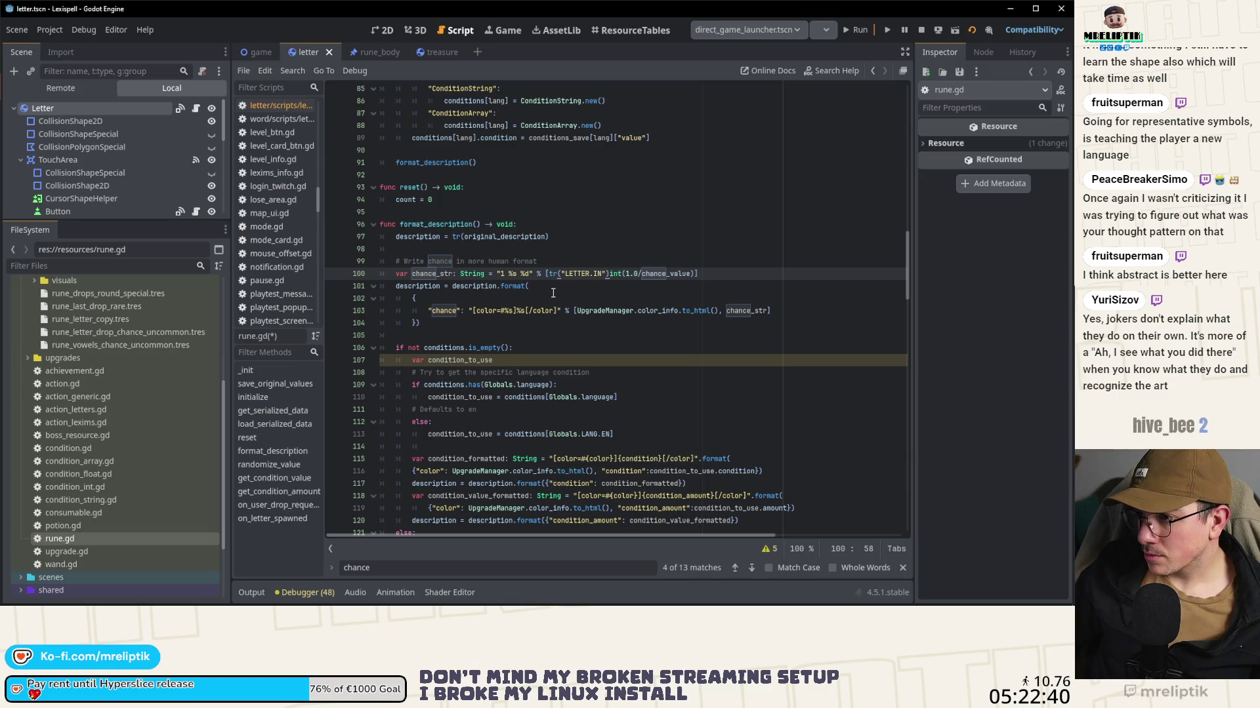
{"action": "key", "text": "ctrl+s"}
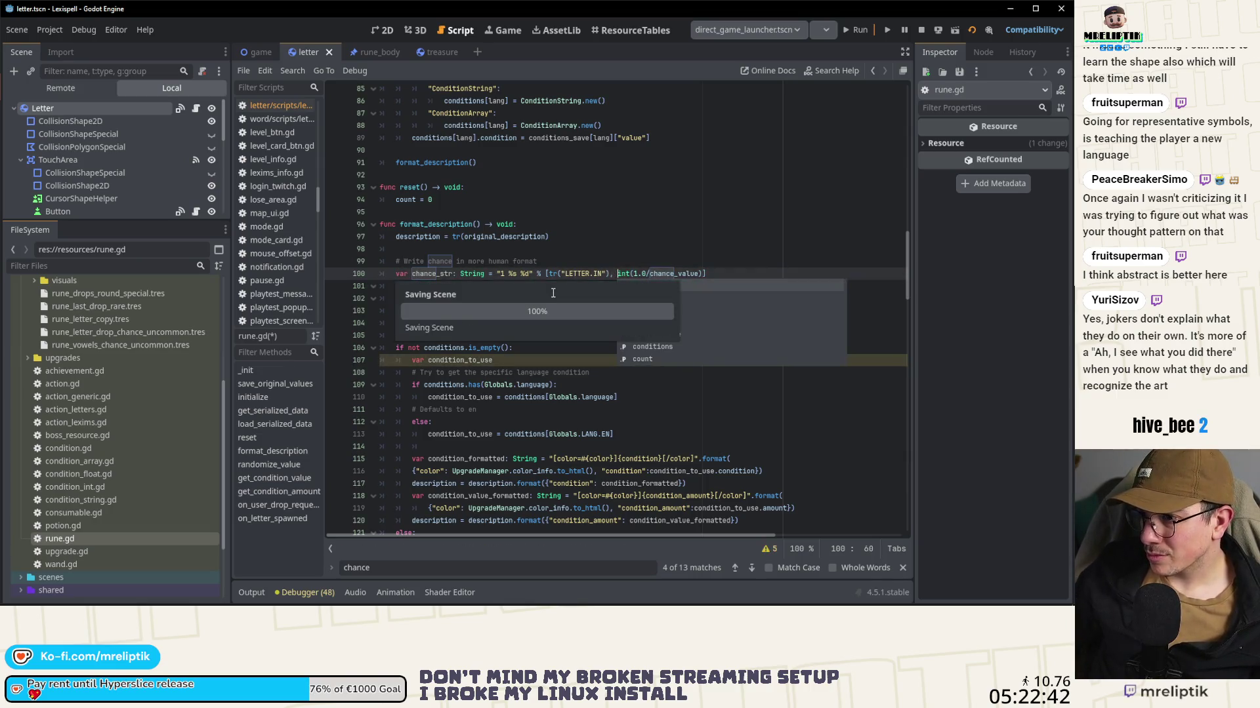
Step: Search rune.gd for other chance_str uses
{"action": "double_click", "coordinate": [433, 274]}
{"action": "key", "text": "ctrl+f"}
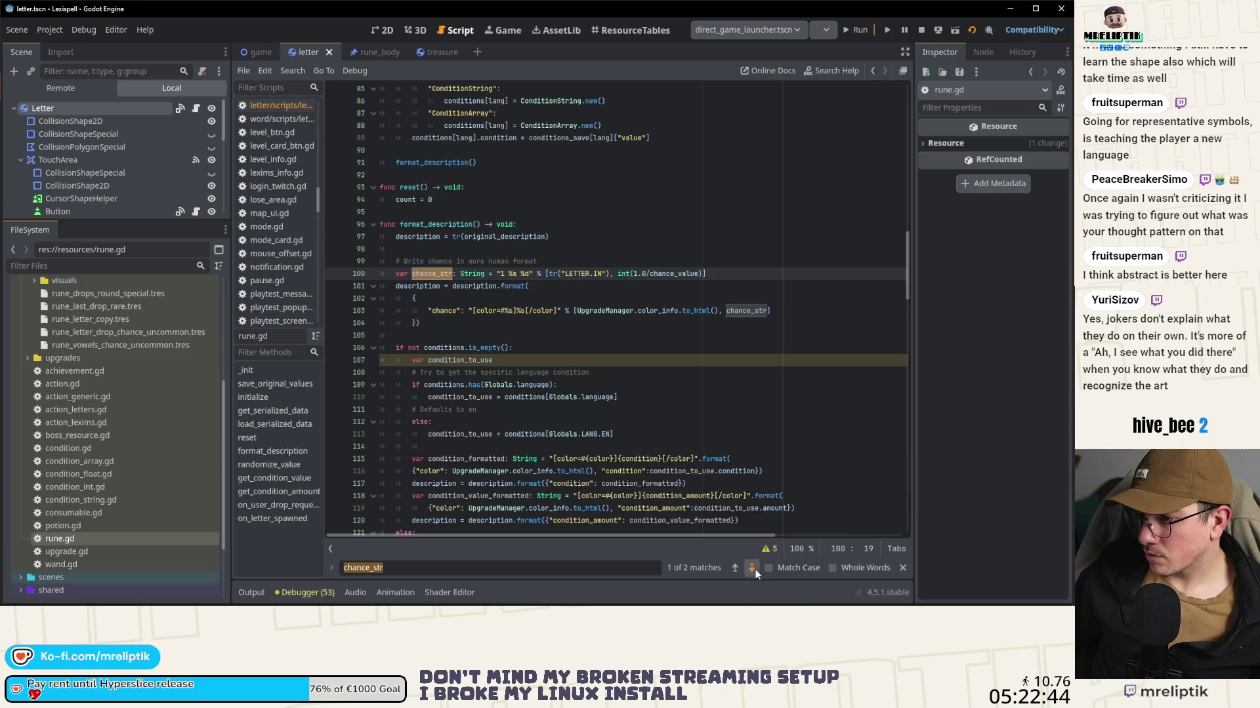
{"action": "left_click", "coordinate": [751, 568]}
{"action": "left_click", "coordinate": [420, 336]}
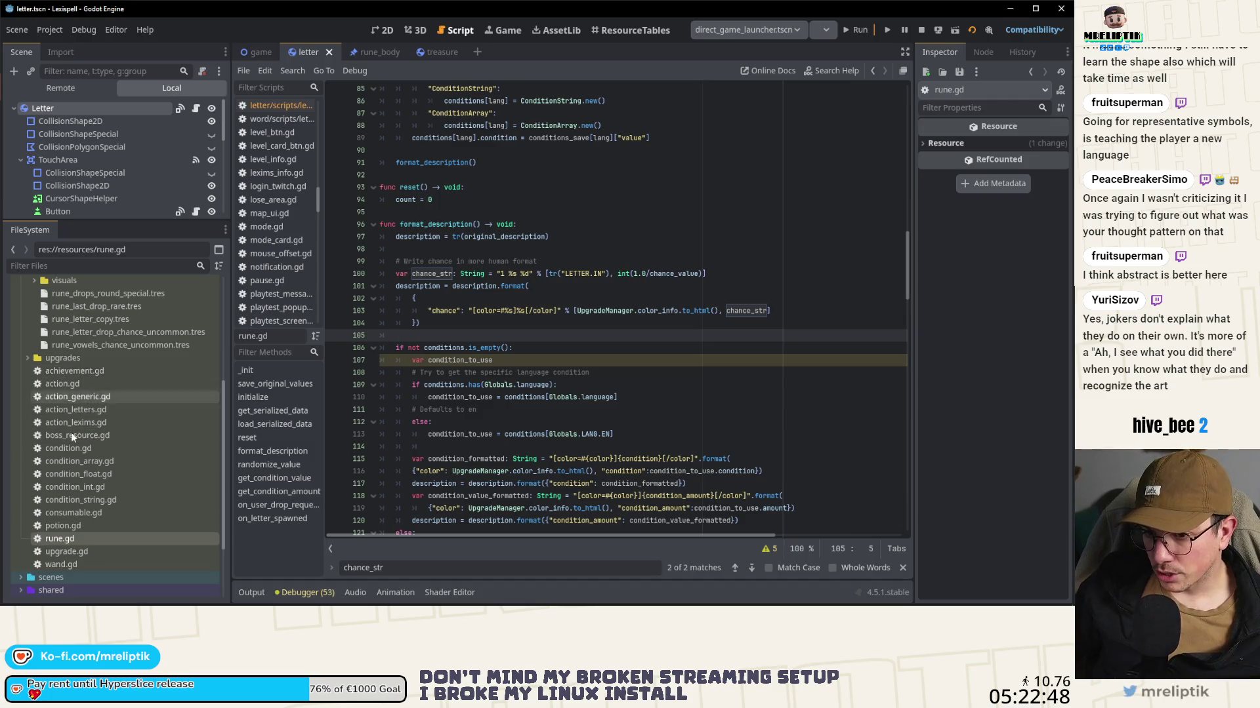
Step: In upgrade.gd line 133, replace 'in' with %s, add the tr translation argument, and save
{"action": "double_click", "coordinate": [66, 552]}
{"action": "key", "text": "ctrl+f"}
{"action": "type", "text": "cha"}
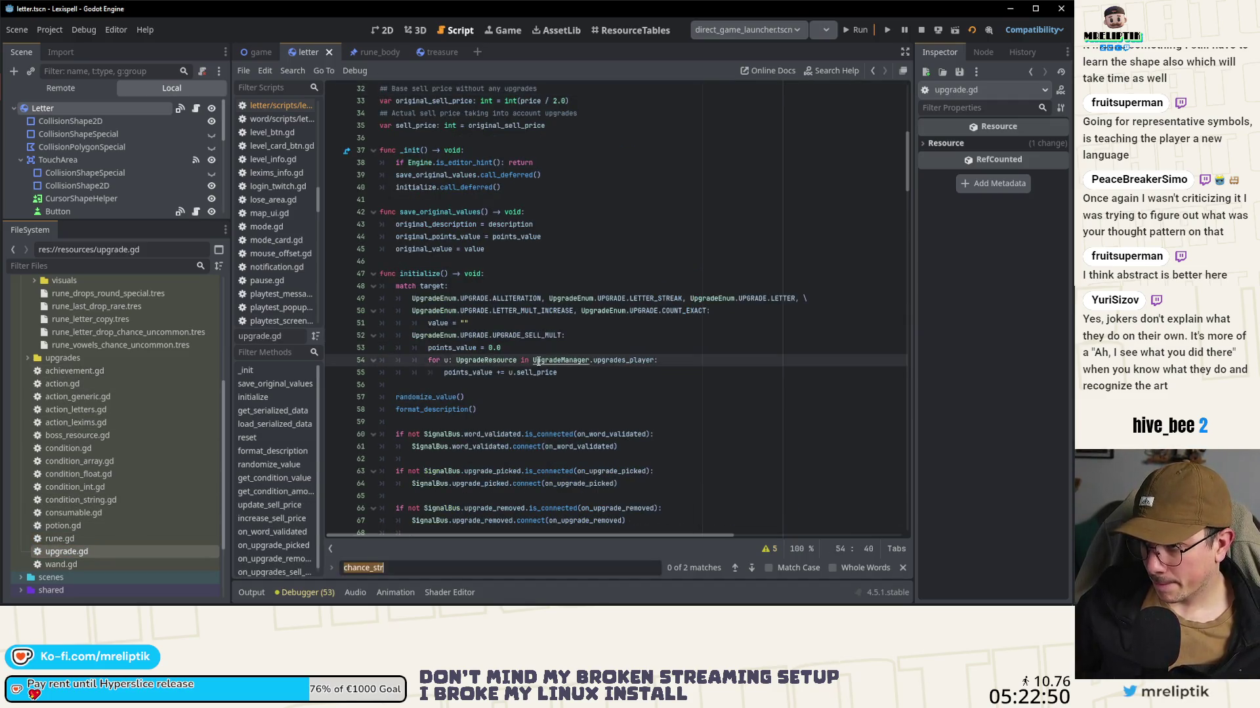
{"action": "type", "text": "nce"}
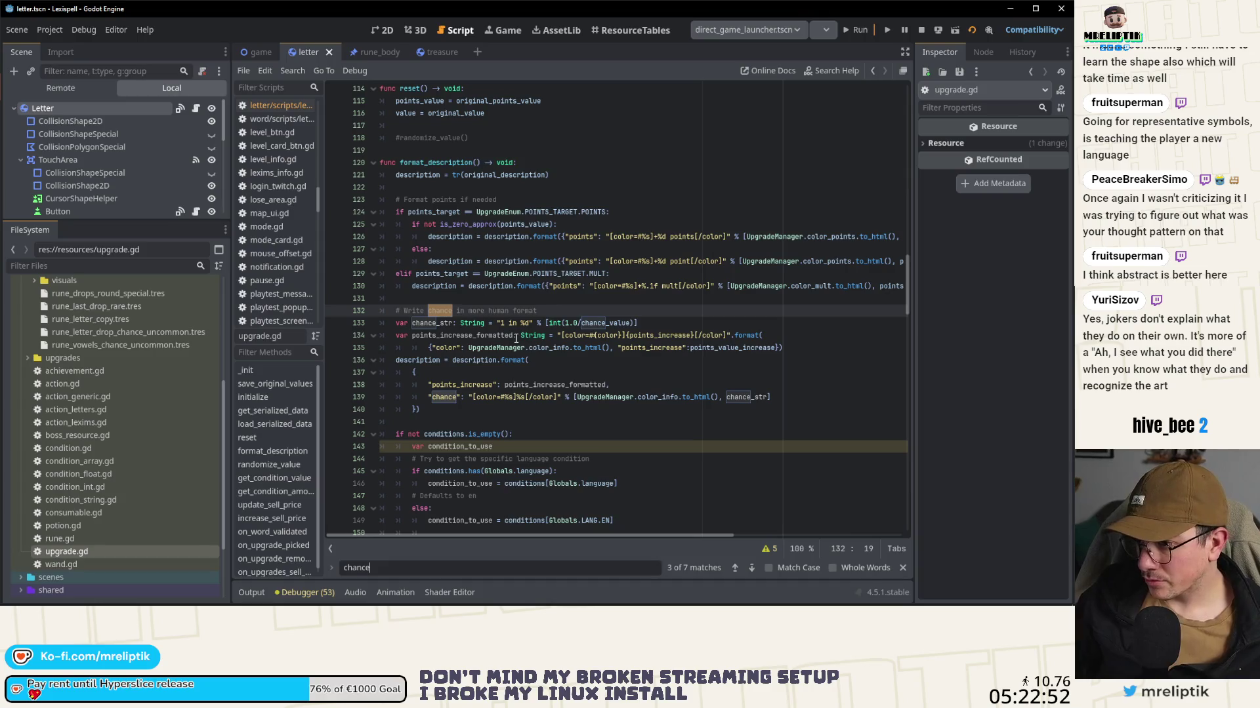
{"action": "left_click", "coordinate": [519, 323]}
{"action": "key", "text": "BackSpace"}
{"action": "key", "text": "BackSpace"}
{"action": "type", "text": "%s"}
{"action": "key", "text": "Right"}
{"action": "key", "text": "Right"}
{"action": "key", "text": "Right"}
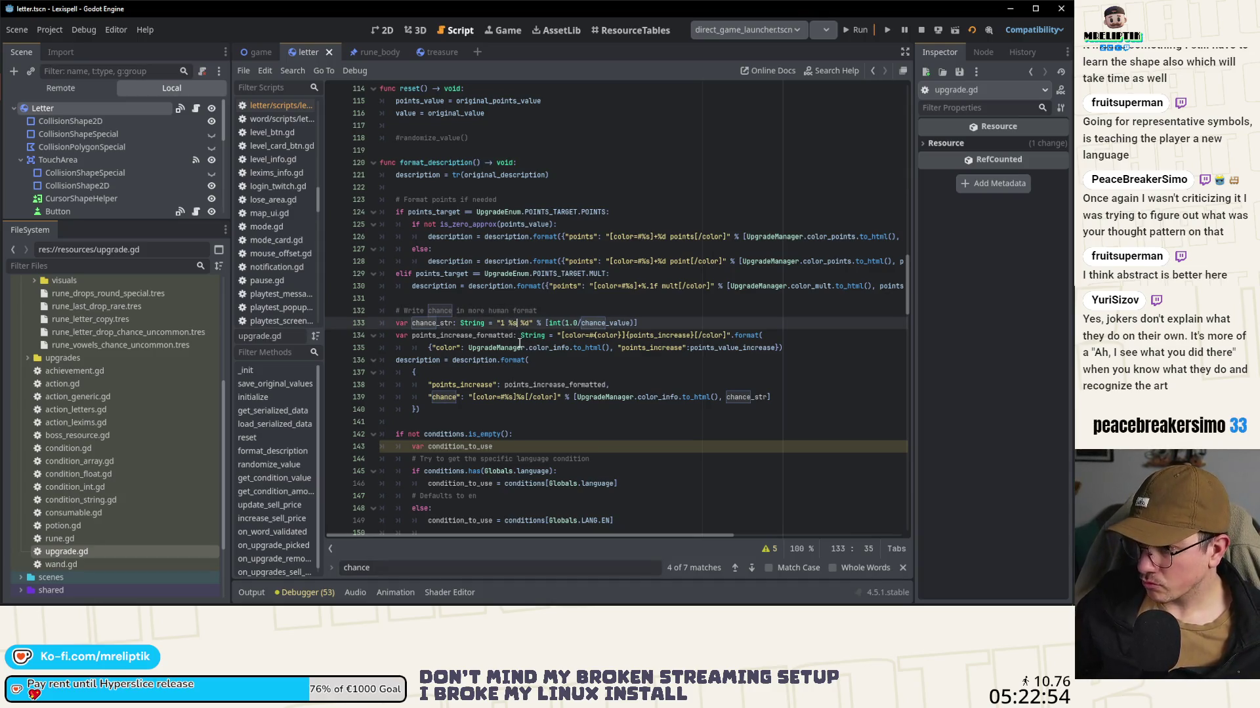
{"action": "type", "text": "tr(\"CHANCE_IN\"),"}
{"action": "key", "text": "ctrl+s"}
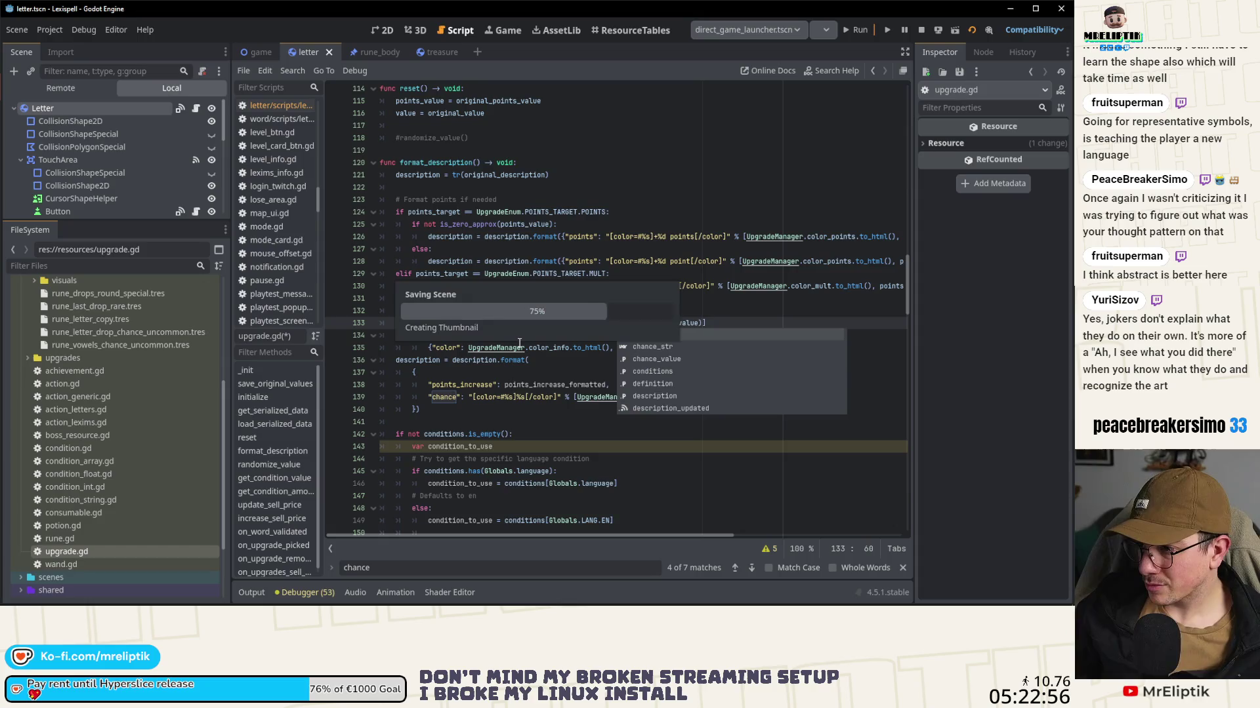
Step: Check upgrade.gd for other chance_str uses, close the find bar, and save
{"action": "double_click", "coordinate": [432, 323]}
{"action": "key", "text": "ctrl+f"}
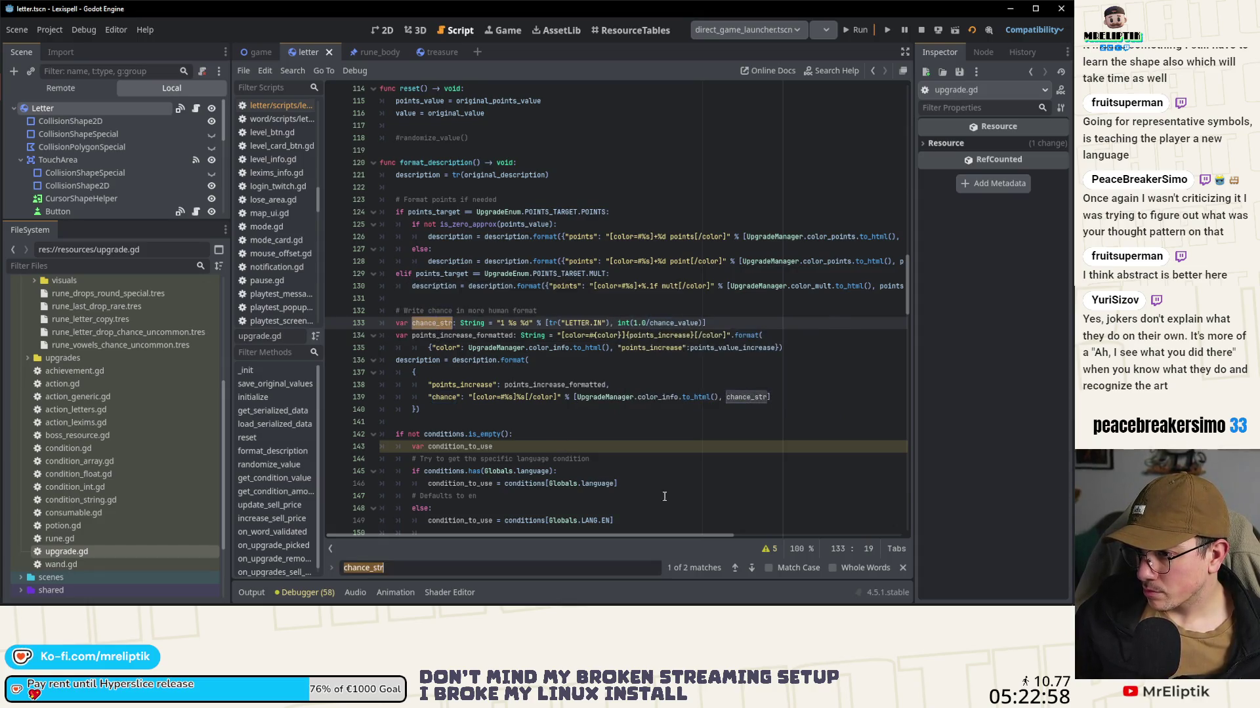
{"action": "left_click", "coordinate": [753, 568]}
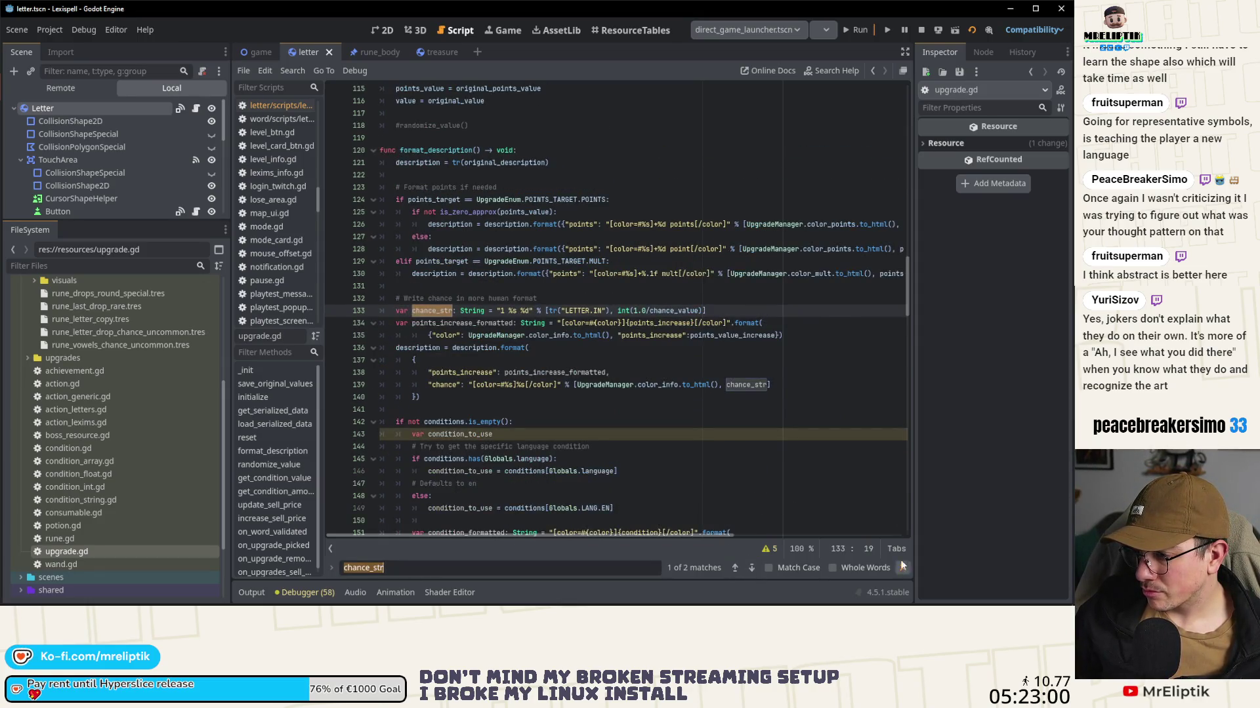
{"action": "key", "text": "Escape"}
{"action": "left_click", "coordinate": [813, 470]}
{"action": "key", "text": "ctrl+s"}
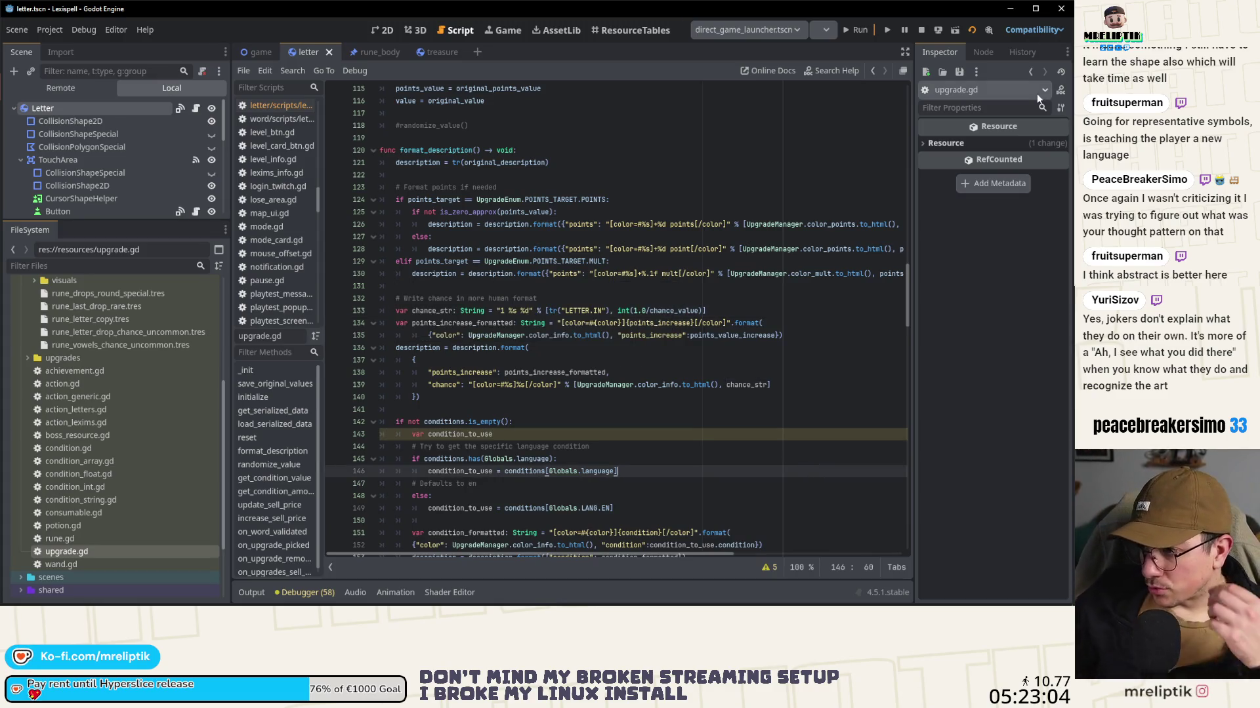
{"action": "left_click", "coordinate": [584, 335]}
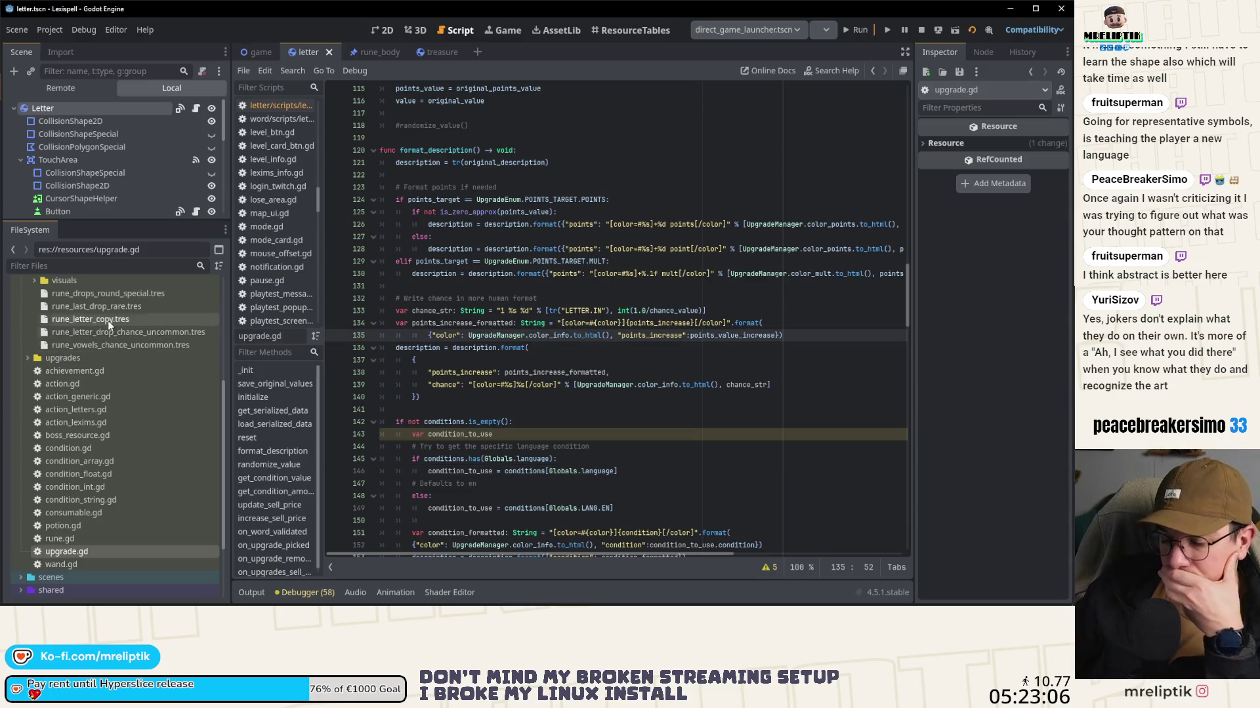
{"action": "mouse_move", "coordinate": [11, 605]}
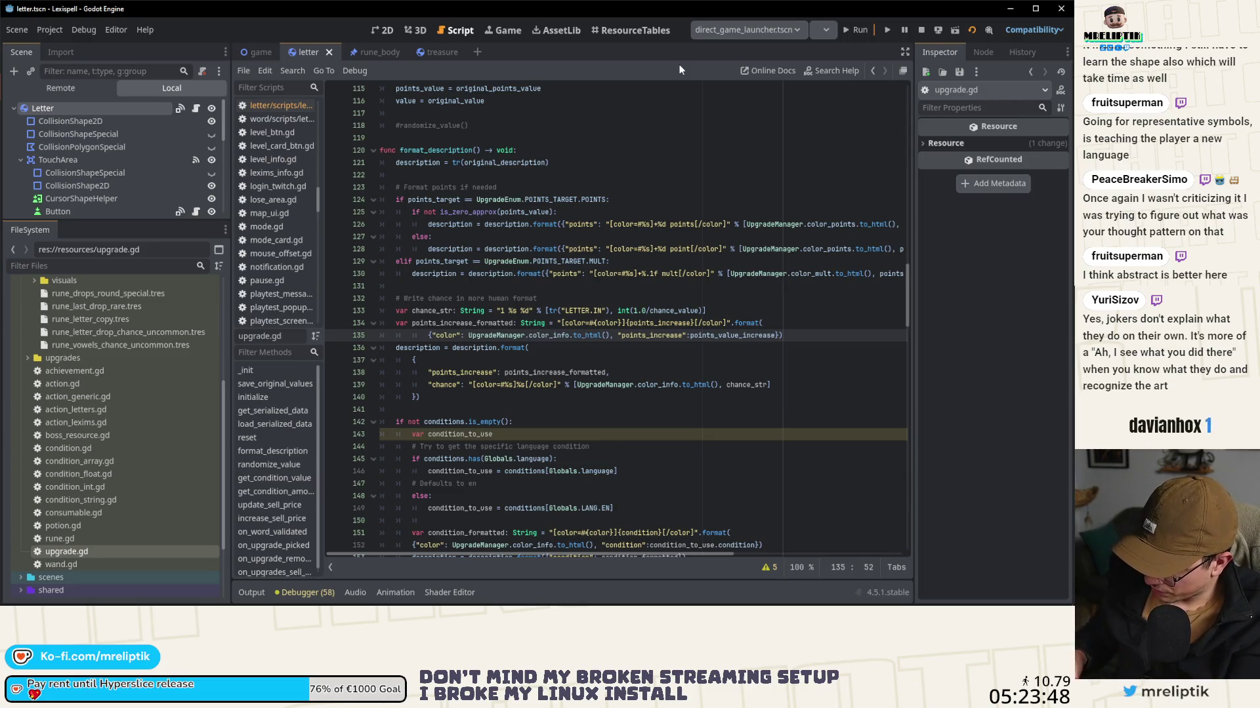
Step: Return to the game scene in the 2D view, with the scene tree enlarged to show more nodes
{"action": "left_click", "coordinate": [385, 30]}
{"action": "left_click_drag", "start_coordinate": [107, 221], "coordinate": [119, 367]}
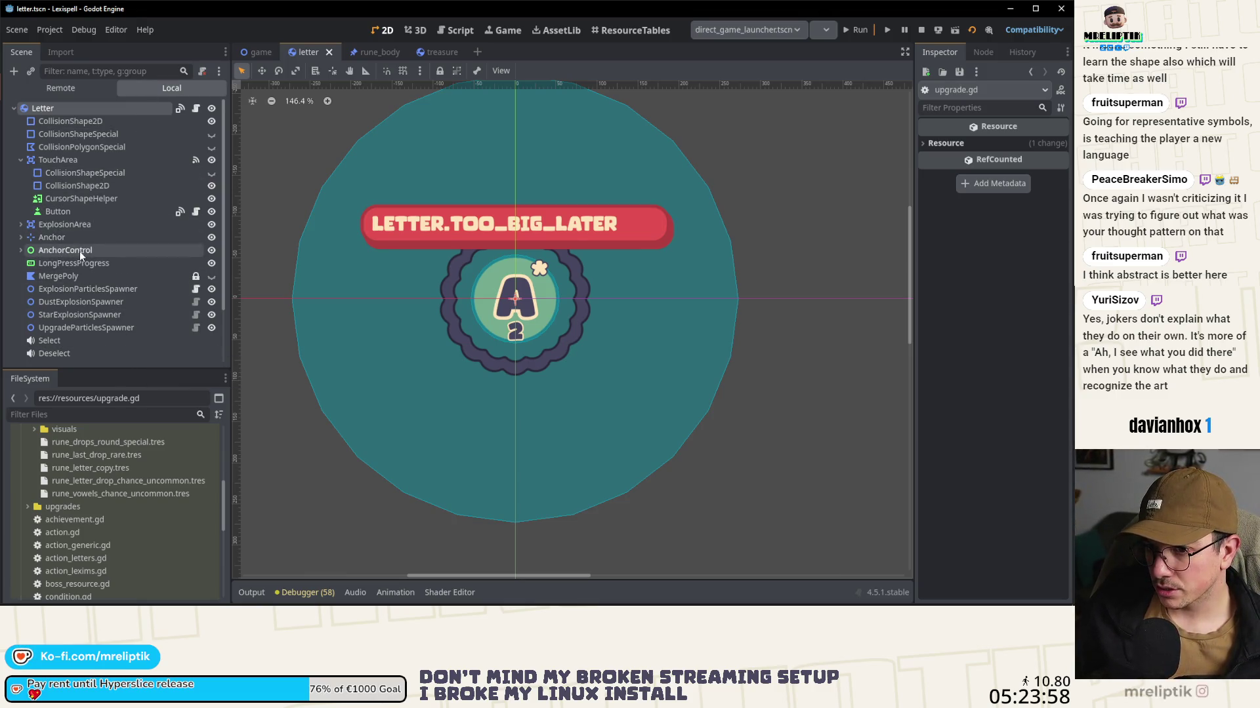
{"action": "left_click", "coordinate": [249, 52]}
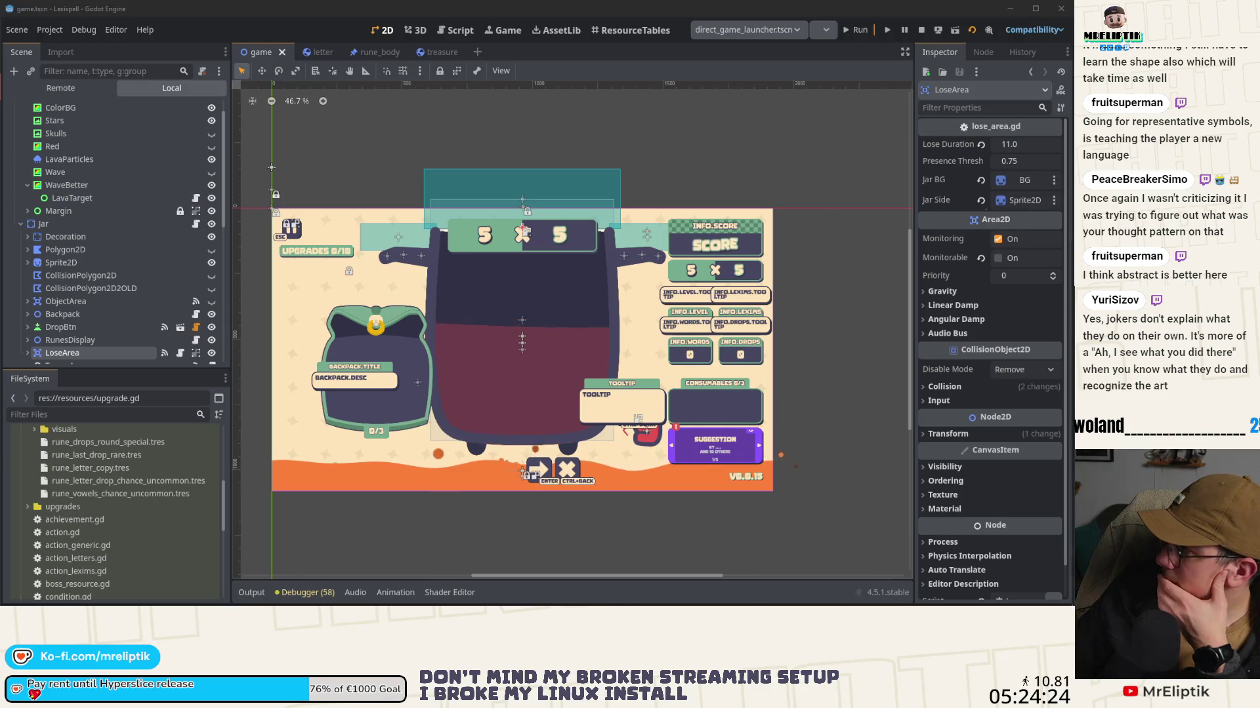
Step: Save the game scene and expand the Backpack node in the scene tree
{"action": "key", "text": "ctrl+s"}
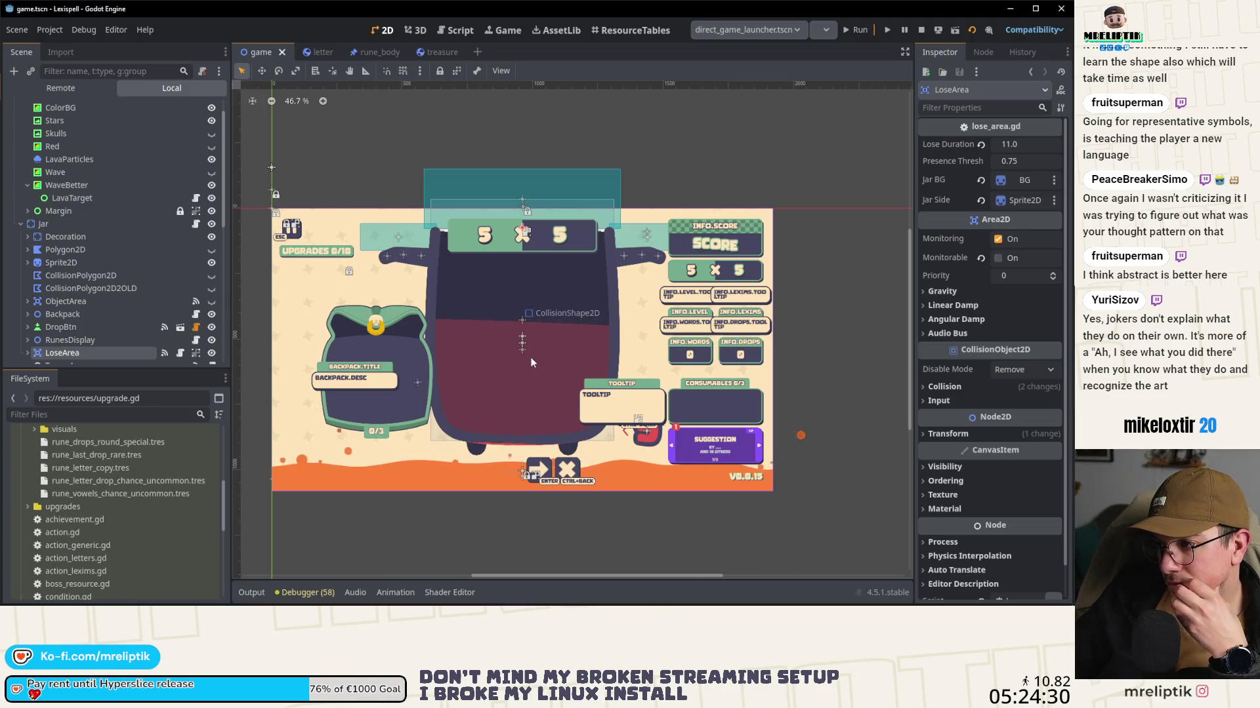
{"action": "scroll", "coordinate": [526, 359], "scroll_direction": "up", "scroll_amount": 2}
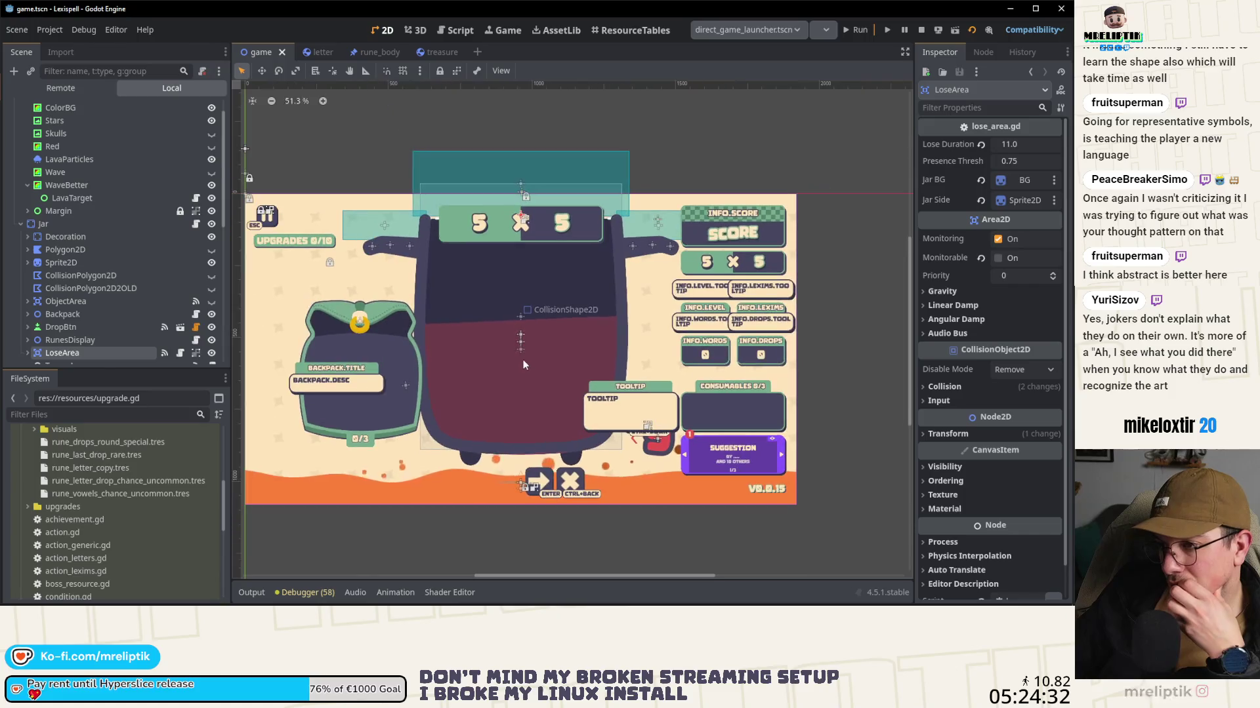
{"action": "scroll", "coordinate": [549, 357], "scroll_direction": "left", "scroll_amount": 2}
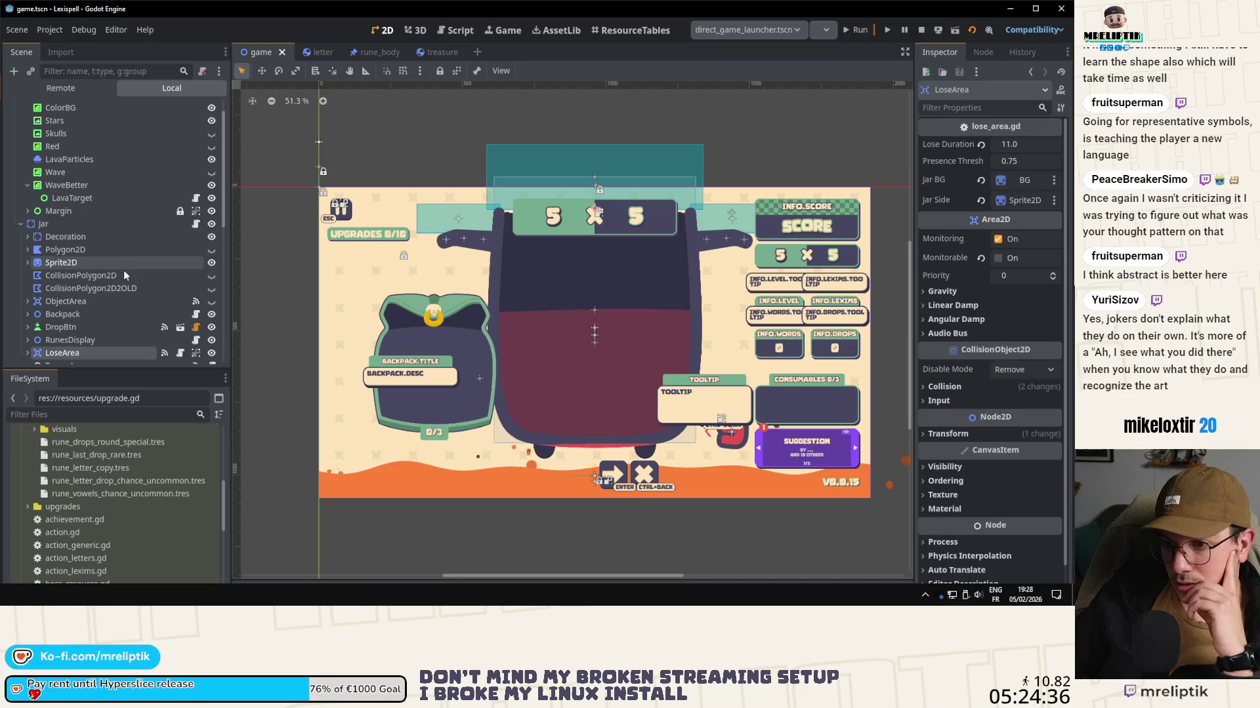
{"action": "scroll", "coordinate": [101, 292], "scroll_direction": "down", "scroll_amount": 2}
{"action": "scroll", "coordinate": [99, 292], "scroll_direction": "down", "scroll_amount": 3}
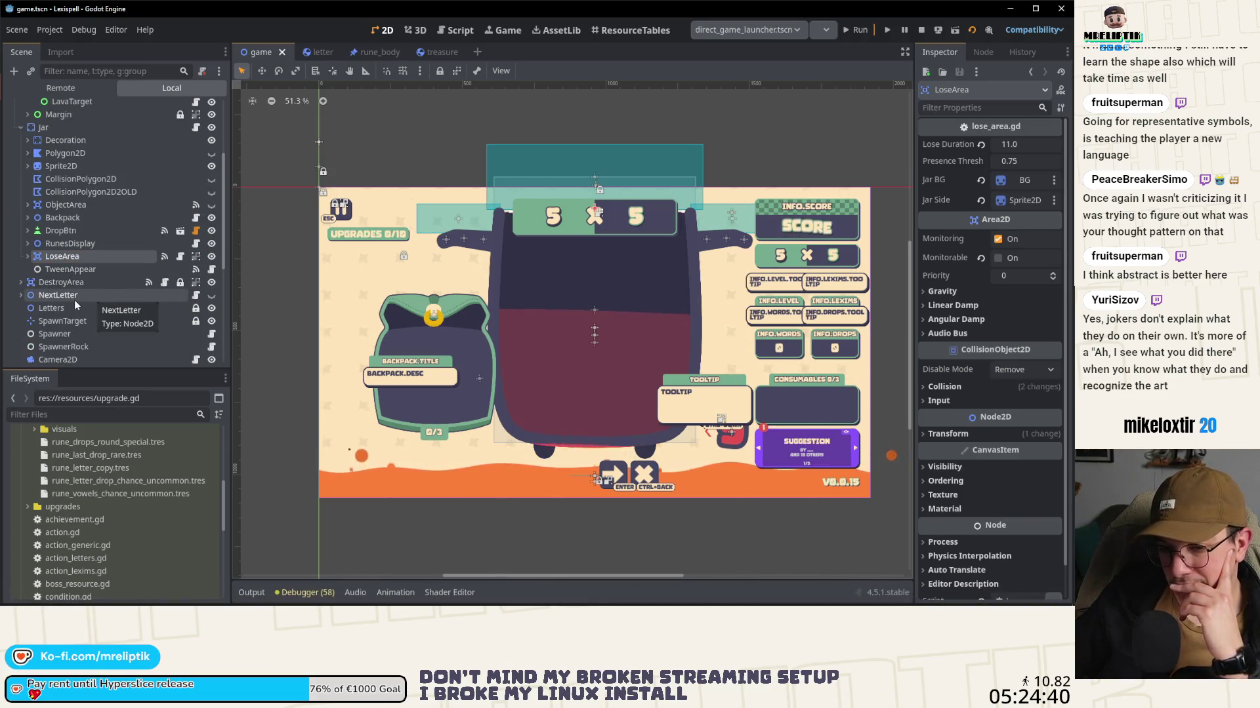
{"action": "left_click", "coordinate": [85, 261]}
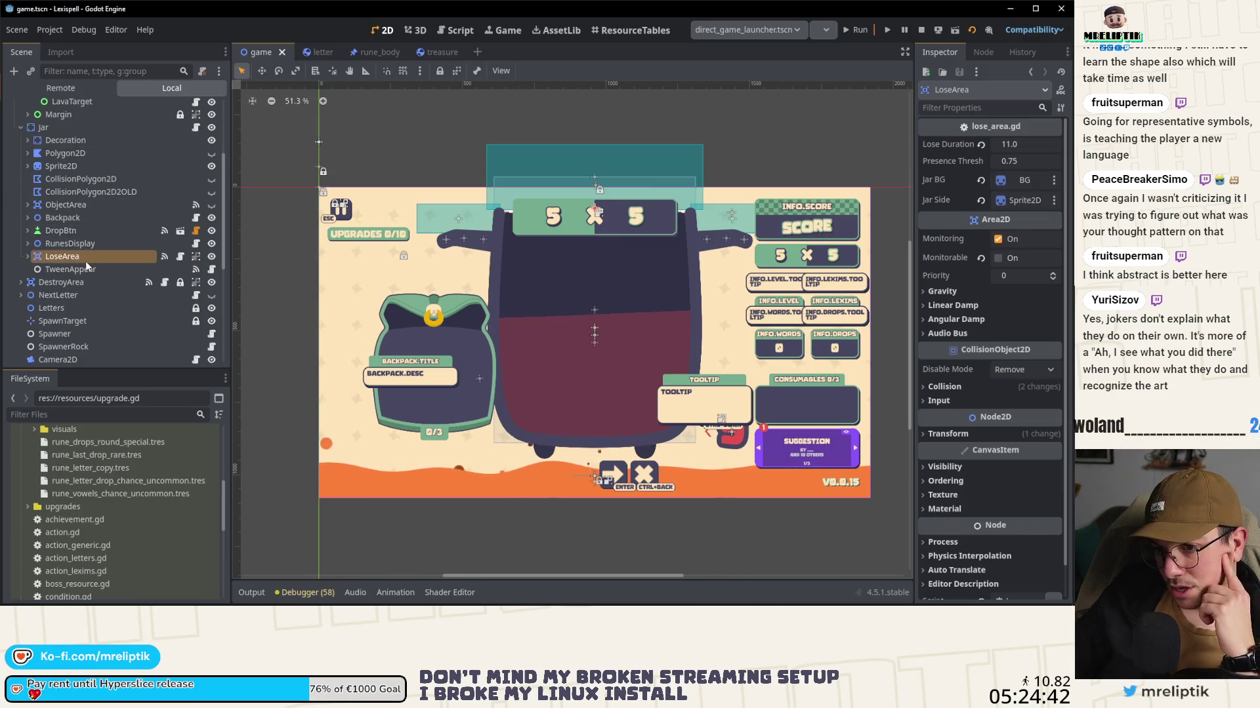
{"action": "scroll", "coordinate": [85, 261], "scroll_direction": "up", "scroll_amount": 3}
{"action": "left_click", "coordinate": [39, 295]}
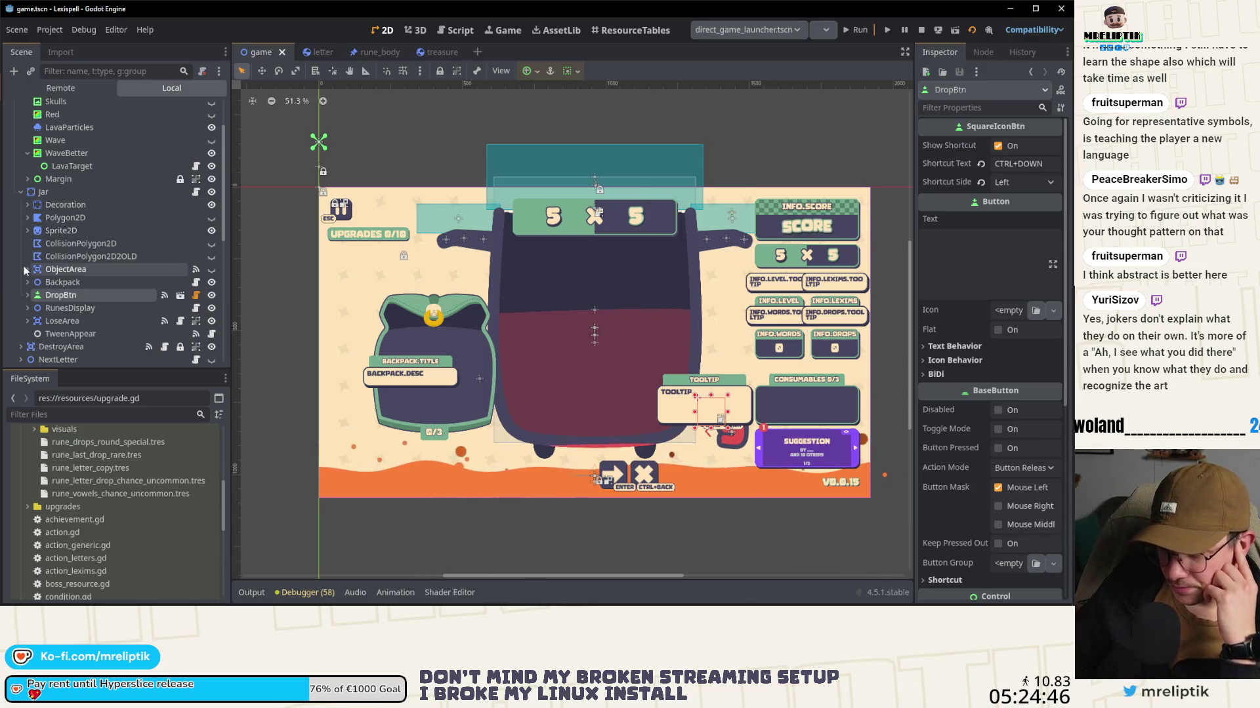
{"action": "left_click", "coordinate": [27, 282]}
Step: Load a shortcut .tres resource into CloseBtn's Shortcut property and run the game with F5
{"action": "scroll", "coordinate": [39, 283], "scroll_direction": "down", "scroll_amount": 3}
{"action": "left_click", "coordinate": [86, 277]}
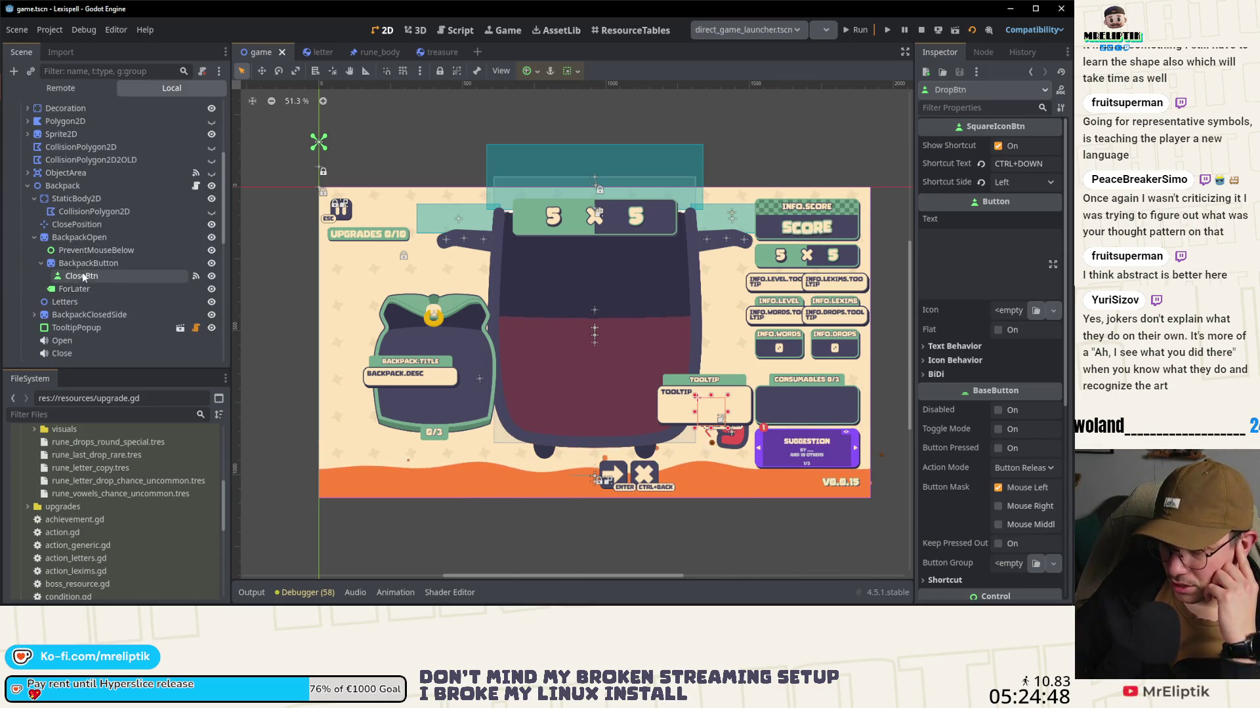
{"action": "scroll", "coordinate": [954, 439], "scroll_direction": "down", "scroll_amount": 3}
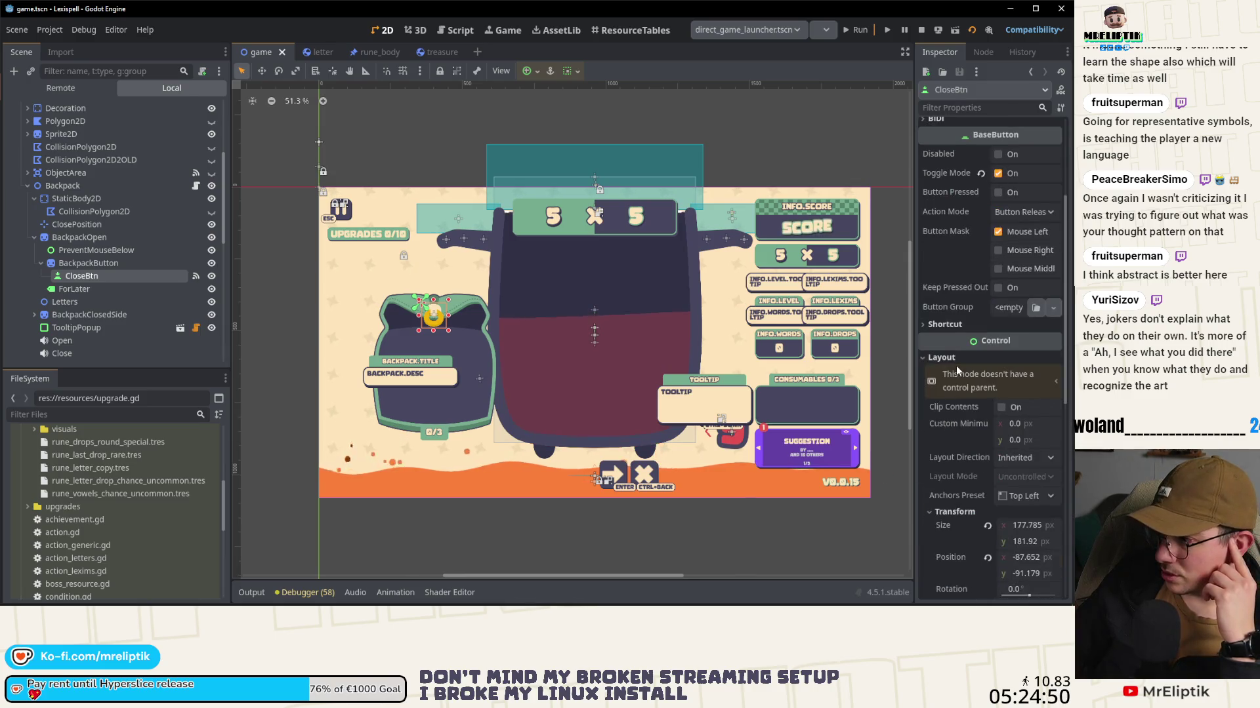
{"action": "left_click", "coordinate": [940, 324]}
{"action": "left_click", "coordinate": [1036, 340]}
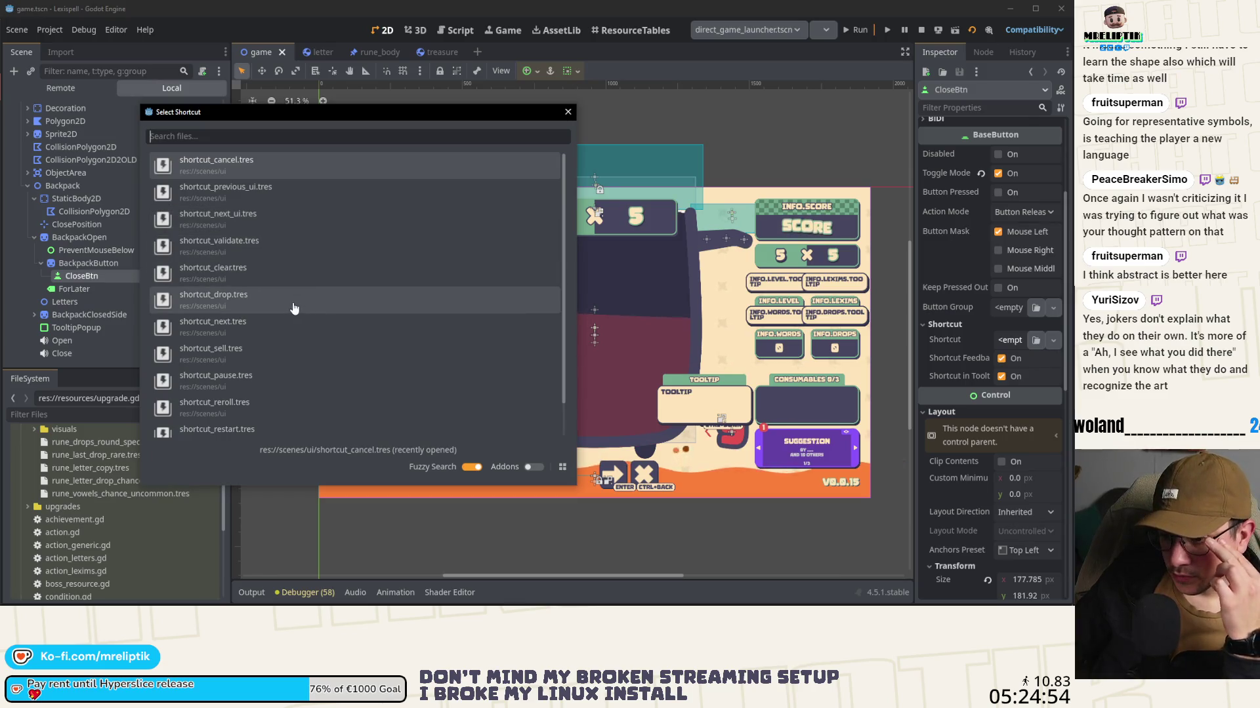
{"action": "scroll", "coordinate": [273, 217], "scroll_direction": "down", "scroll_amount": 1}
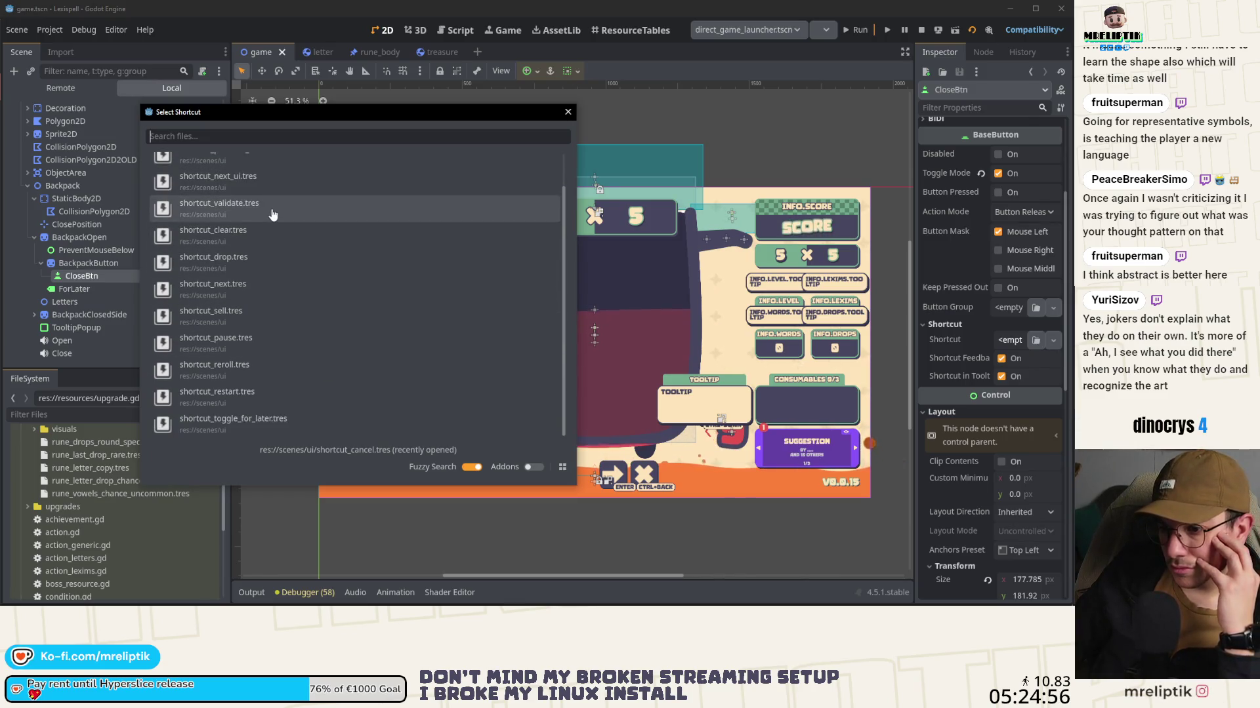
{"action": "left_click", "coordinate": [255, 420]}
{"action": "key", "text": "F5"}
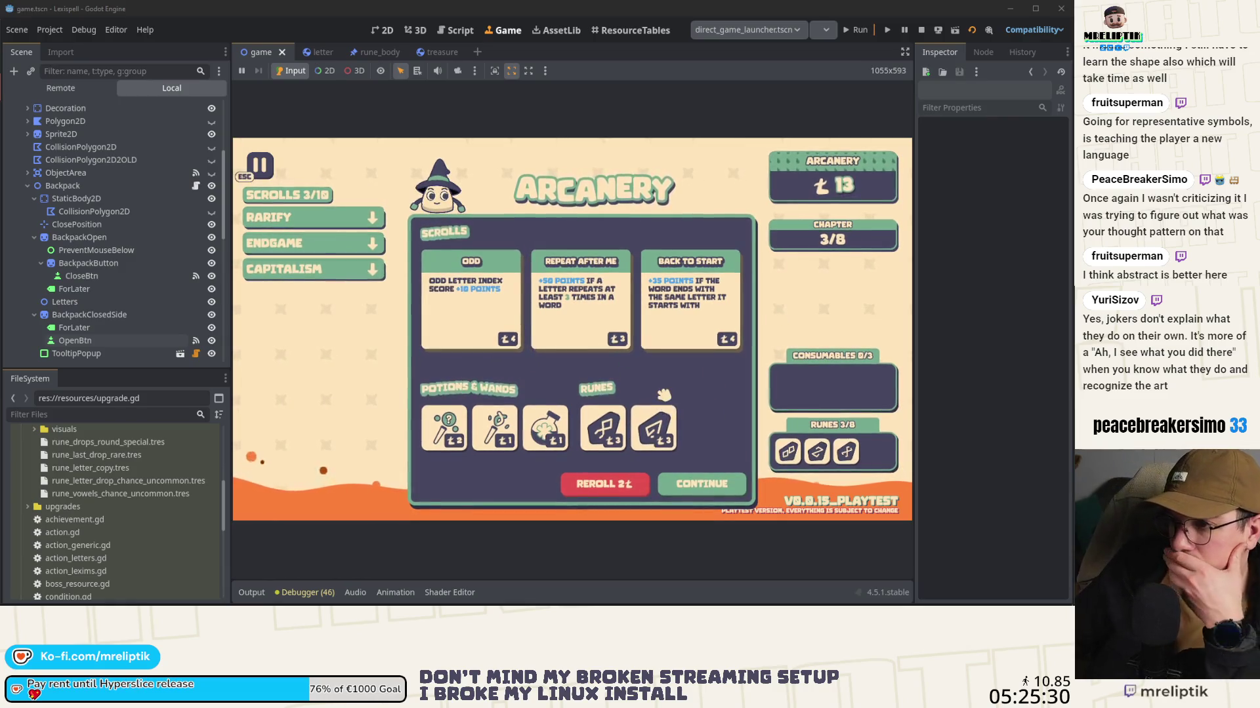
Step: Buy the ODD scroll in the shop, continue, and start Chapter 4
{"action": "mouse_move", "coordinate": [611, 439]}
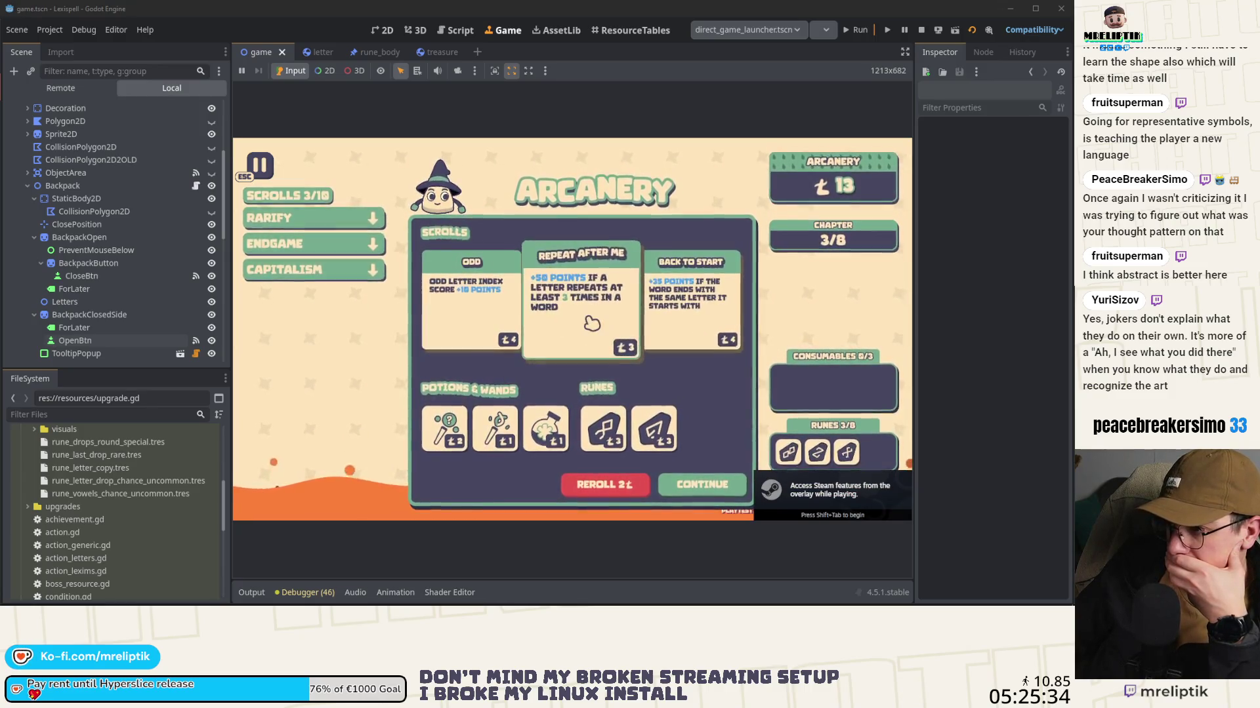
{"action": "left_click", "coordinate": [490, 324]}
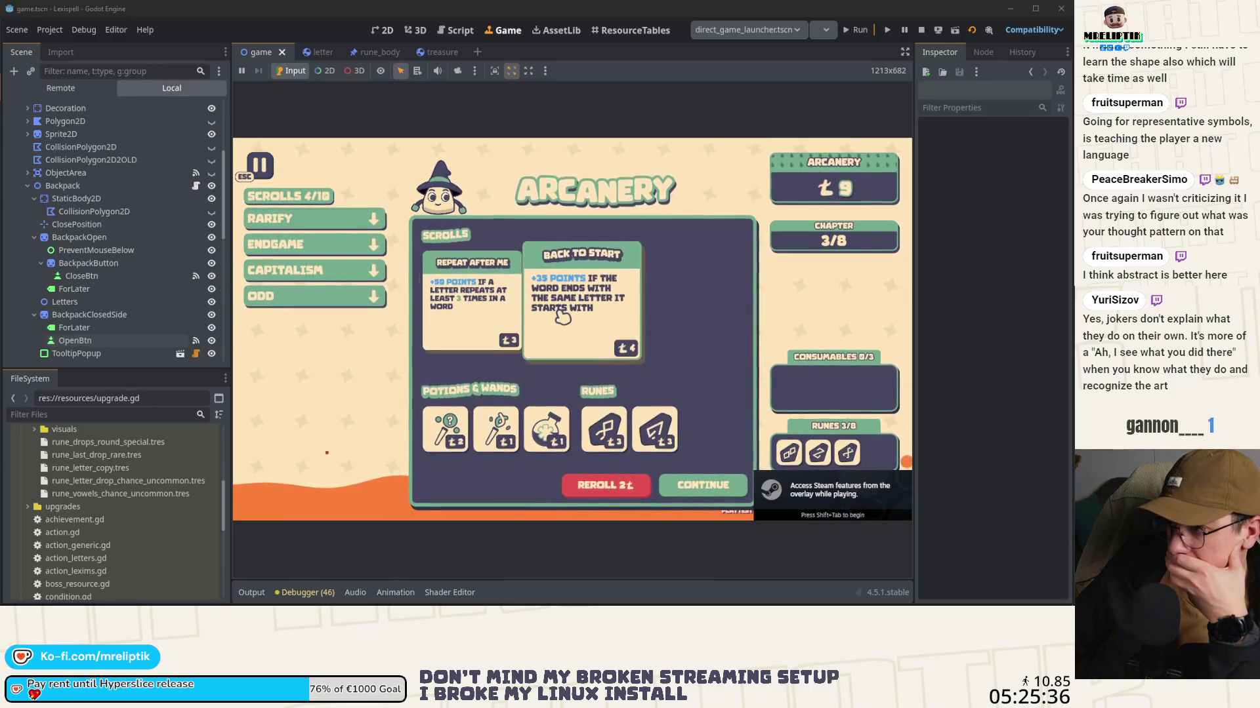
{"action": "left_click", "coordinate": [687, 477]}
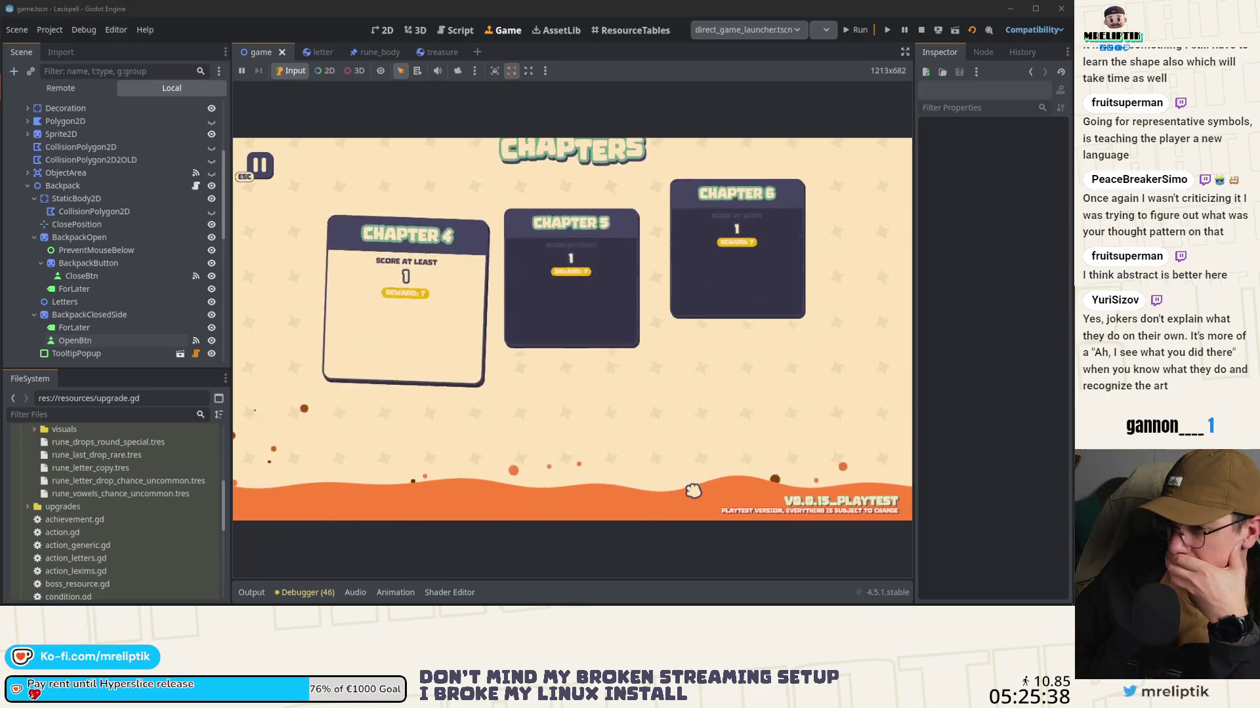
{"action": "left_click", "coordinate": [428, 356]}
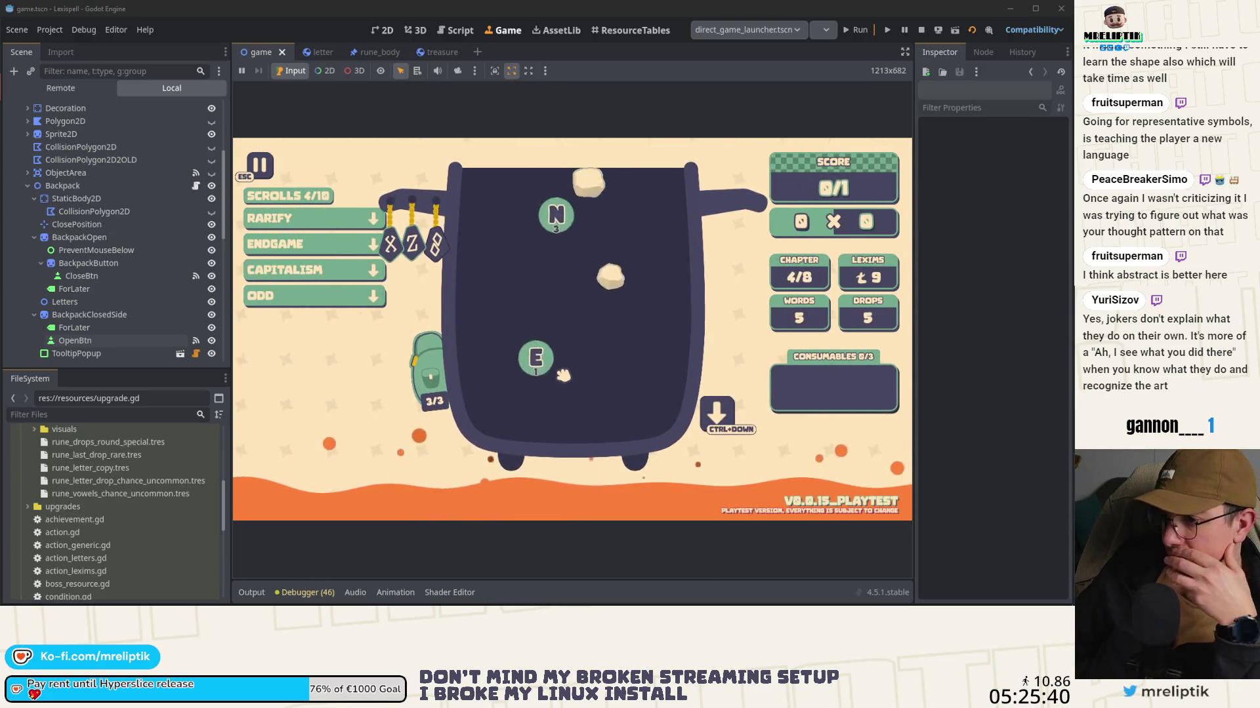
Step: Use one drop in Chapter 4, then open the rune_body scene
{"action": "mouse_move", "coordinate": [375, 197]}
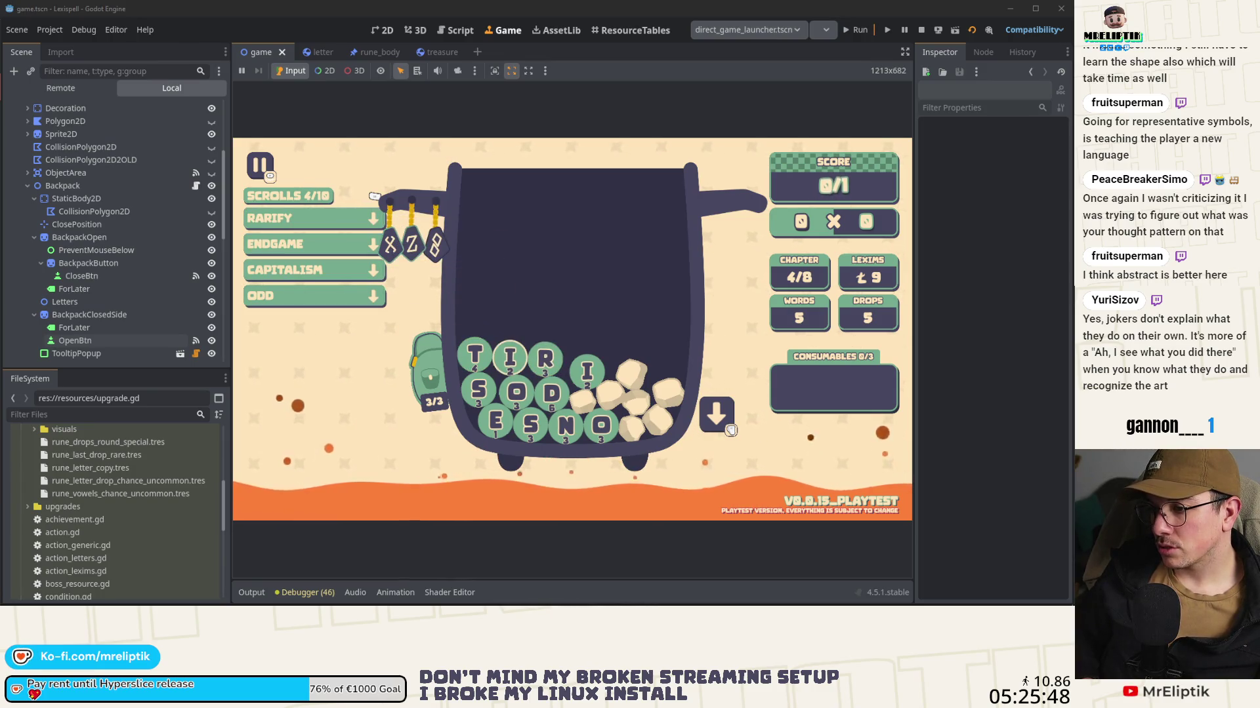
{"action": "left_click", "coordinate": [730, 430]}
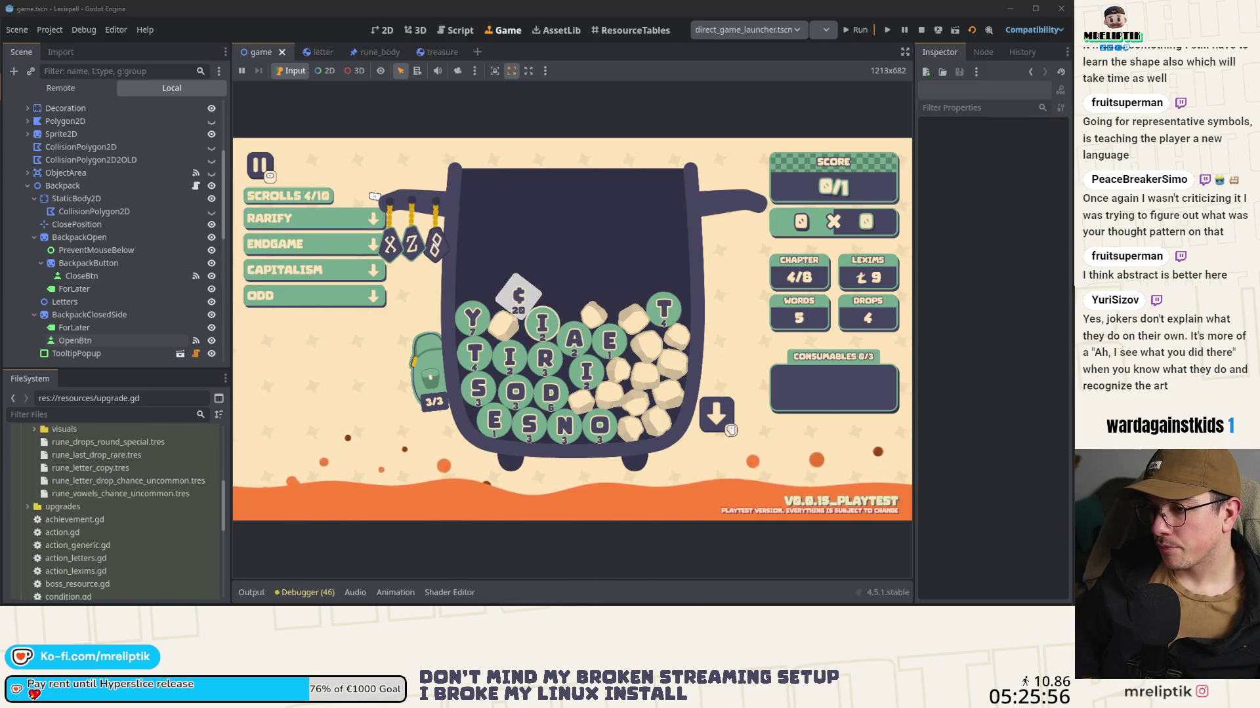
{"action": "mouse_move", "coordinate": [412, 255]}
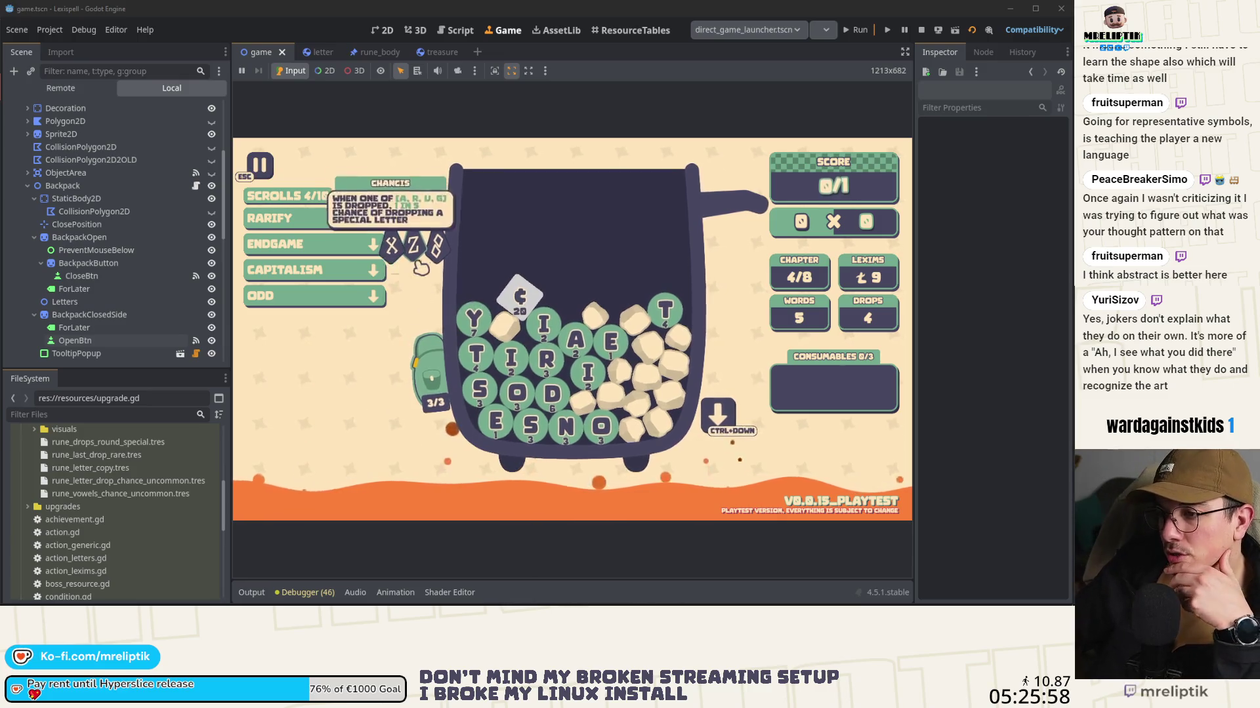
{"action": "left_click", "coordinate": [412, 256]}
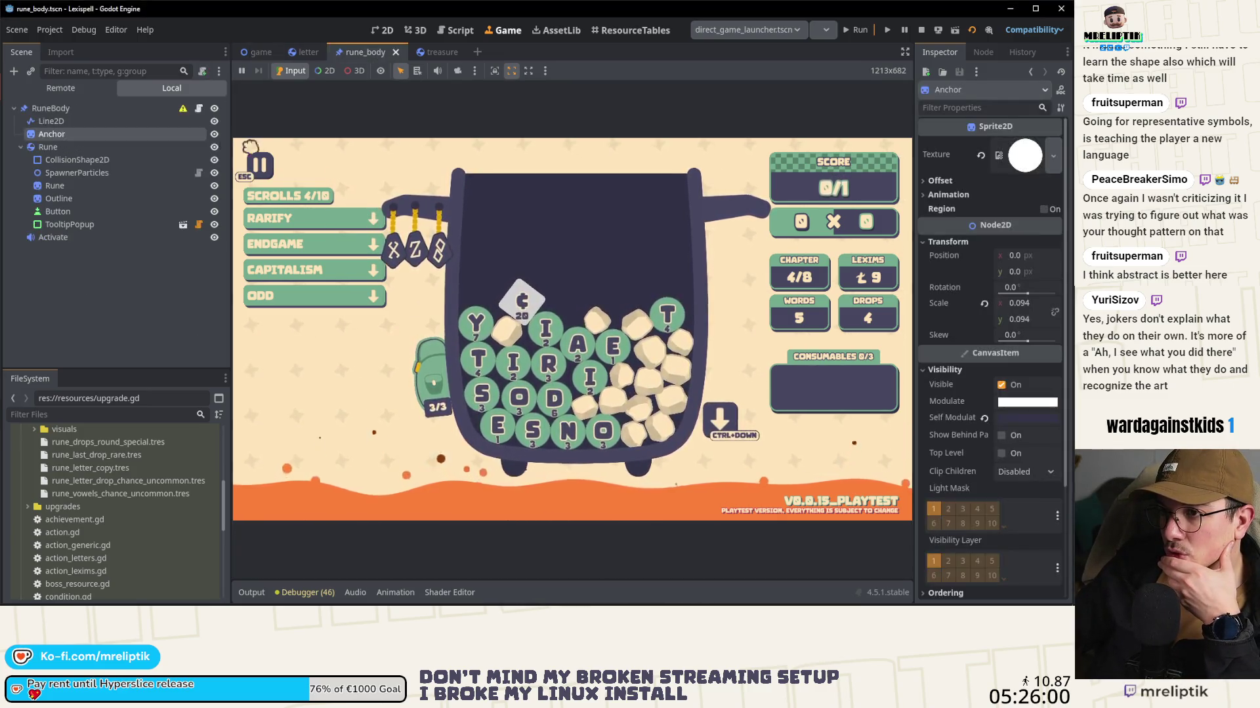
Step: Add outline.hide() after the rune_res setup in rune_body.gd's _ready, then return to the running game
{"action": "left_click", "coordinate": [200, 110]}
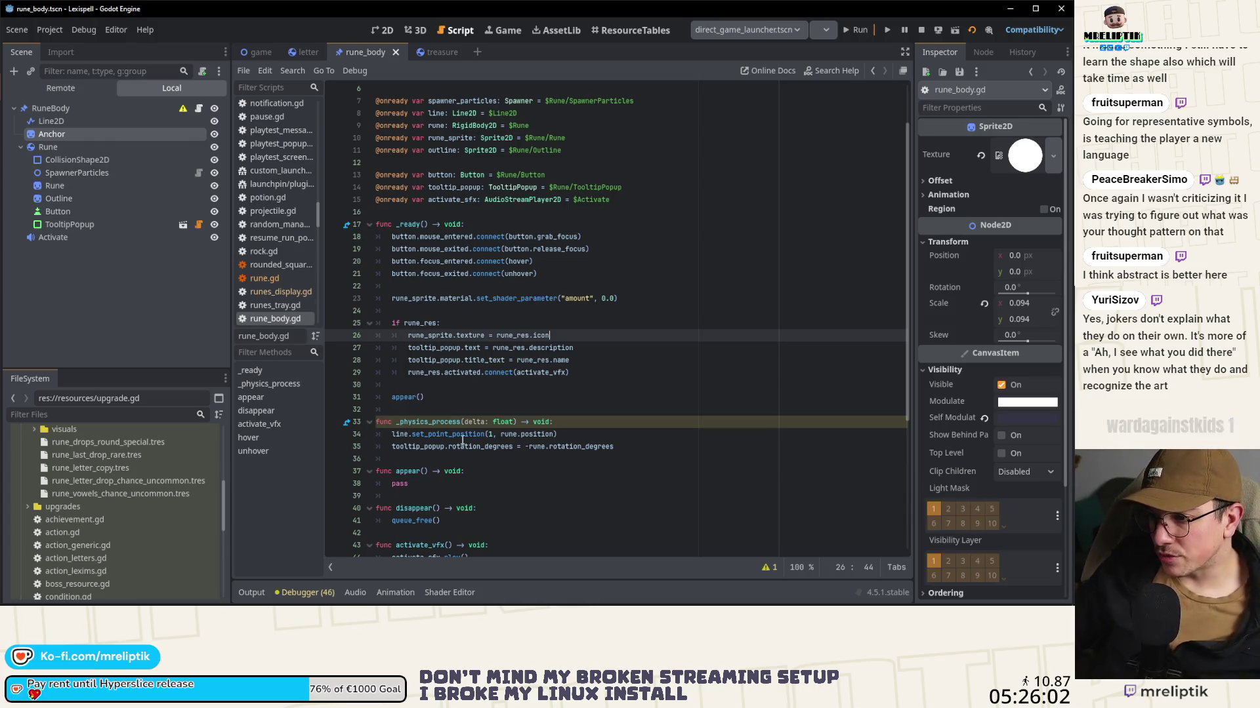
{"action": "scroll", "coordinate": [498, 296], "scroll_direction": "down", "scroll_amount": 5}
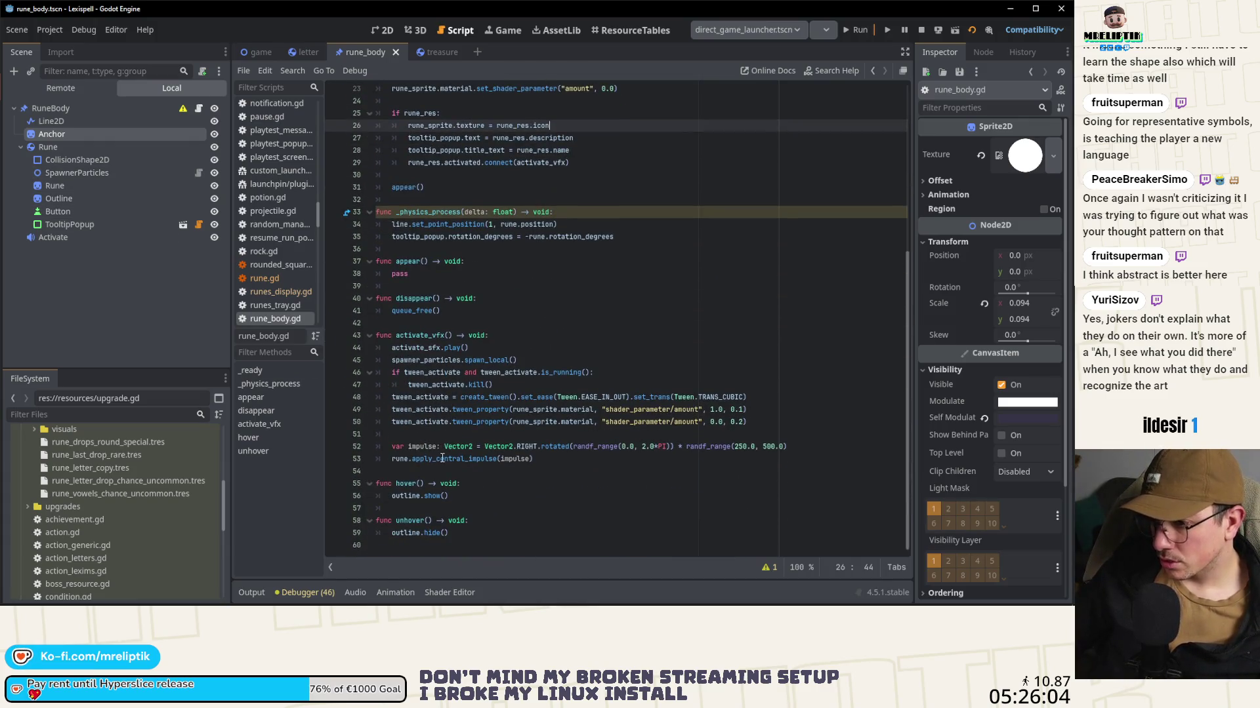
{"action": "left_click", "coordinate": [392, 497]}
{"action": "scroll", "coordinate": [480, 393], "scroll_direction": "up", "scroll_amount": 7}
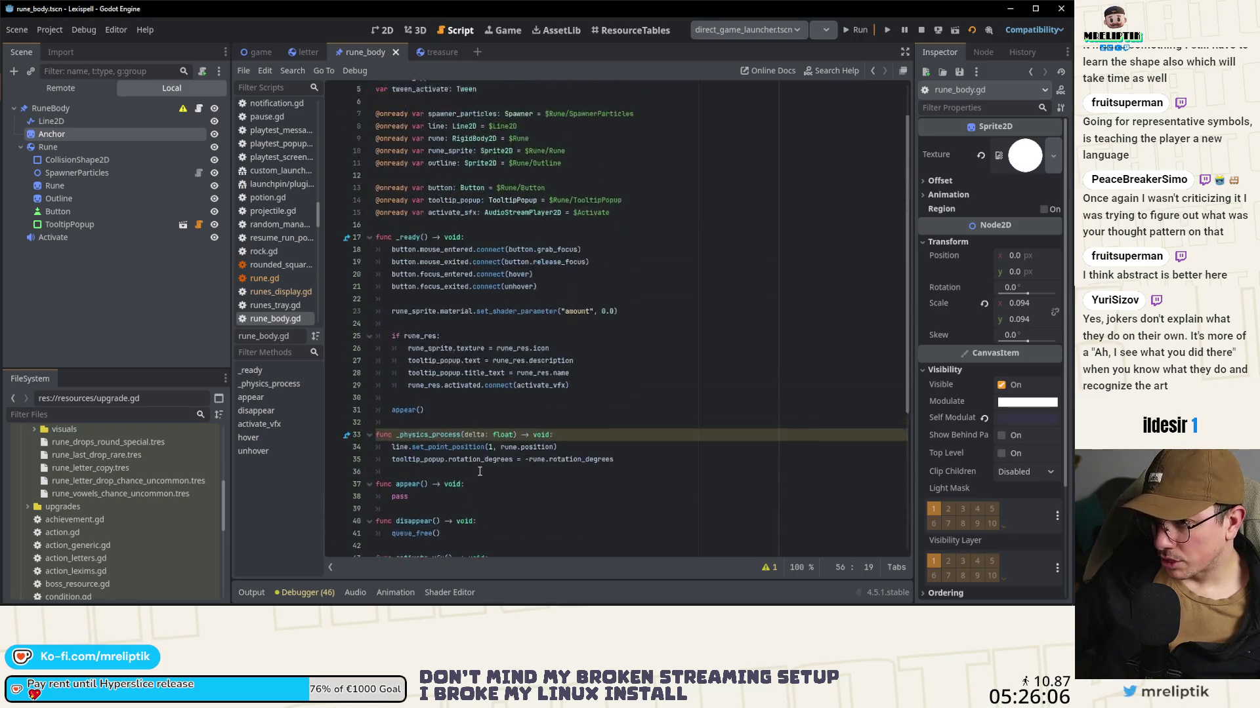
{"action": "left_click", "coordinate": [473, 286]}
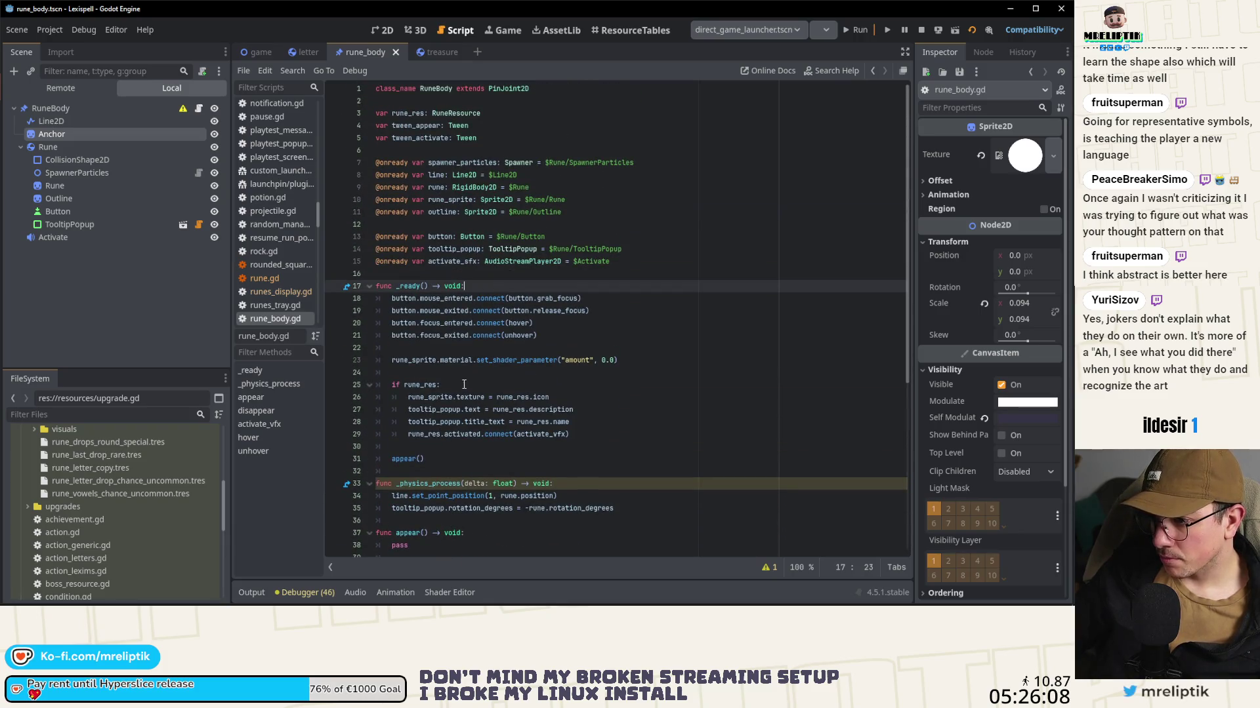
{"action": "left_click", "coordinate": [587, 434]}
{"action": "key", "text": "Return"}
{"action": "key", "text": "Return"}
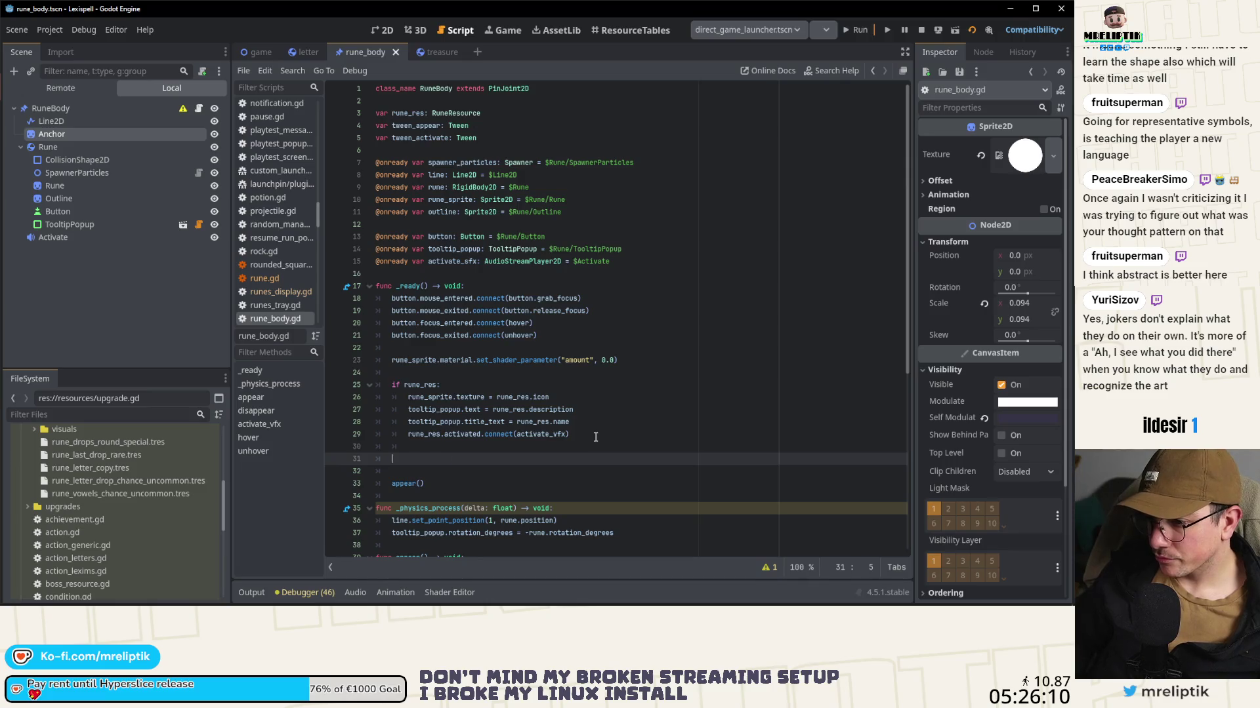
{"action": "type", "text": "outline.m"}
{"action": "key", "text": "Return"}
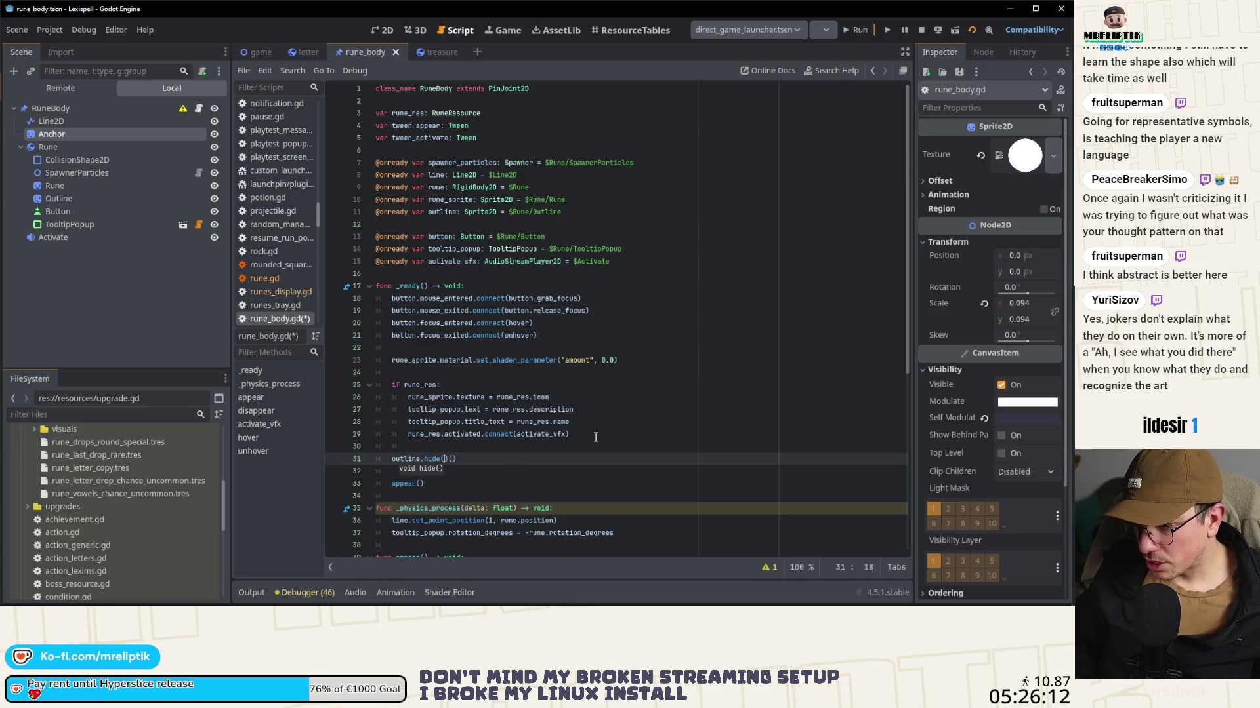
{"action": "left_click", "coordinate": [385, 31]}
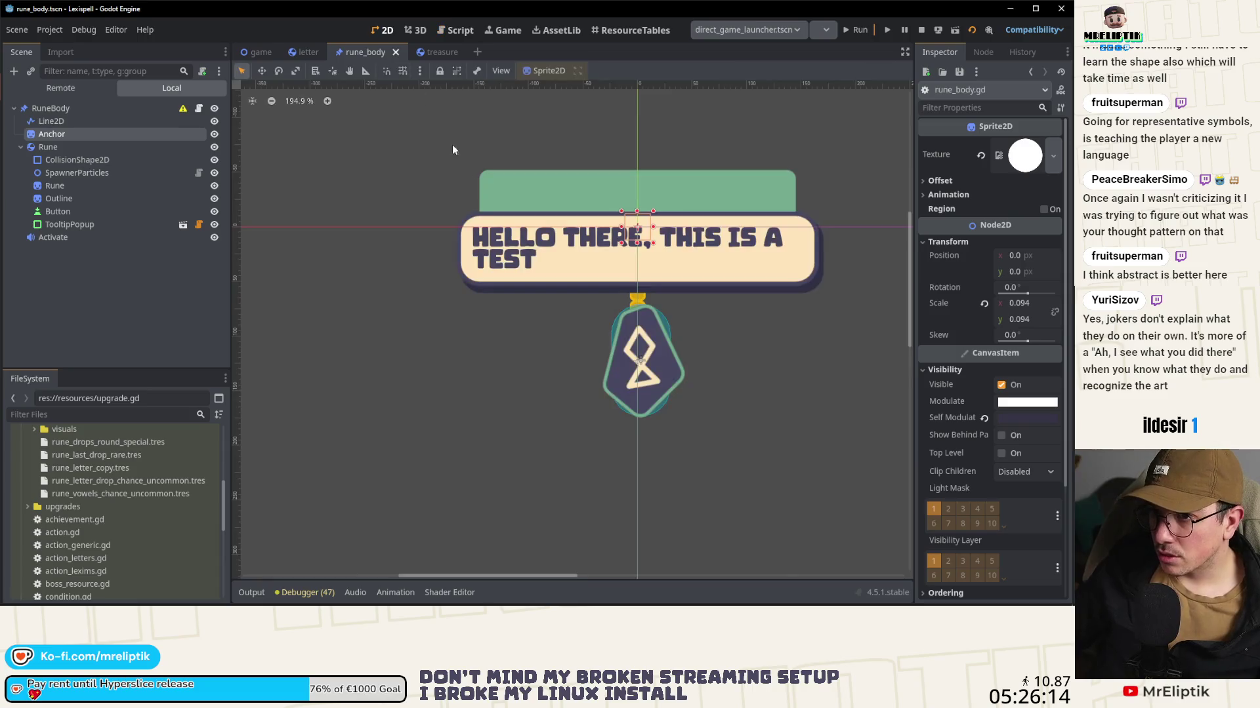
{"action": "left_click", "coordinate": [492, 31]}
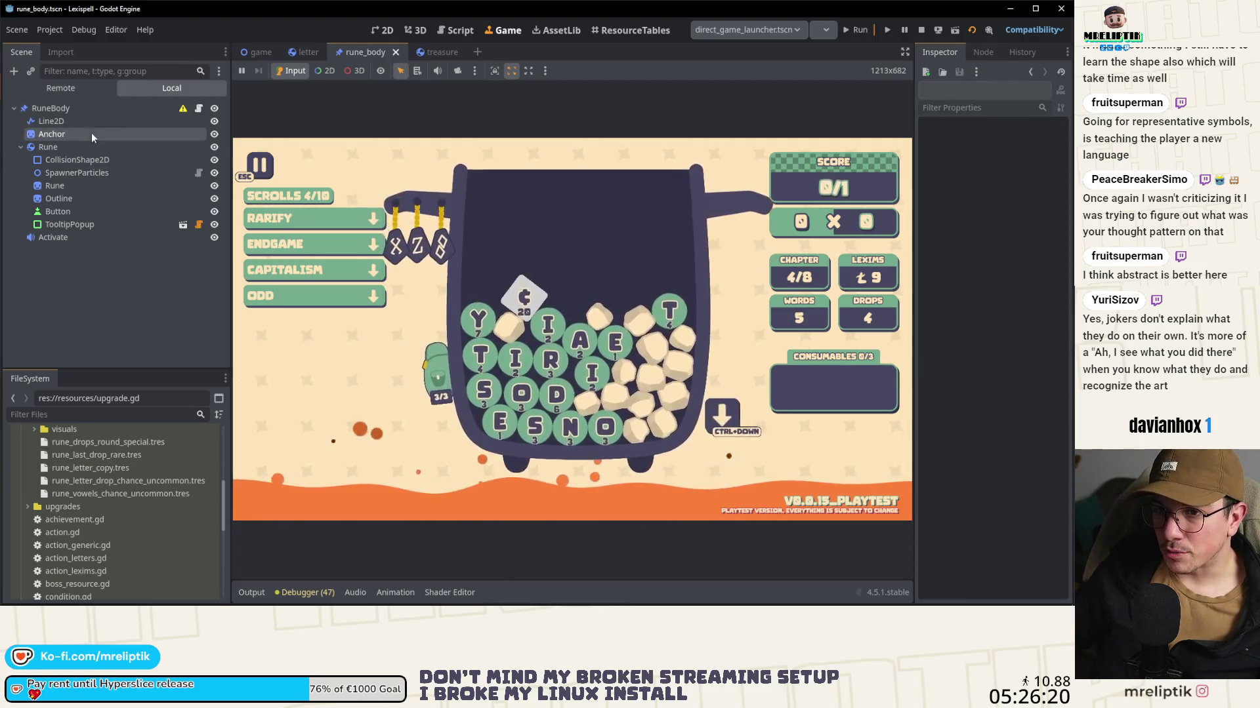
Step: Select OpenBtn and CloseBtn together and stop showing their shortcut in tooltips
{"action": "left_click", "coordinate": [116, 318]}
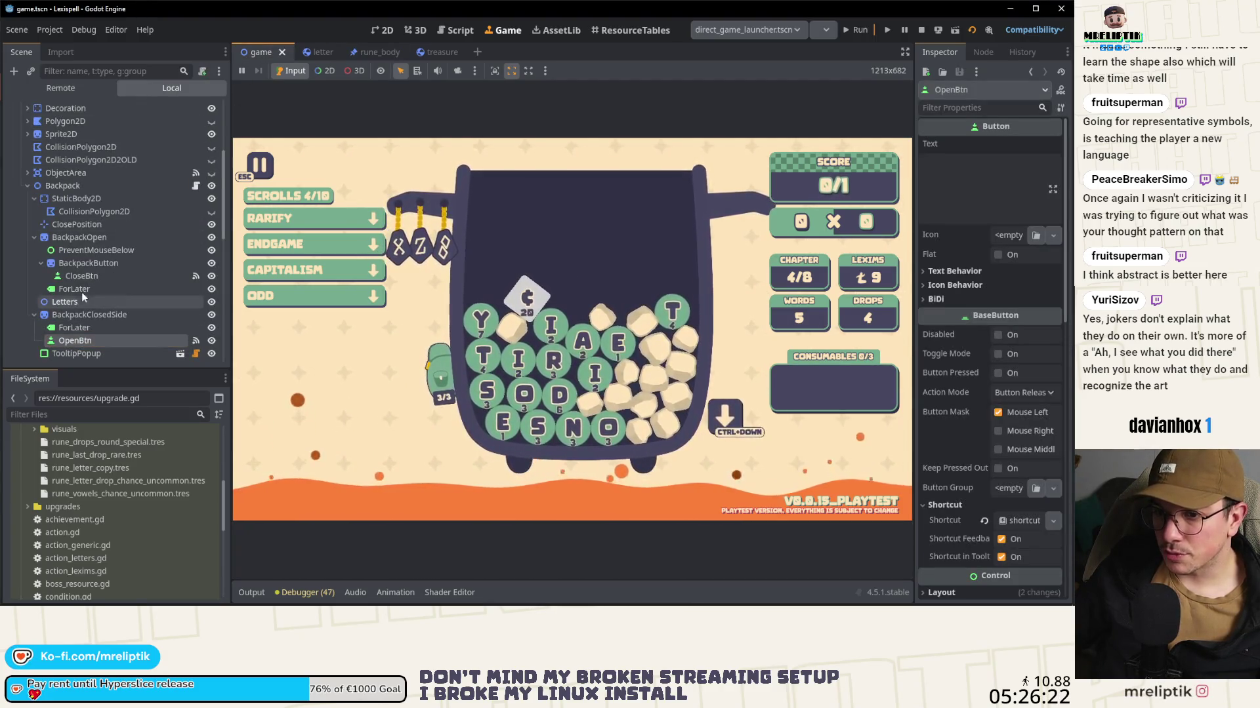
{"action": "left_click", "coordinate": [82, 275], "text": "ctrl"}
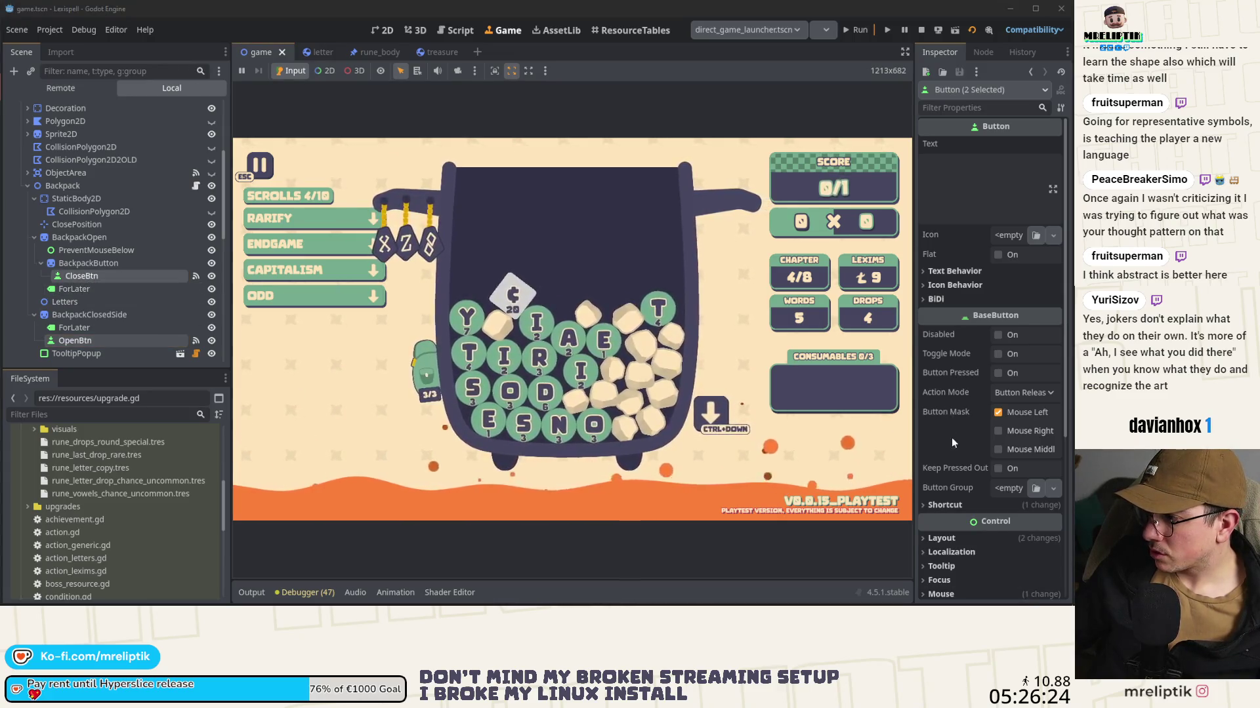
{"action": "scroll", "coordinate": [951, 441], "scroll_direction": "down", "scroll_amount": 3}
{"action": "left_click", "coordinate": [943, 325]}
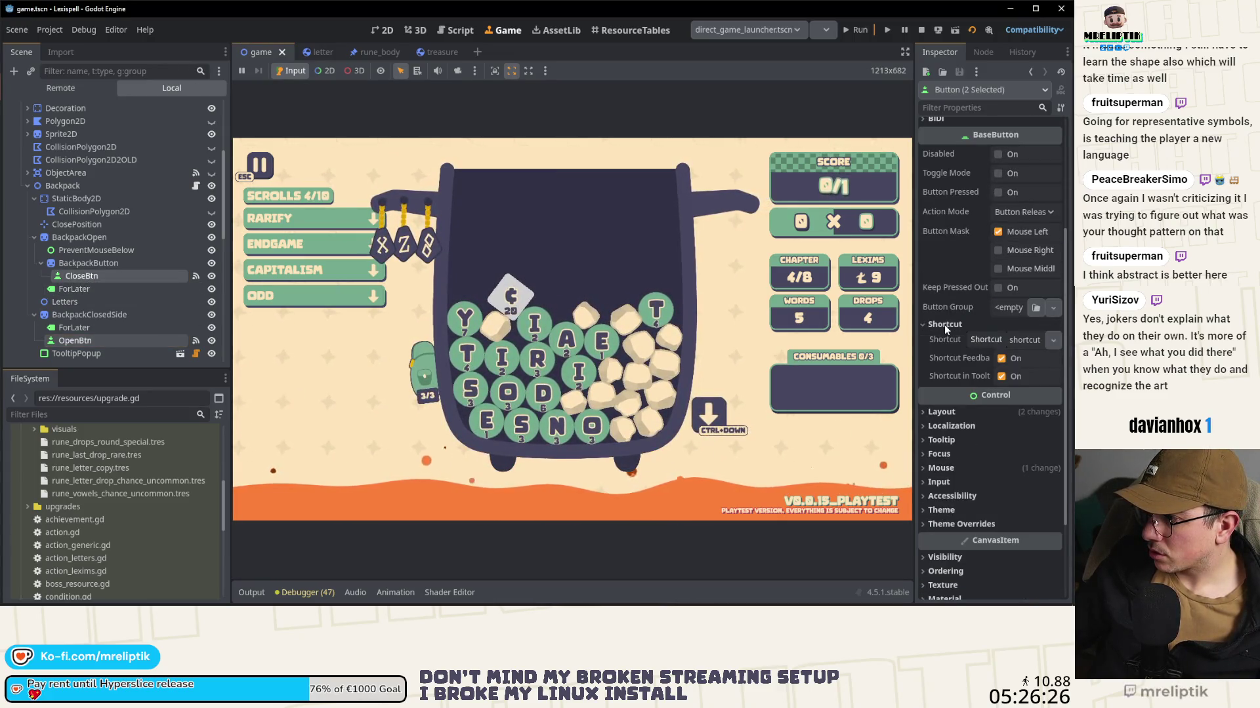
{"action": "left_click", "coordinate": [1002, 377]}
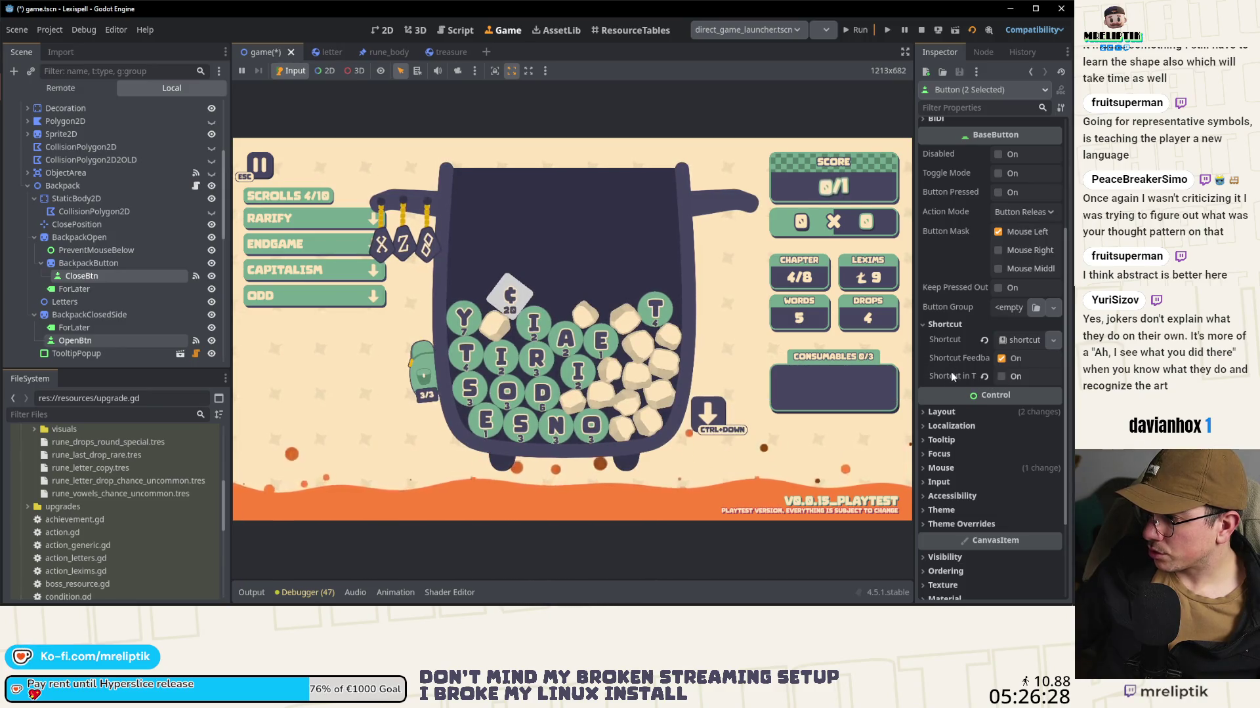
Step: Expand the shared shortcut's Events to inspect its InputEventAction, widening the Inspector temporarily
{"action": "left_click", "coordinate": [1019, 340]}
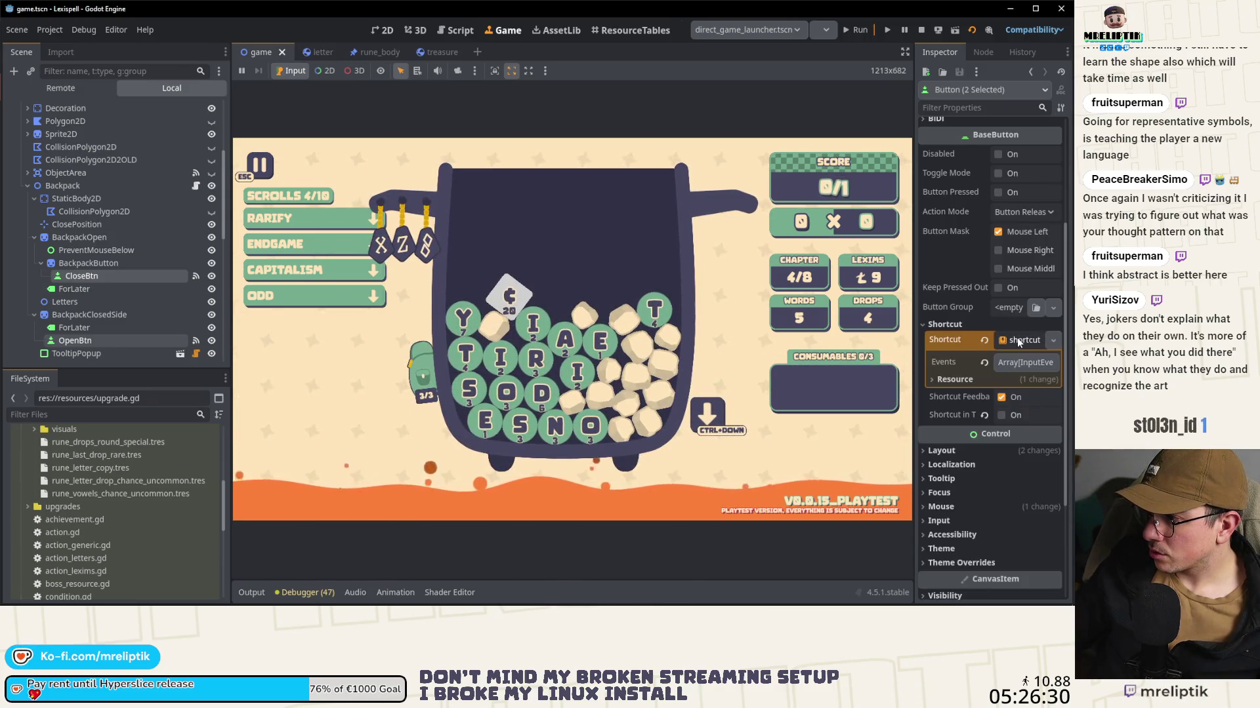
{"action": "left_click", "coordinate": [1021, 362]}
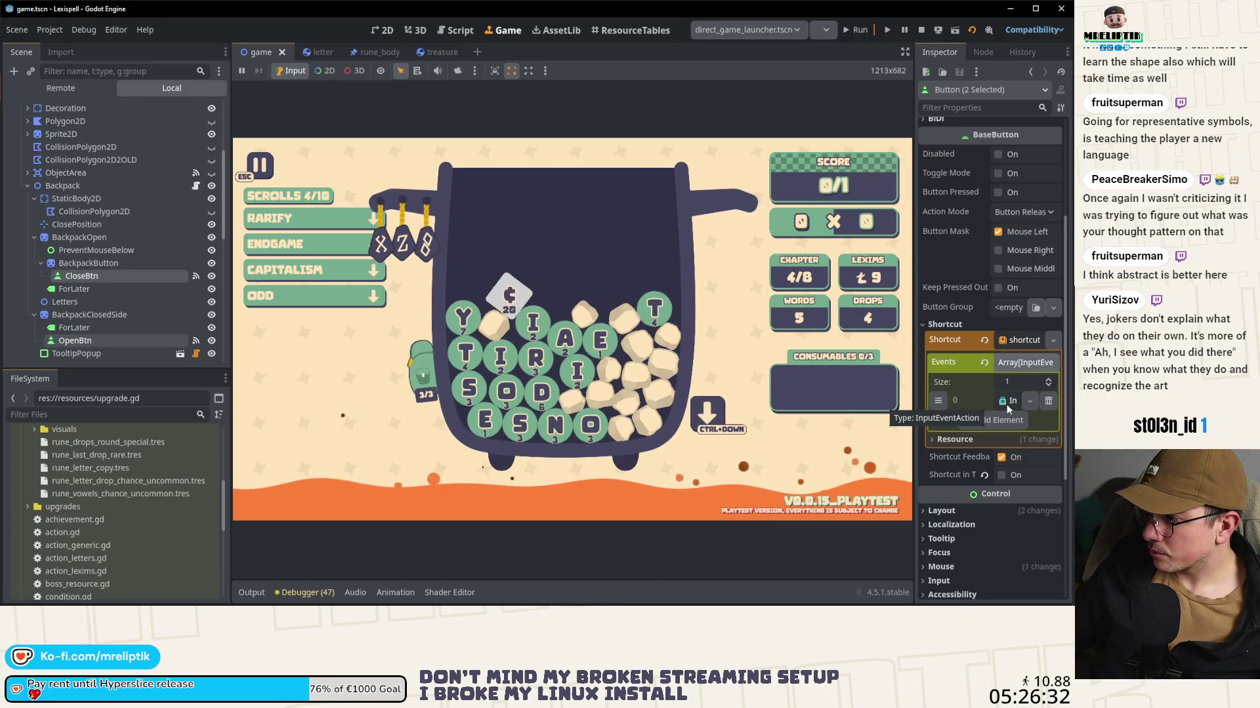
{"action": "left_click", "coordinate": [1006, 402]}
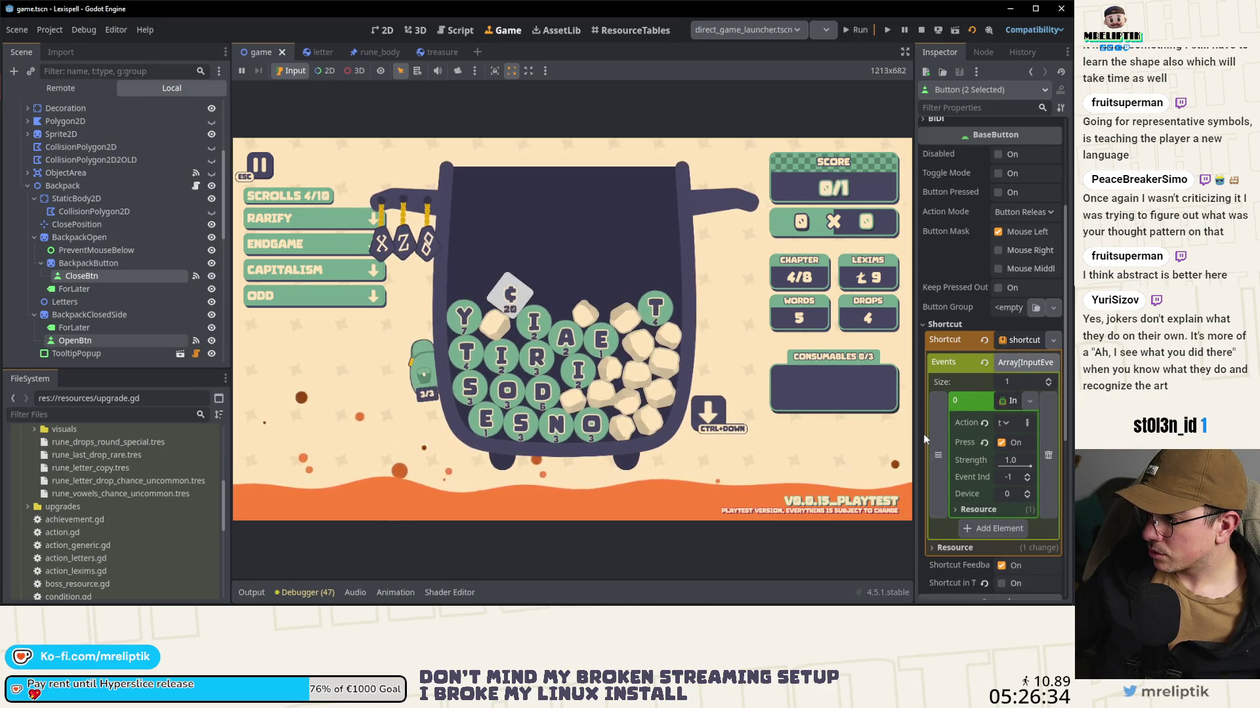
{"action": "mouse_move", "coordinate": [914, 441]}
{"action": "left_mouse_down"}
{"action": "mouse_move", "coordinate": [754, 443]}
{"action": "mouse_move", "coordinate": [840, 444]}
{"action": "left_mouse_up"}
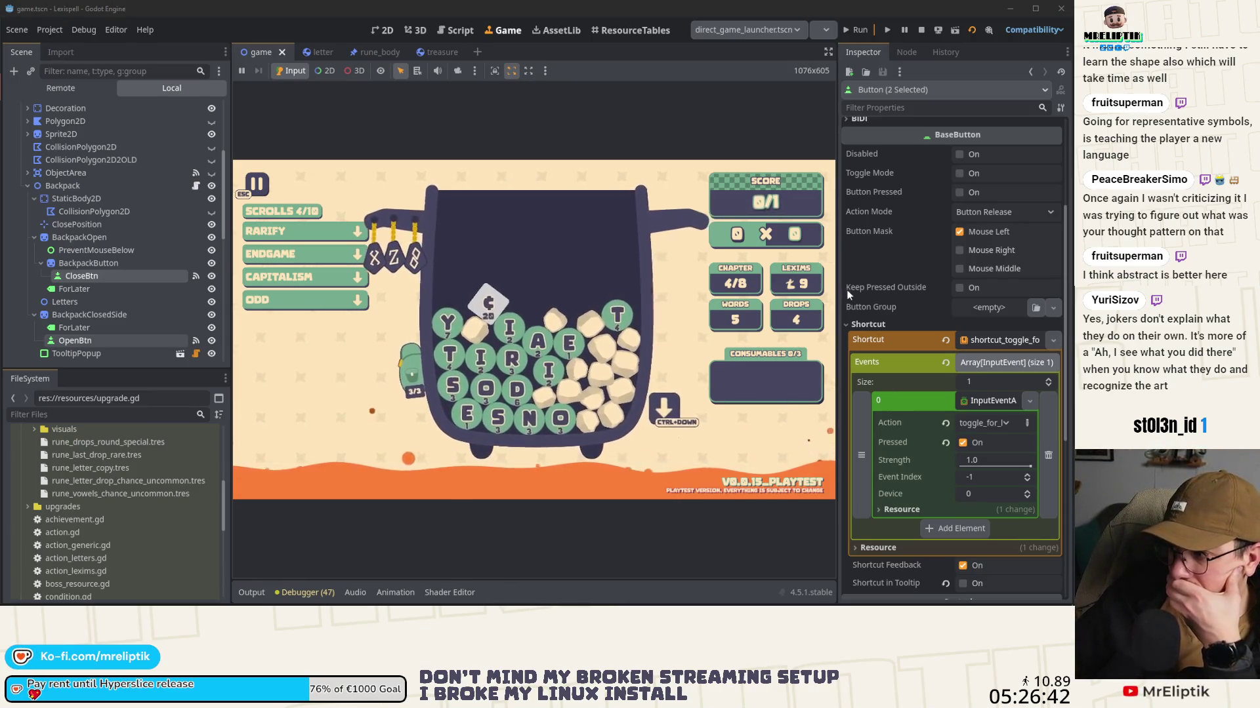
{"action": "left_click_drag", "start_coordinate": [839, 300], "coordinate": [876, 300]}
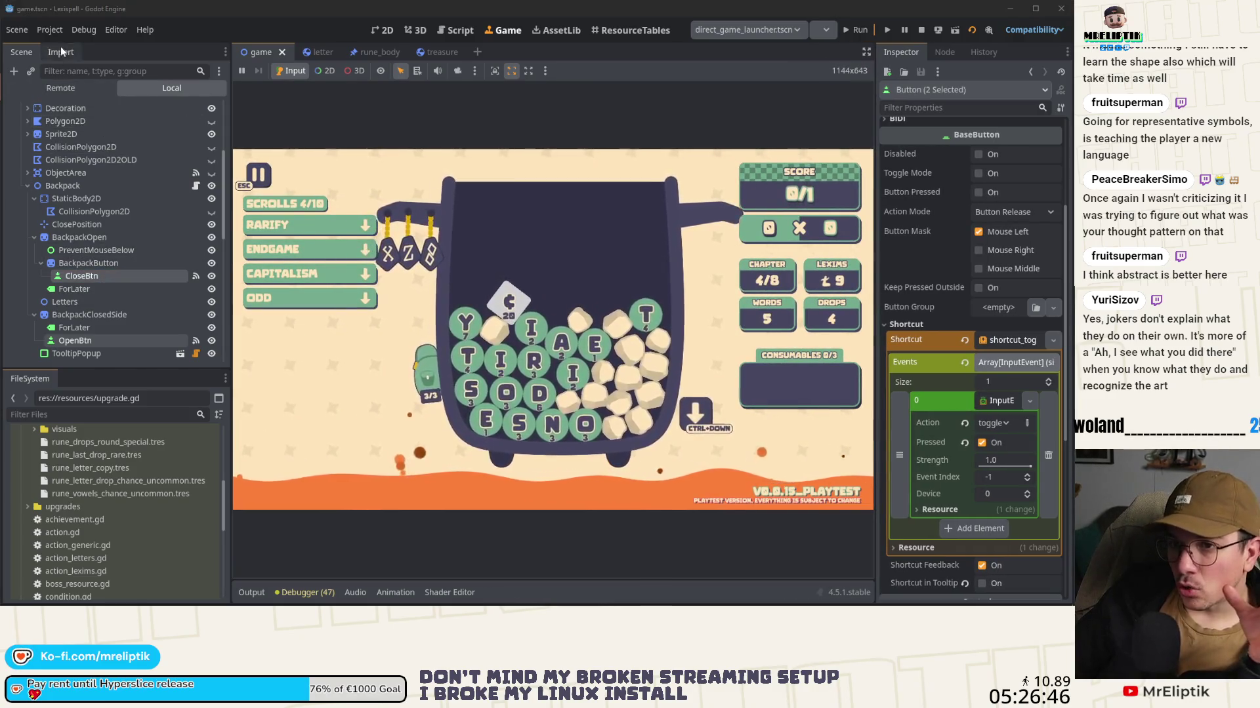
{"action": "left_click", "coordinate": [49, 28]}
{"action": "left_click", "coordinate": [111, 148]}
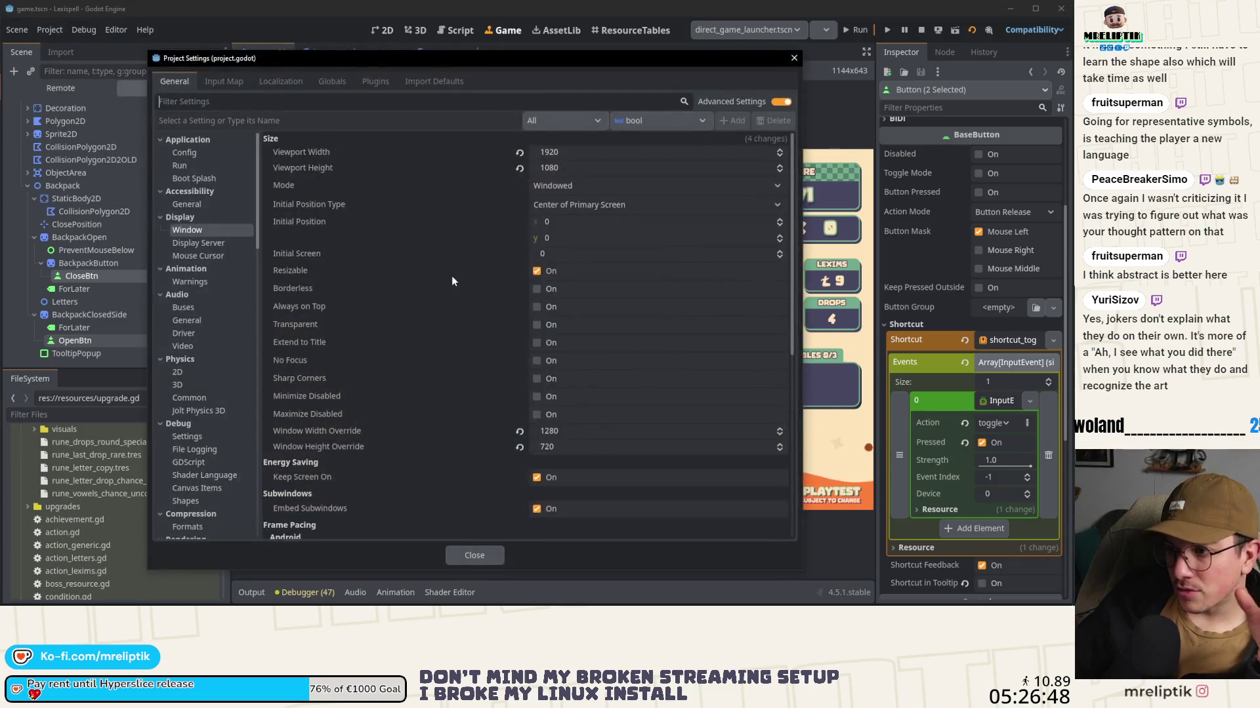
{"action": "left_click", "coordinate": [244, 79]}
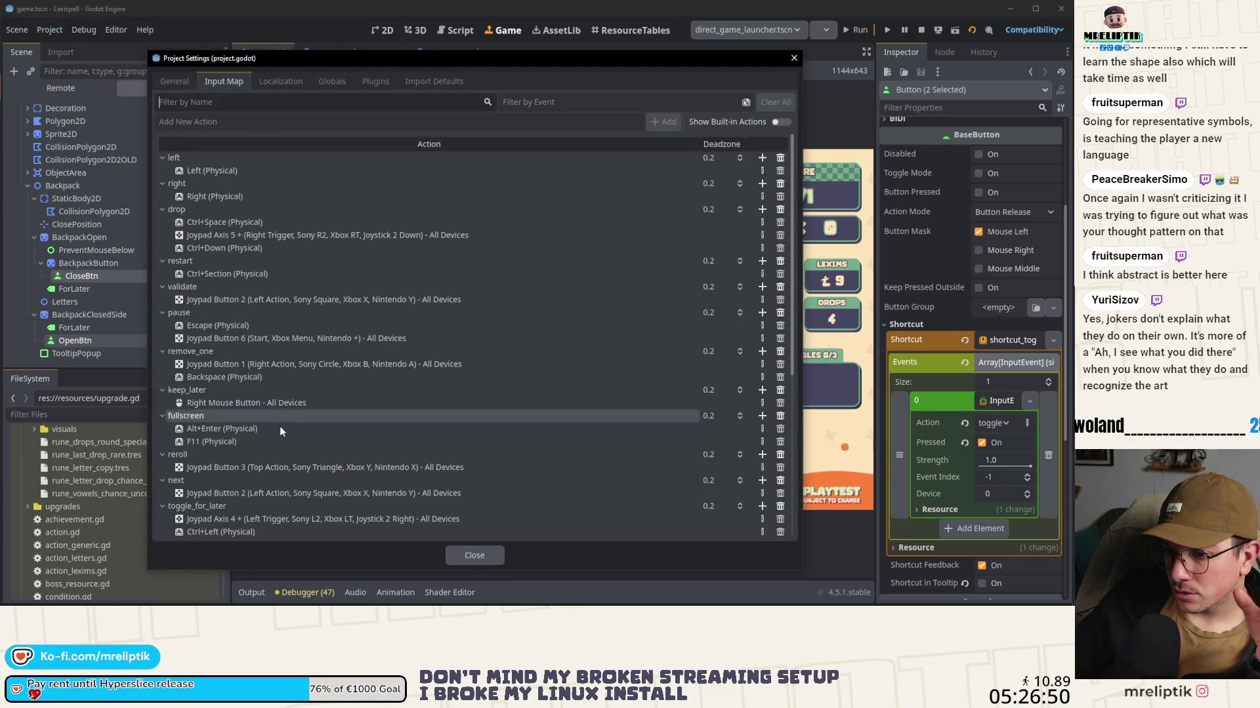
{"action": "scroll", "coordinate": [223, 499], "scroll_direction": "down", "scroll_amount": 3}
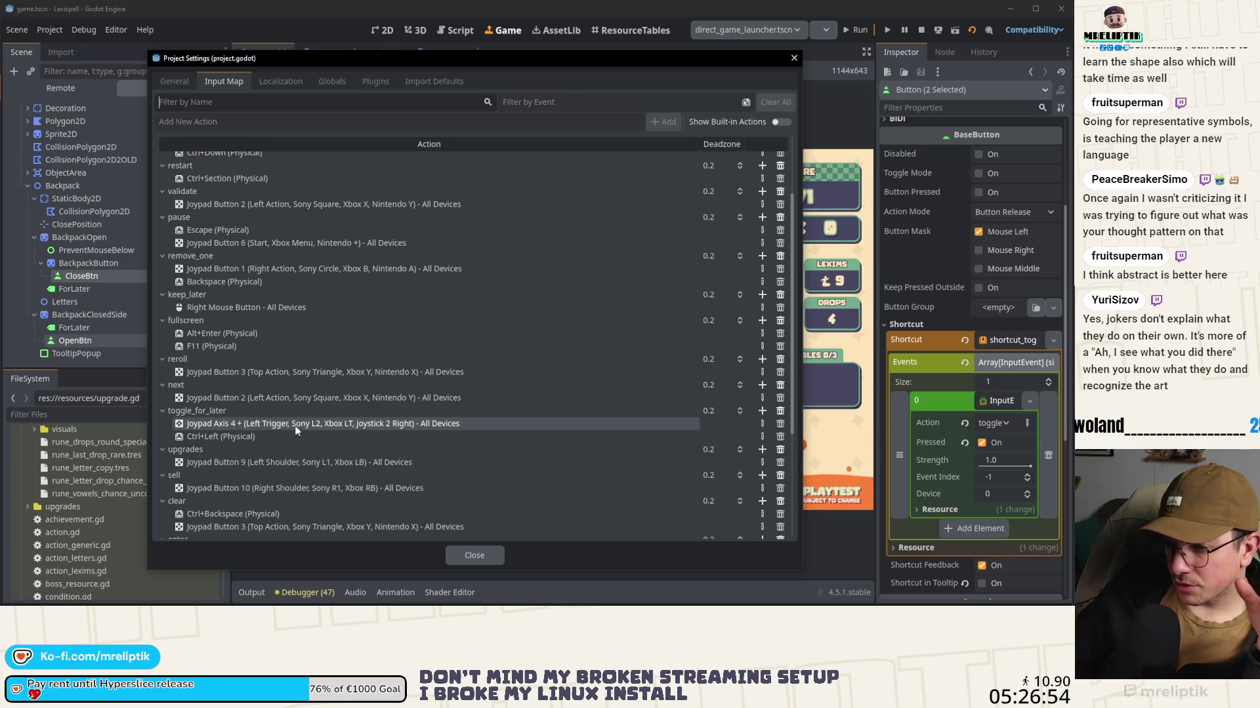
{"action": "left_click", "coordinate": [476, 556]}
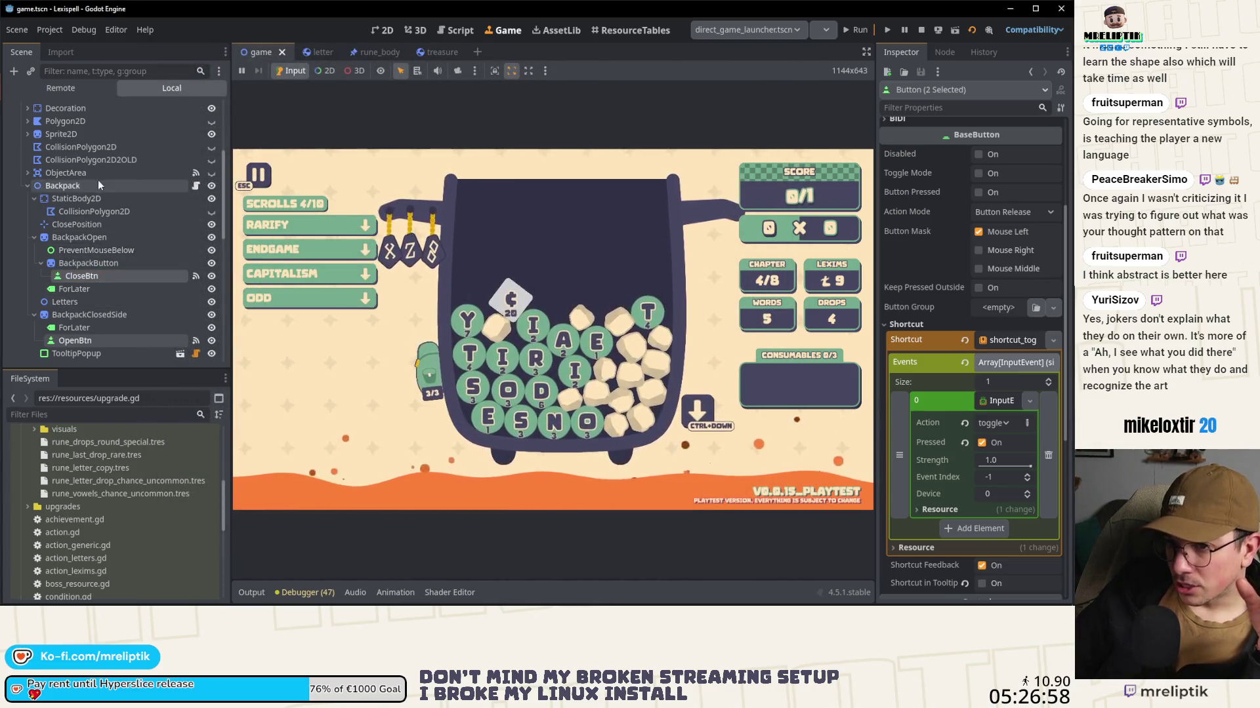
Step: Open backpack.gd and turn off Toggle Mode on CloseBtn
{"action": "left_click", "coordinate": [195, 186]}
{"action": "scroll", "coordinate": [485, 431], "scroll_direction": "down", "scroll_amount": 15}
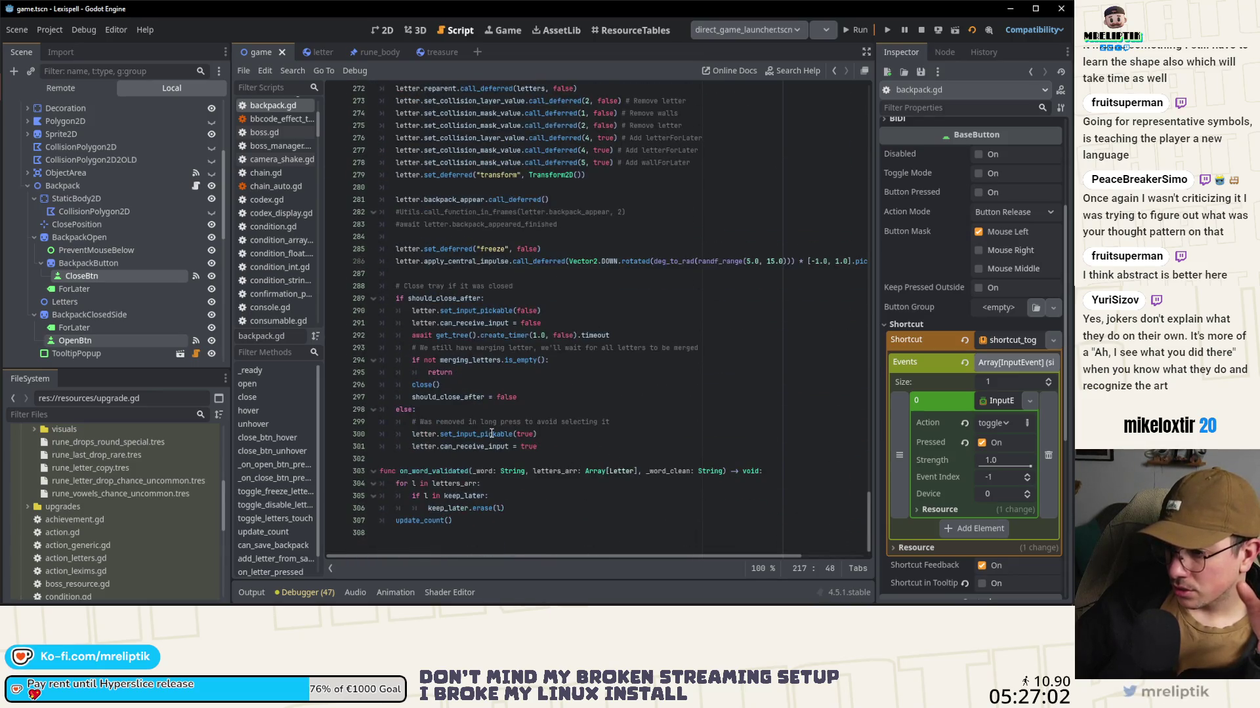
{"action": "scroll", "coordinate": [480, 438], "scroll_direction": "up", "scroll_amount": 9}
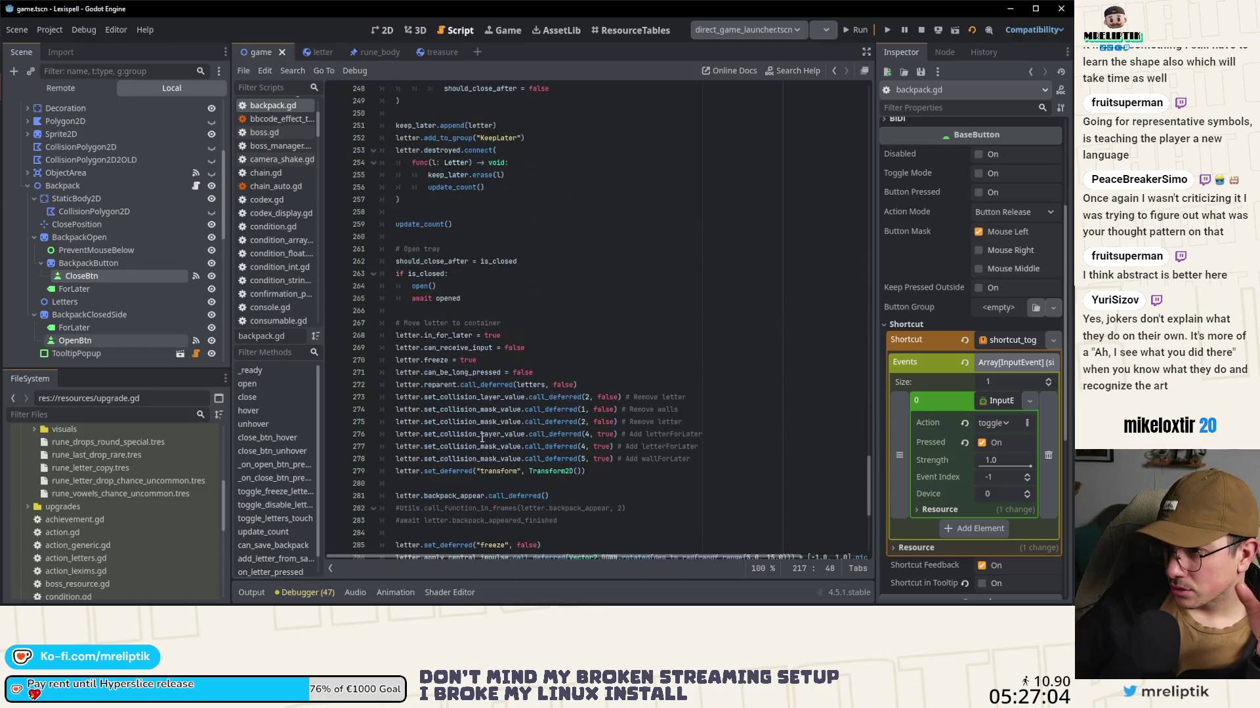
{"action": "left_click", "coordinate": [82, 276]}
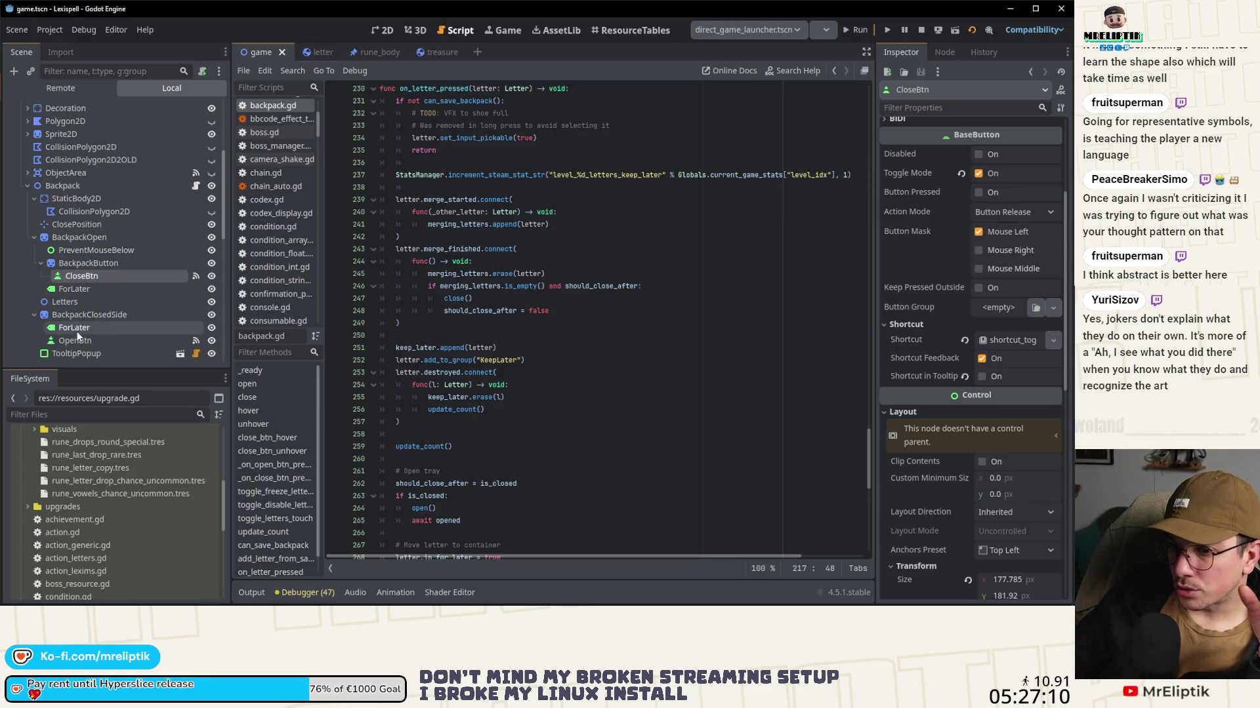
{"action": "left_click", "coordinate": [978, 174]}
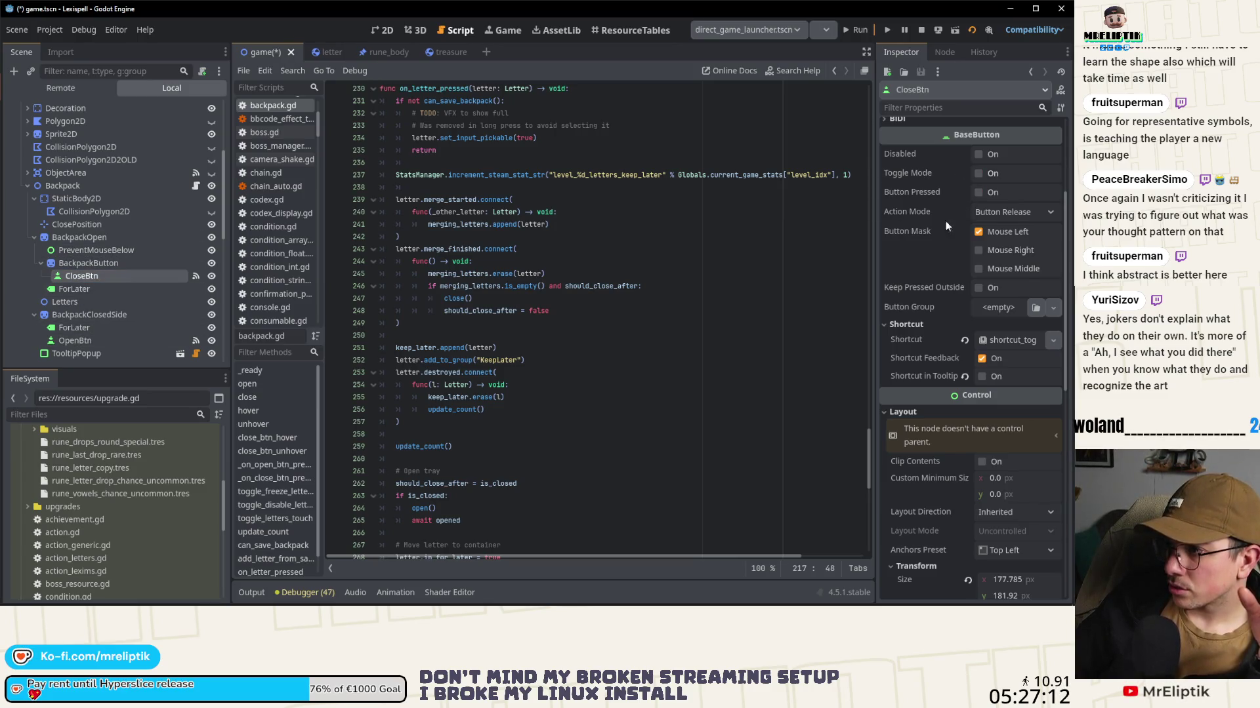
Step: Jump to CloseBtn's pressed handler from its Signals list in the Node dock
{"action": "left_click", "coordinate": [82, 341]}
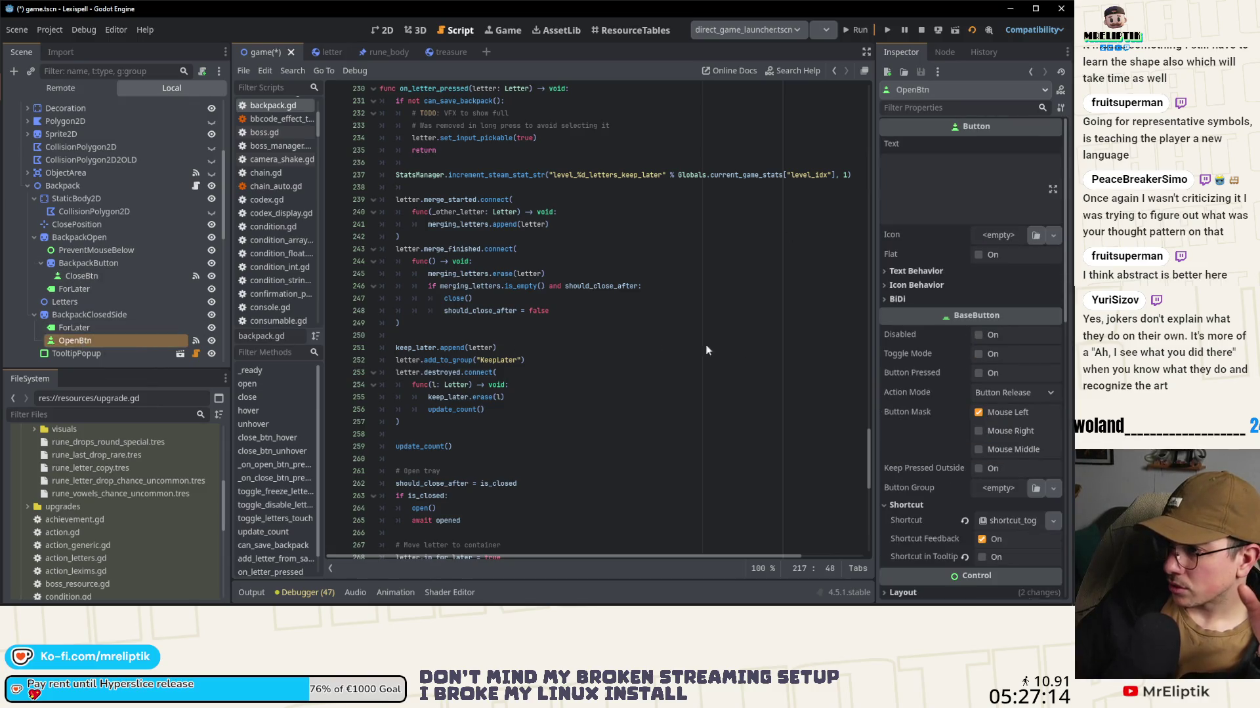
{"action": "left_click", "coordinate": [85, 277]}
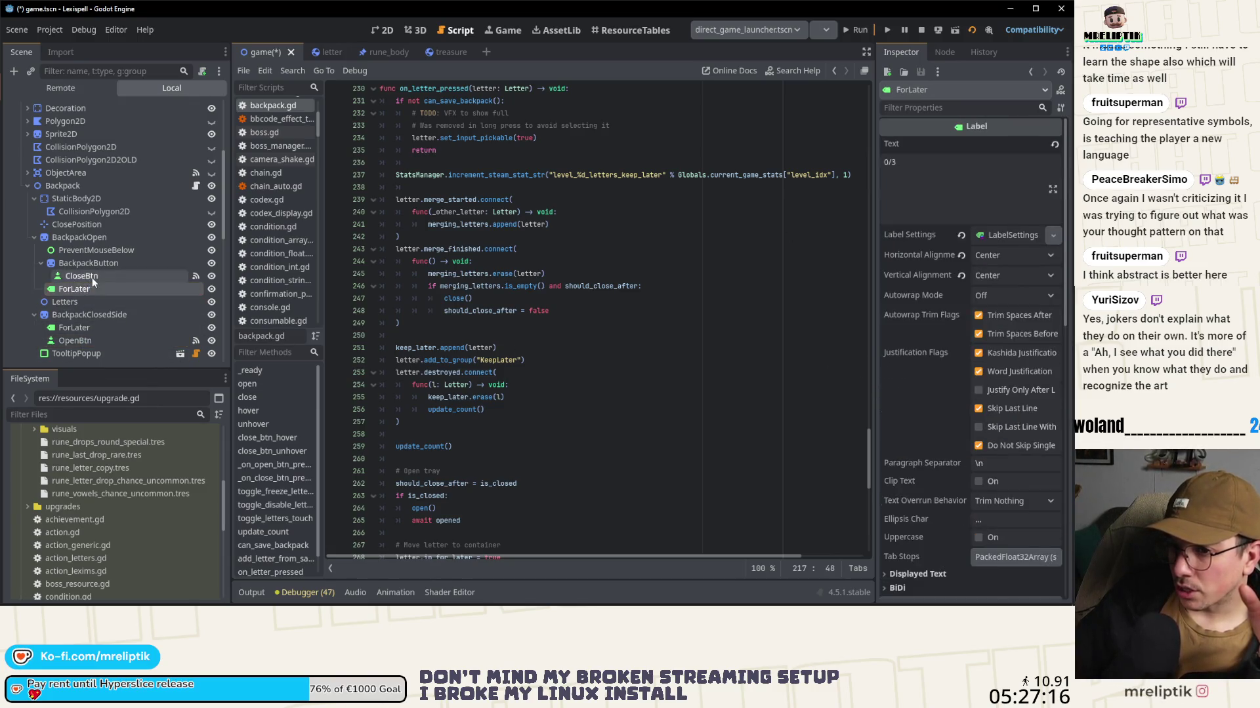
{"action": "left_click", "coordinate": [945, 53]}
{"action": "left_click", "coordinate": [913, 51]}
{"action": "left_click", "coordinate": [944, 53]}
{"action": "left_click", "coordinate": [932, 74]}
{"action": "double_click", "coordinate": [951, 160]}
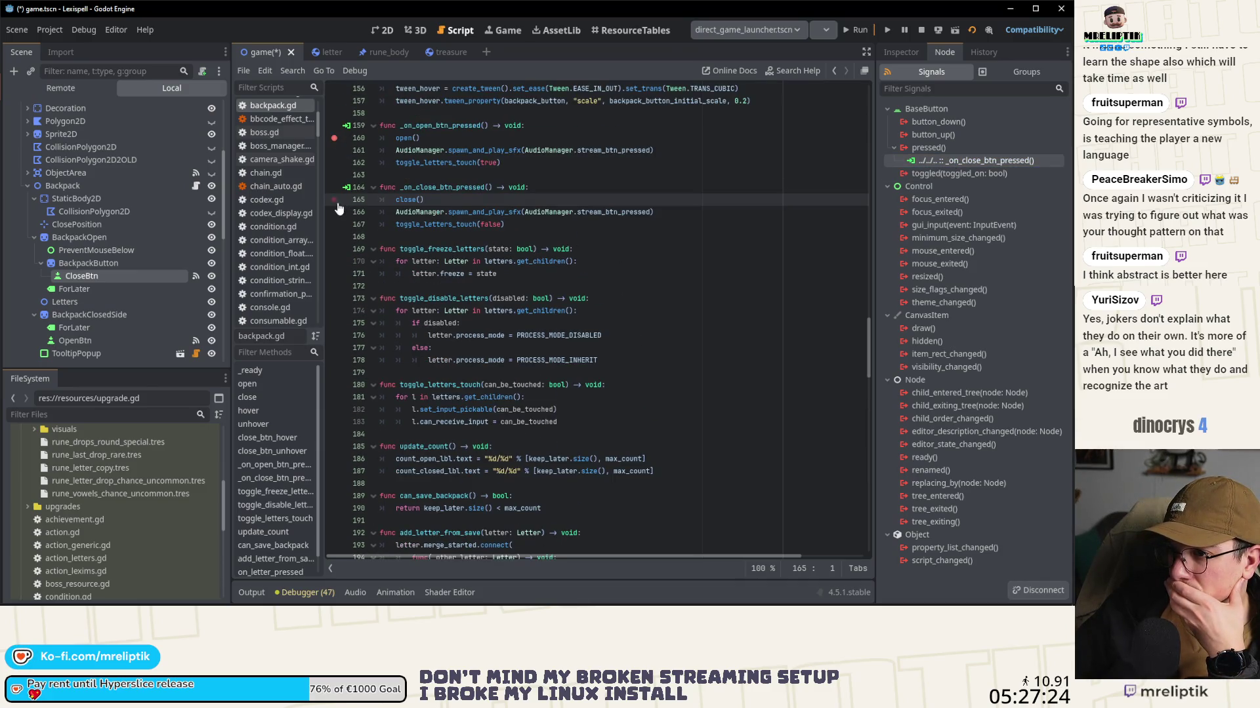
Step: Stop, save and relaunch the game, briefly checking the lexispell_assets document in Affinity Designer
{"action": "left_click", "coordinate": [920, 31]}
{"action": "left_click", "coordinate": [854, 30]}
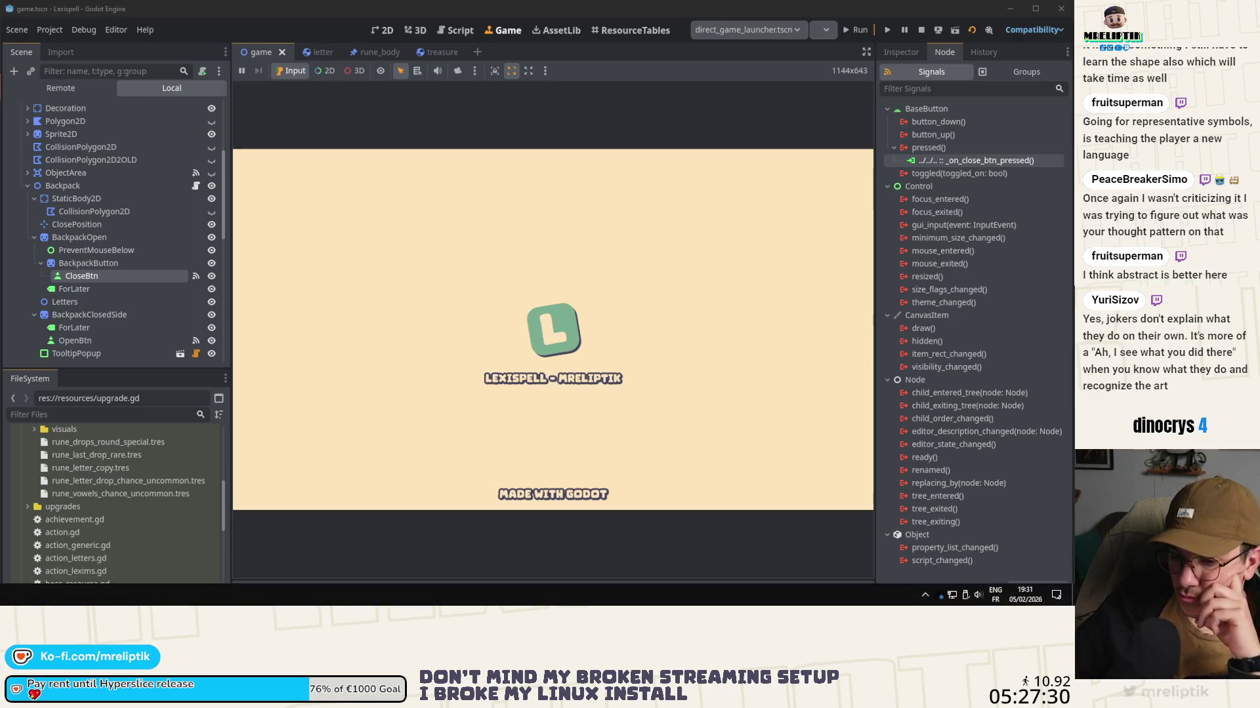
{"action": "key", "text": "alt+Tab"}
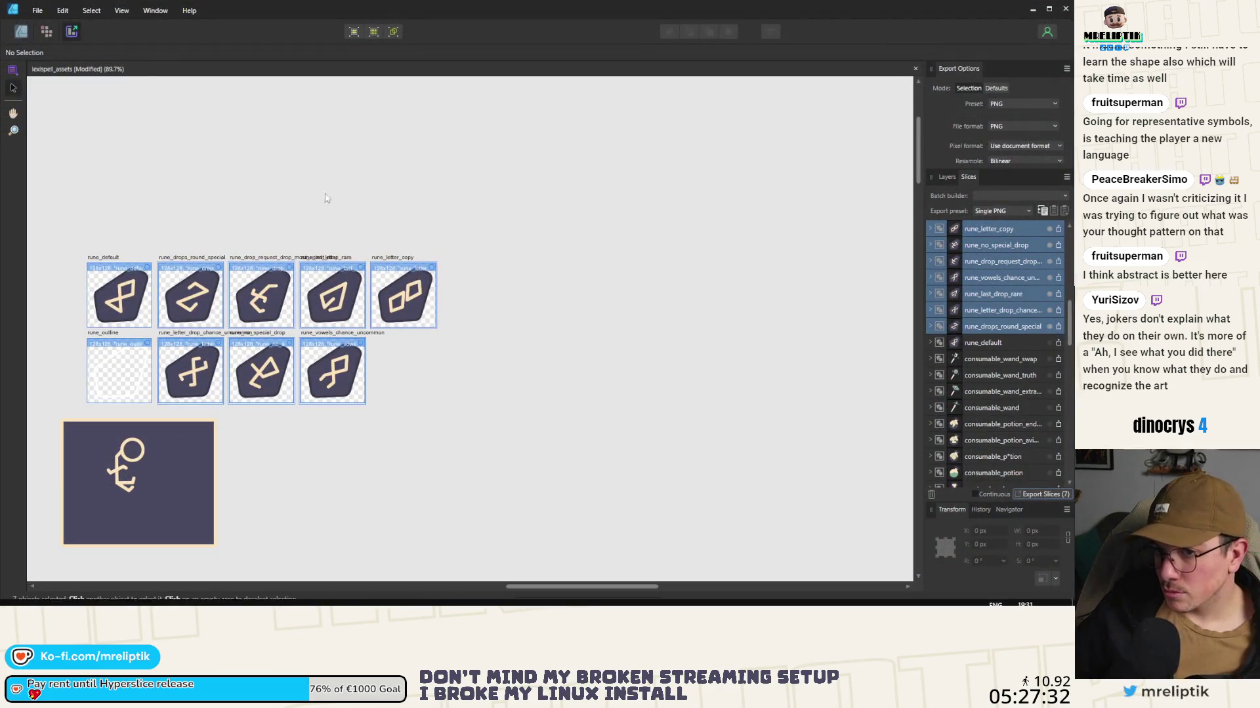
{"action": "left_click", "coordinate": [25, 33]}
{"action": "scroll", "coordinate": [453, 318], "scroll_direction": "down", "scroll_amount": 5}
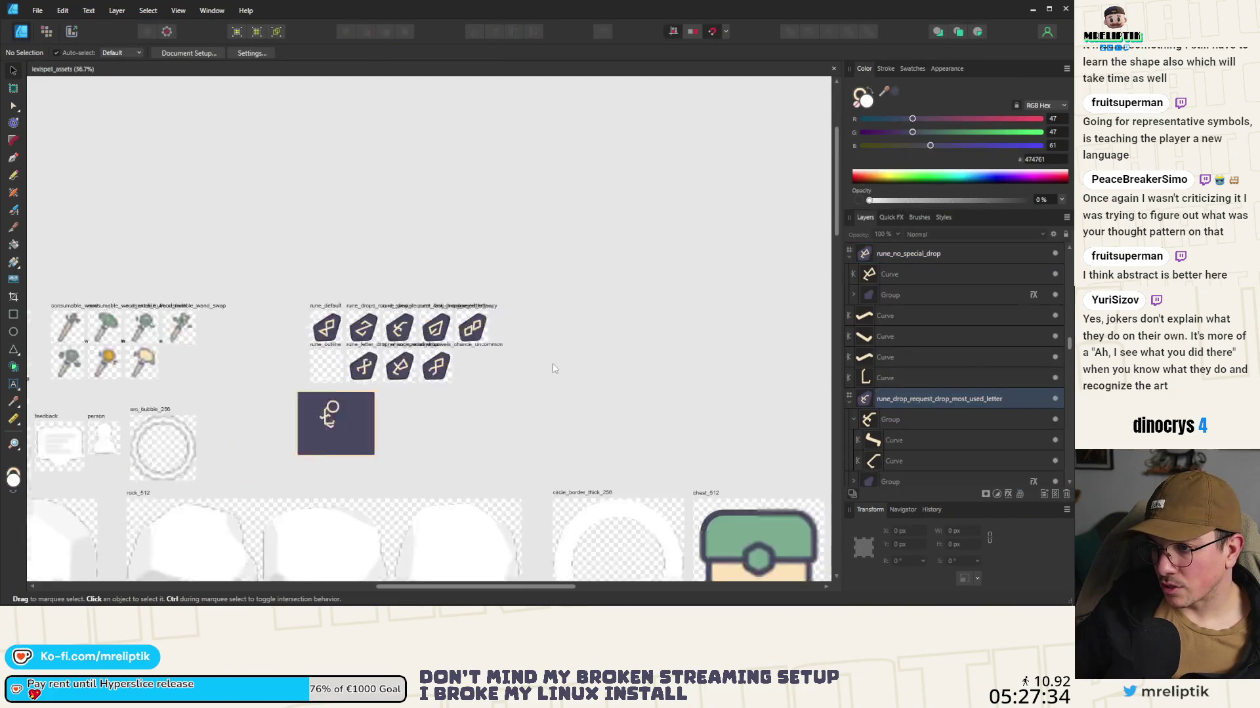
{"action": "scroll", "coordinate": [315, 425], "scroll_direction": "up", "scroll_amount": 3}
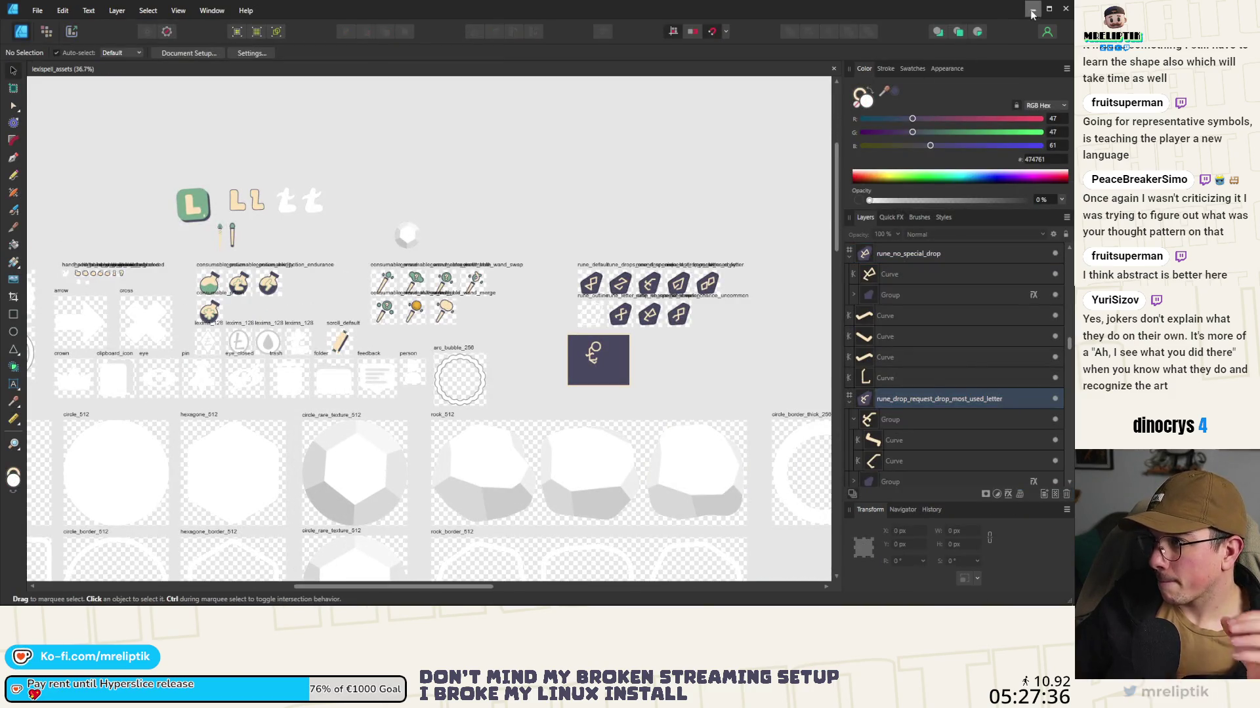
{"action": "left_click", "coordinate": [1031, 10]}
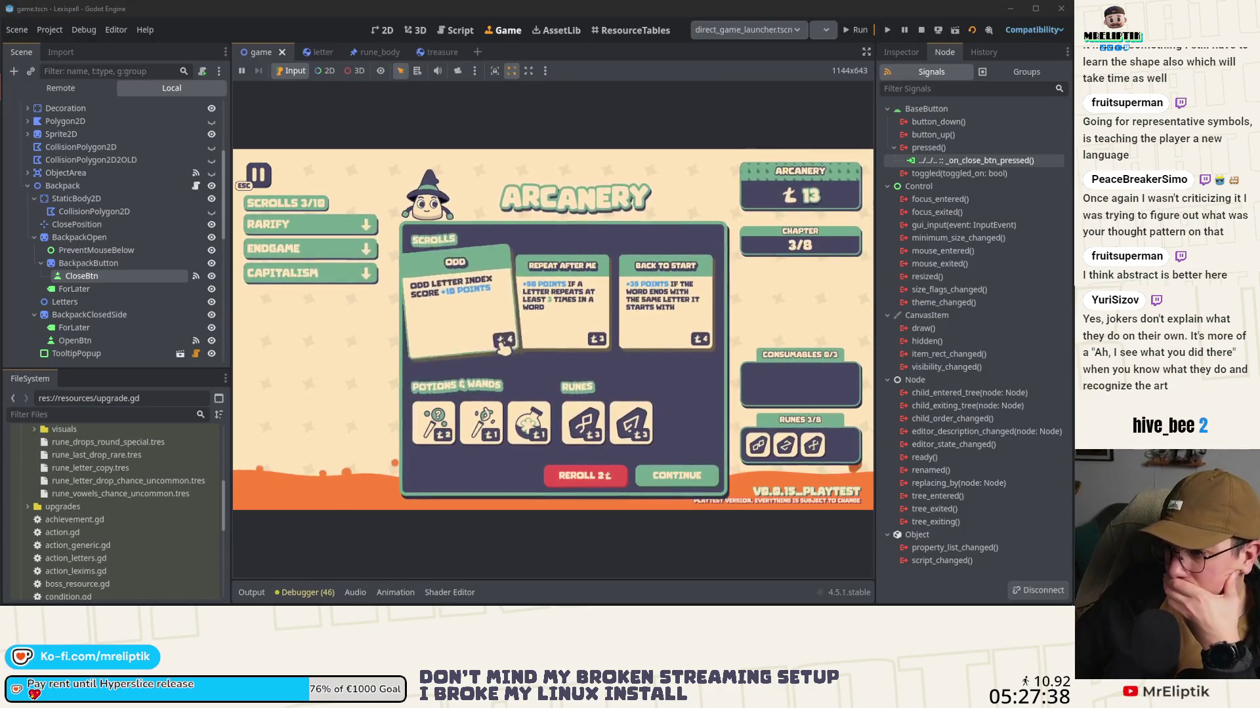
Step: Restart the game run and press Ctrl so the hints show ESC and CTRL+DOWN labels
{"action": "key", "text": "F5"}
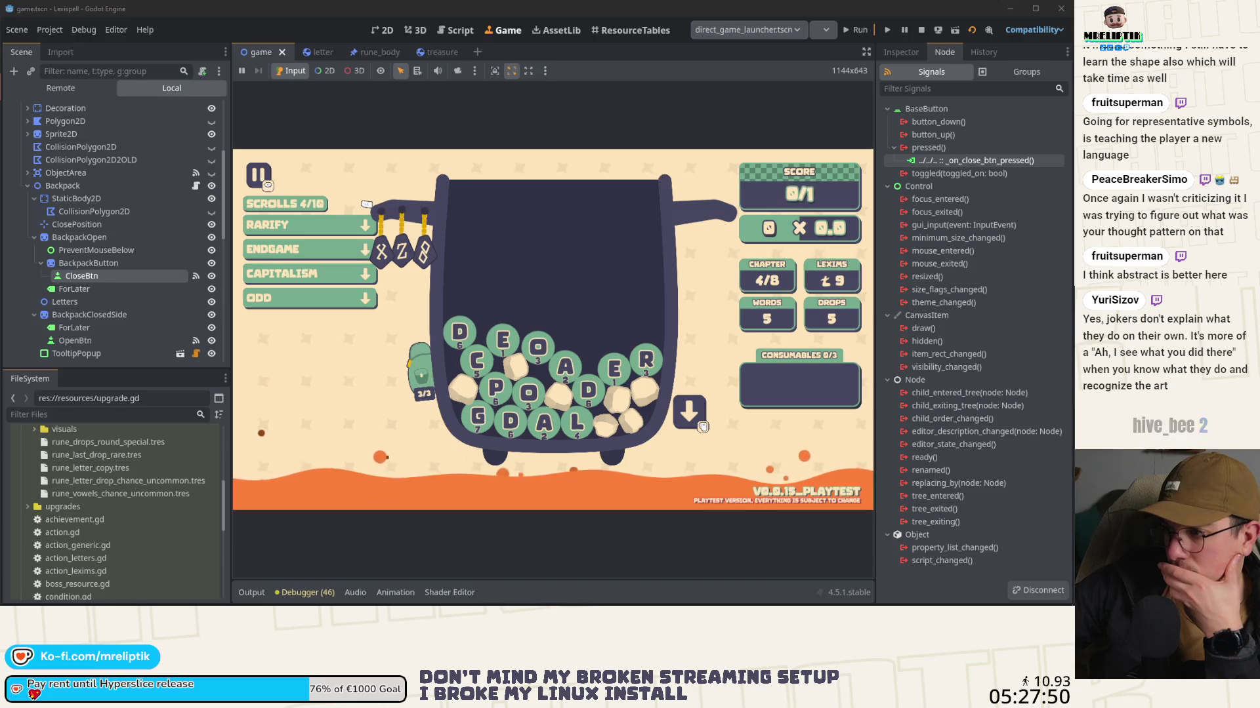
{"action": "key", "text": "ctrl"}
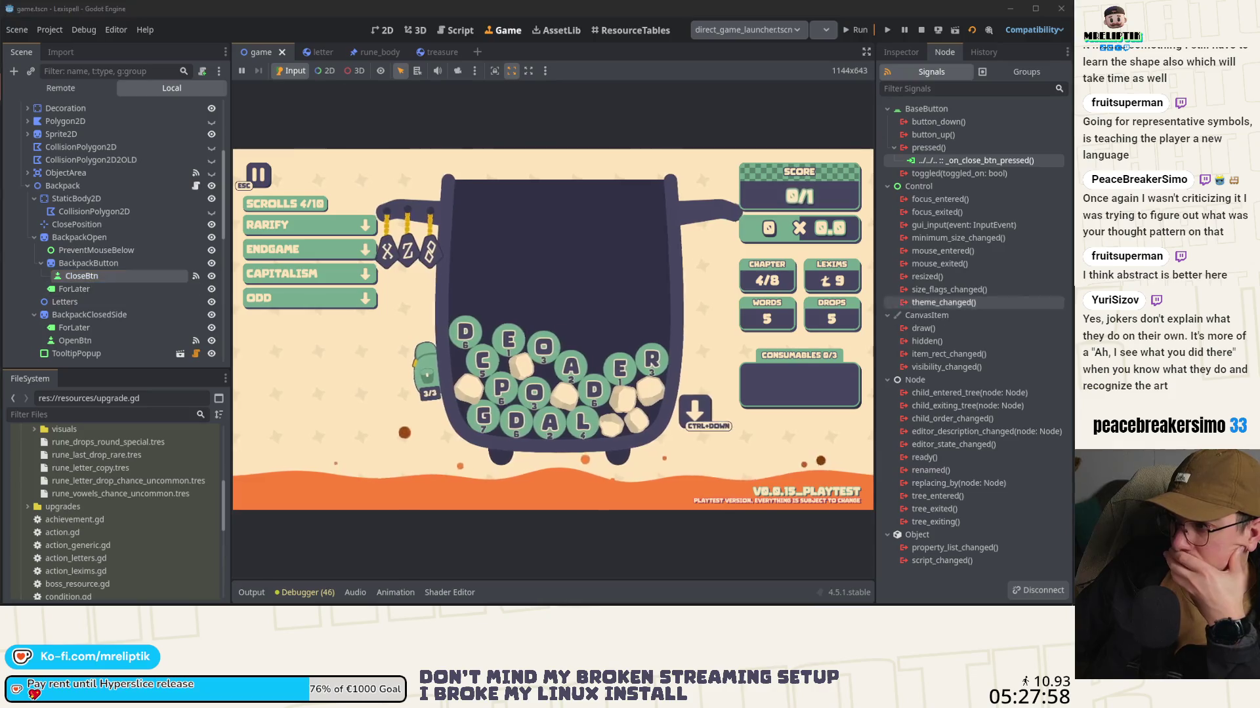
{"action": "left_click", "coordinate": [900, 52]}
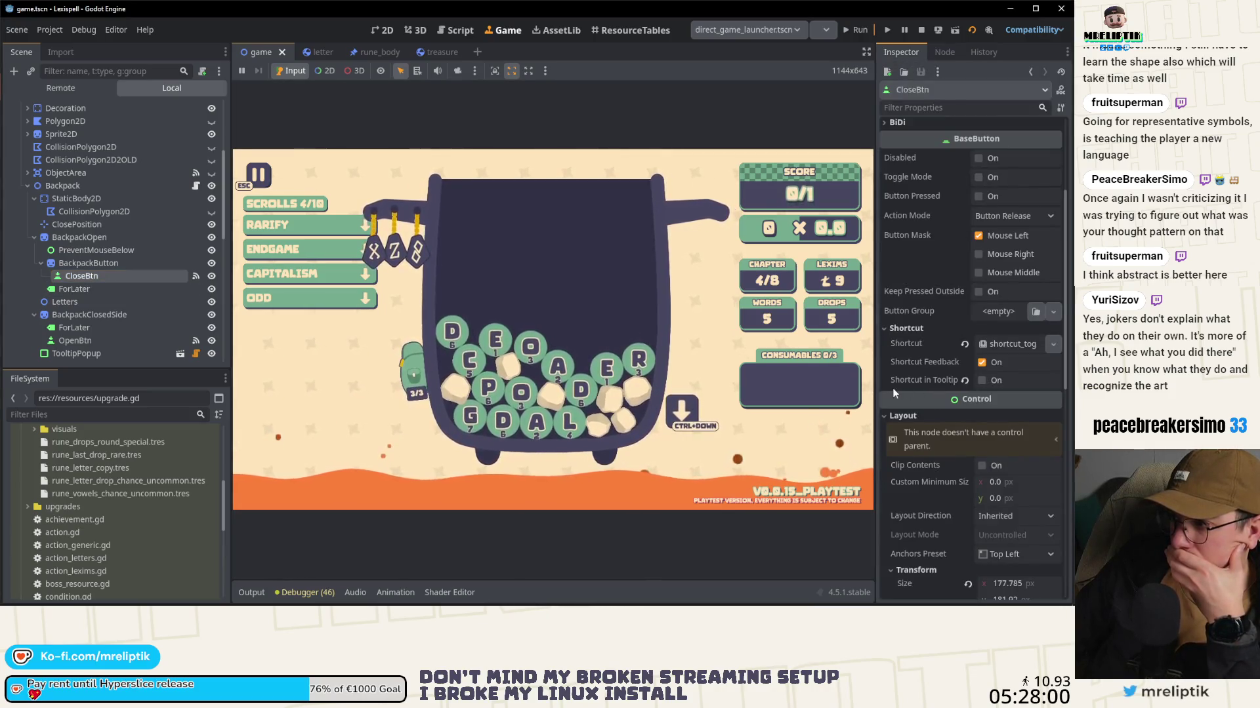
Step: Review CloseBtn's shortcut input event, then show the running game's Remote tree in the Scene dock
{"action": "left_click", "coordinate": [1004, 346]}
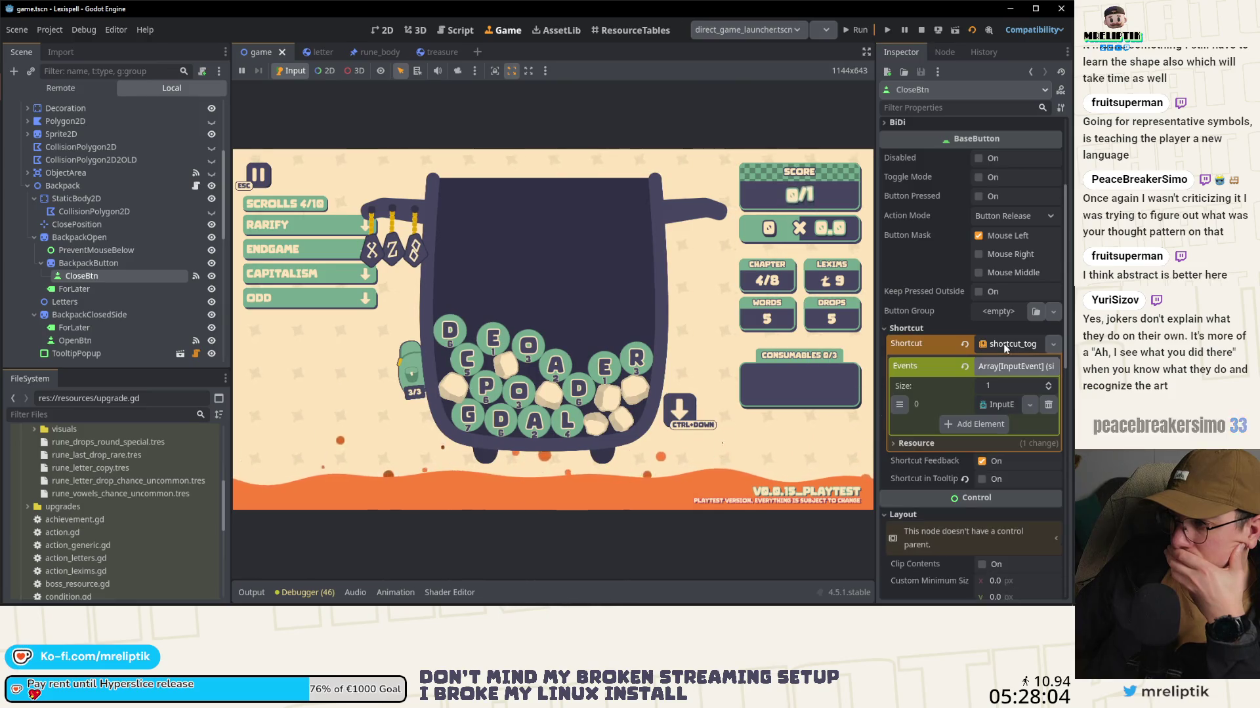
{"action": "left_click", "coordinate": [990, 406]}
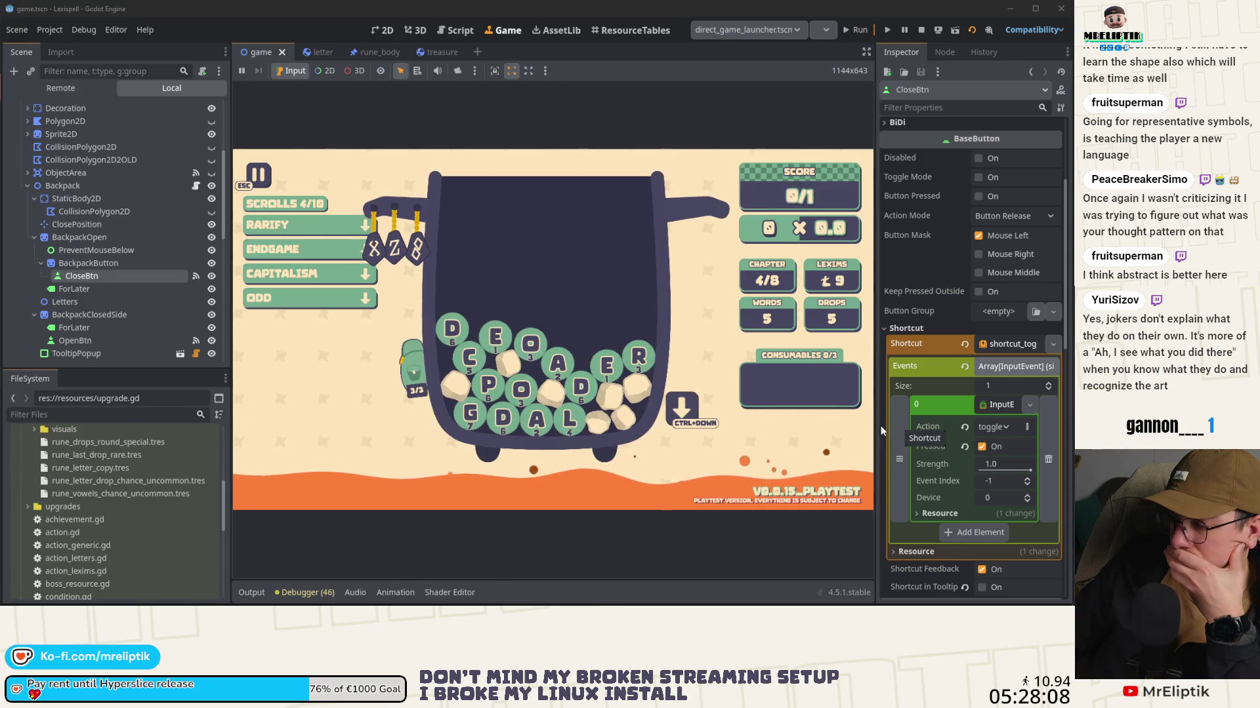
{"action": "left_click", "coordinate": [1004, 344]}
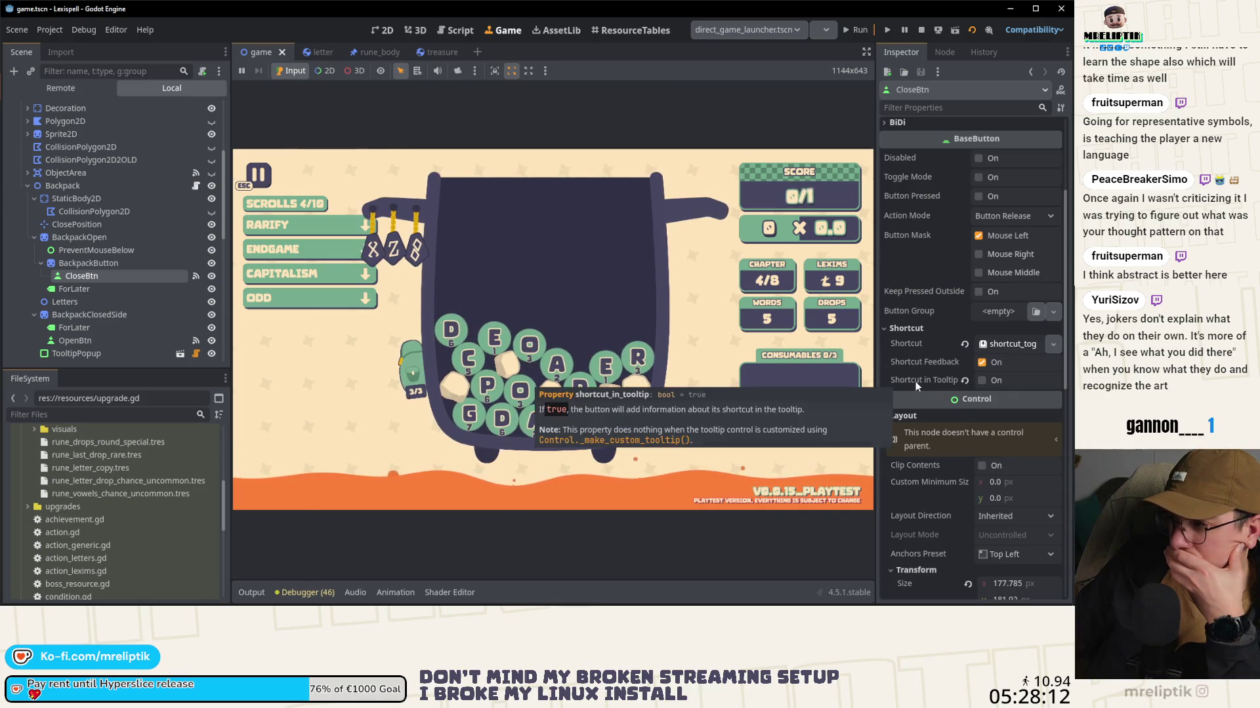
{"action": "scroll", "coordinate": [902, 384], "scroll_direction": "down", "scroll_amount": 5}
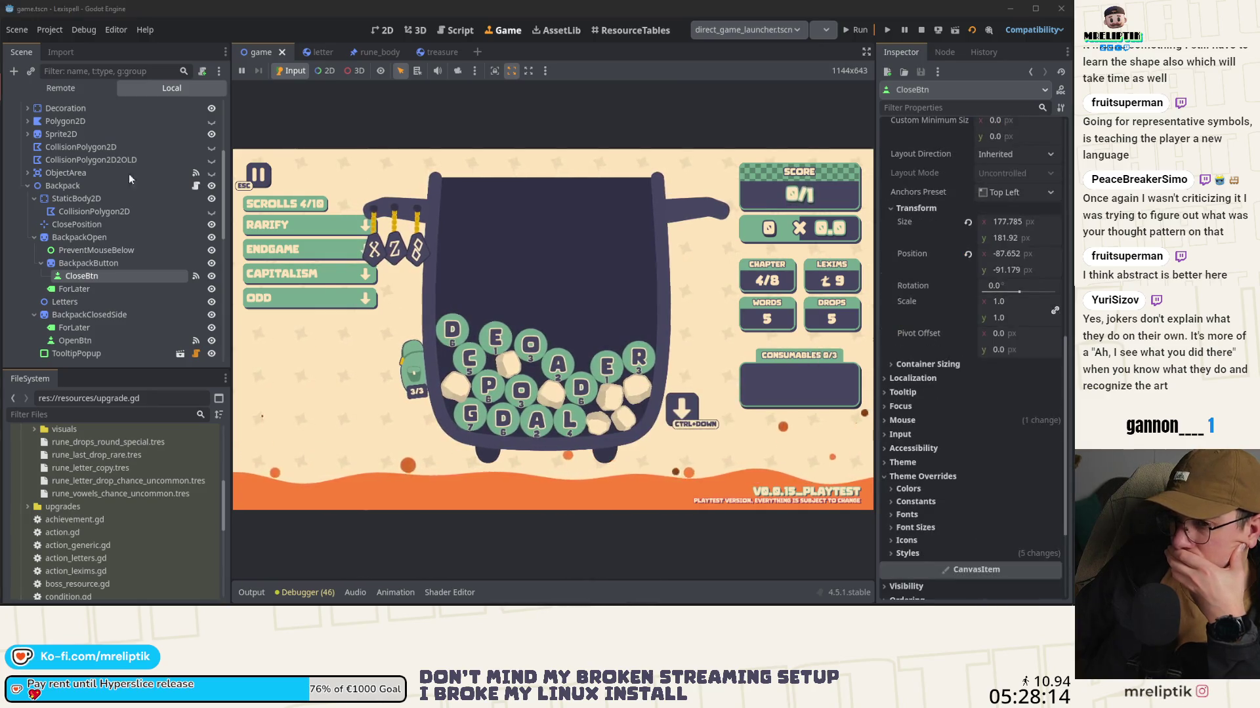
{"action": "left_click", "coordinate": [65, 90]}
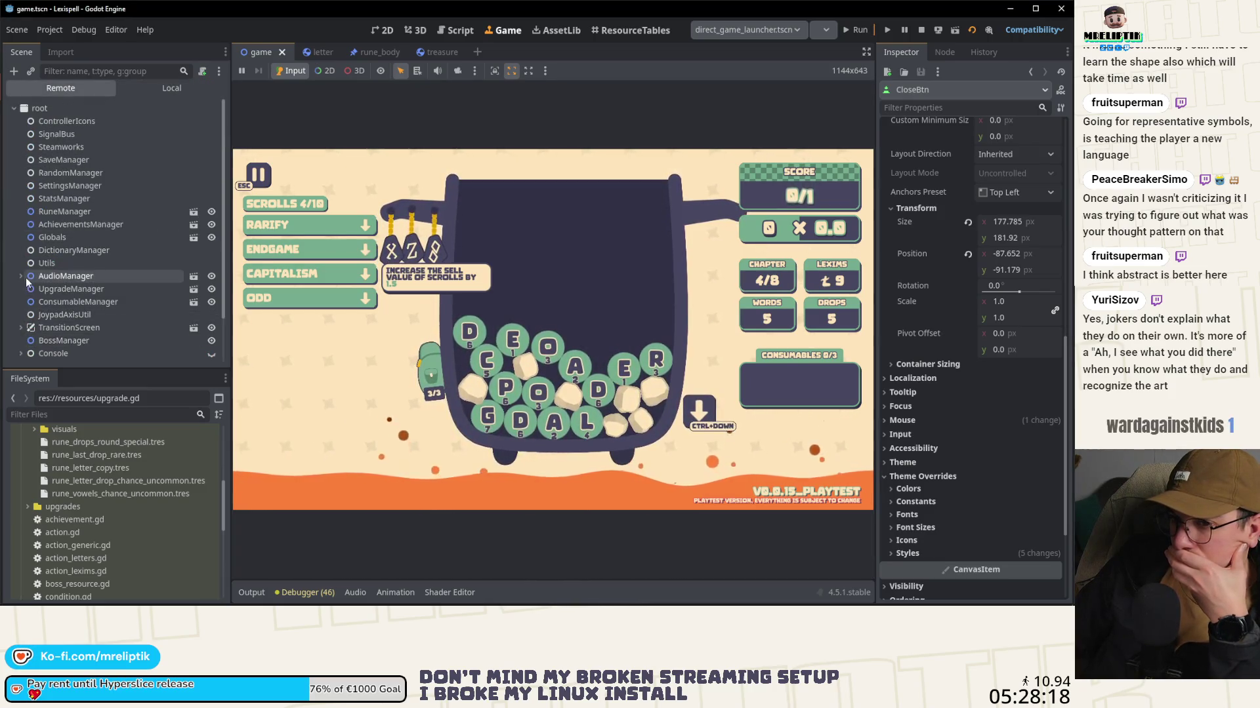
Step: Filter the remote tree for 'backp', inspect Backpack, then inspect CloseBtn's live properties
{"action": "left_click", "coordinate": [355, 363]}
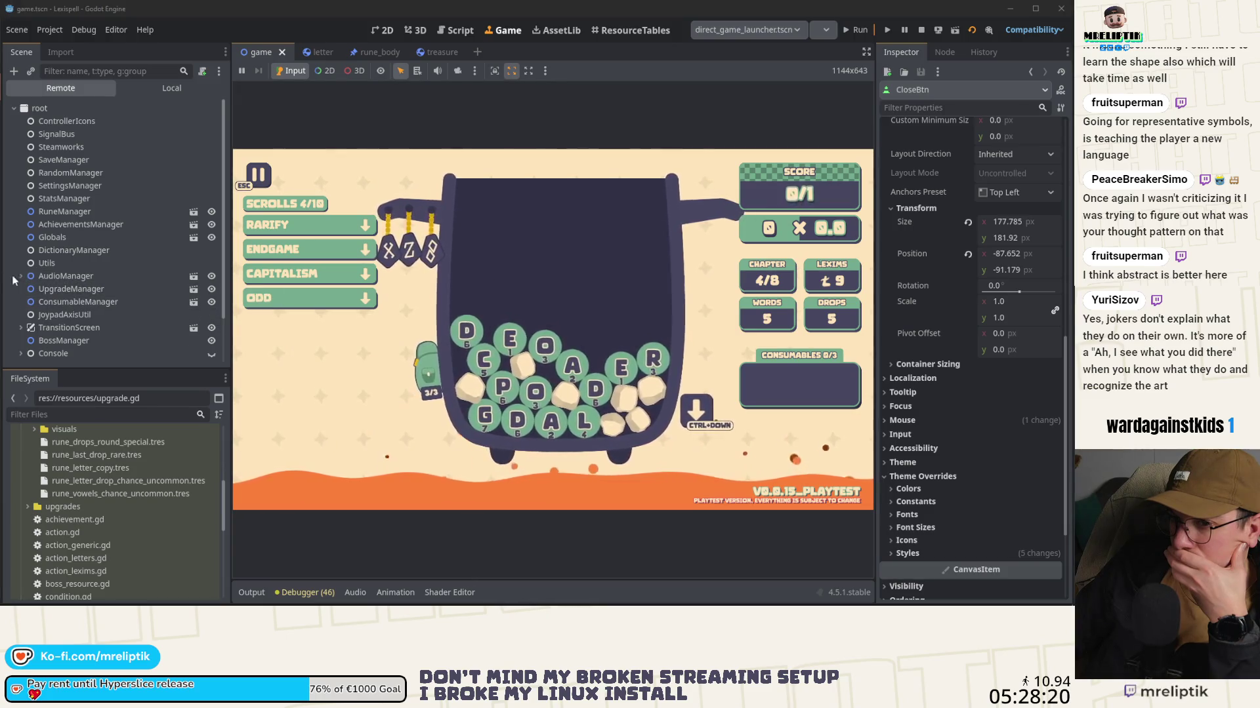
{"action": "left_click", "coordinate": [81, 68]}
{"action": "type", "text": "backp"}
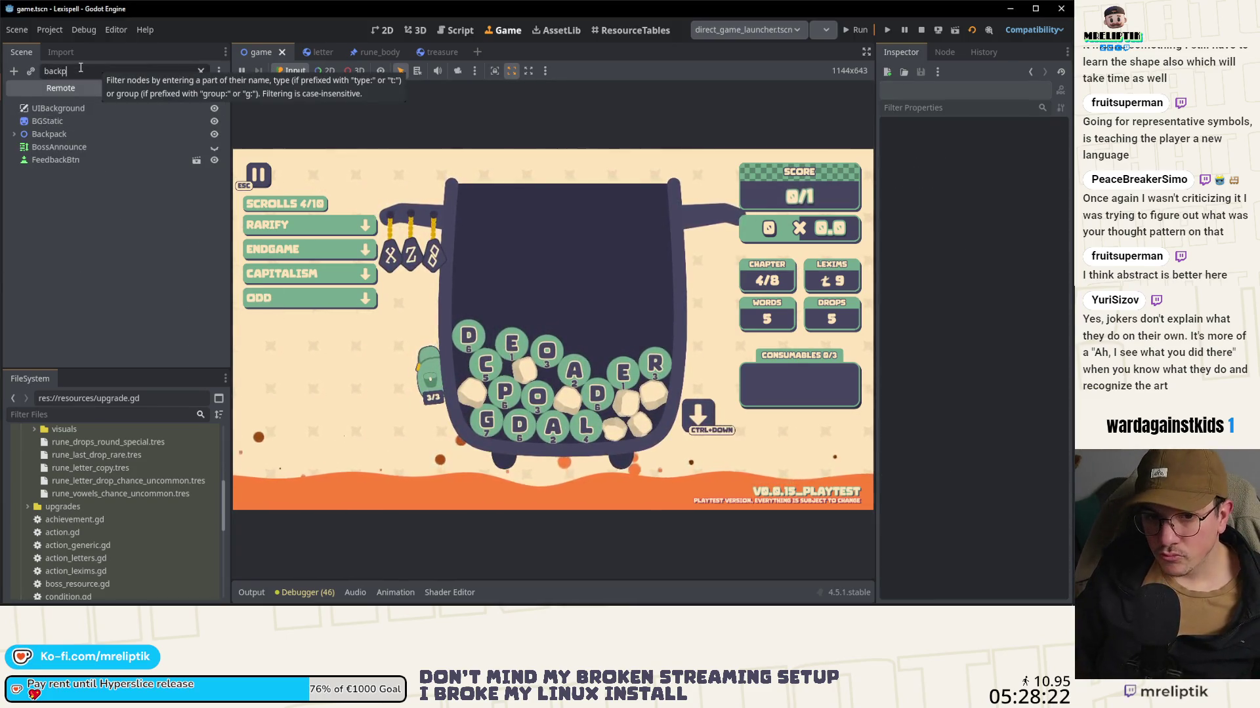
{"action": "left_click", "coordinate": [39, 107]}
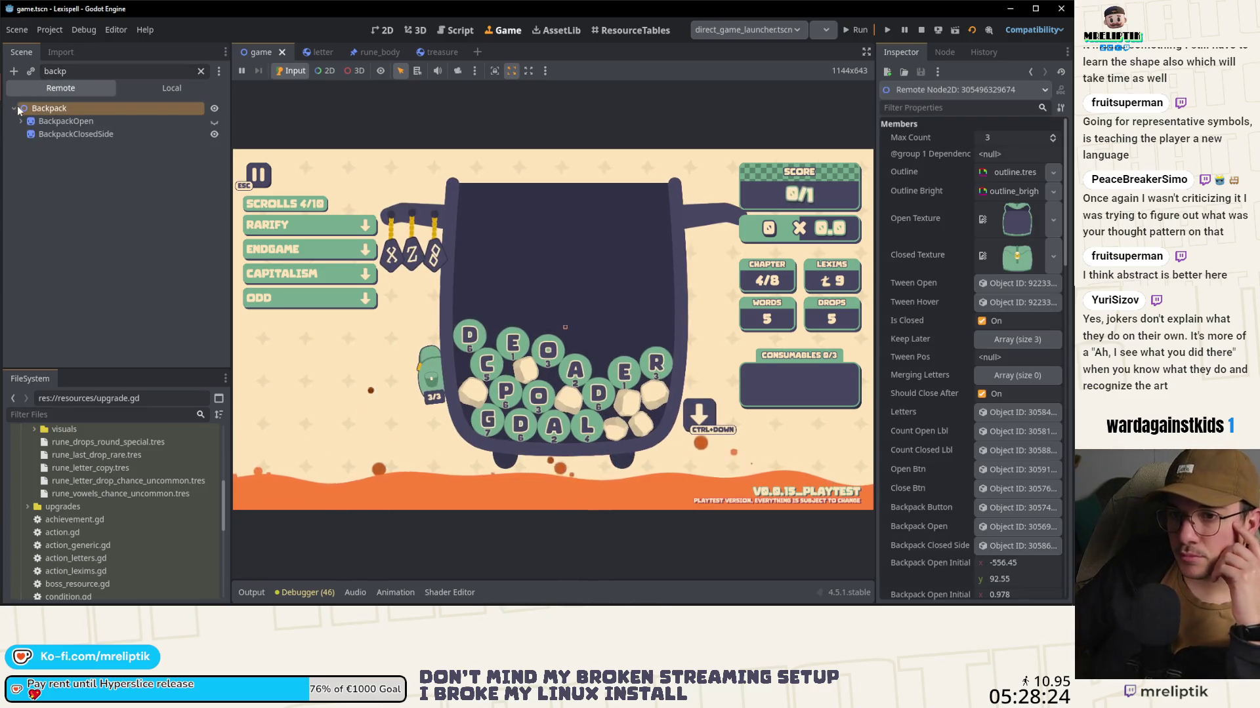
{"action": "left_click", "coordinate": [200, 71]}
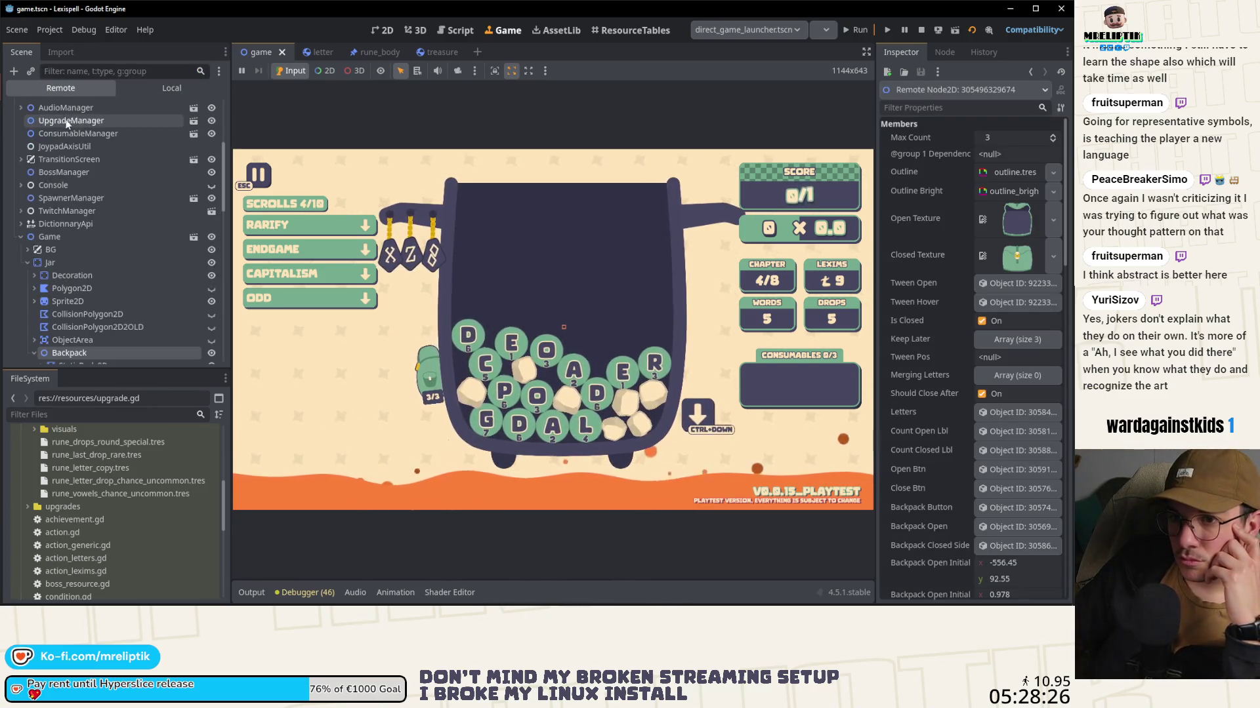
{"action": "scroll", "coordinate": [135, 315], "scroll_direction": "down", "scroll_amount": 5}
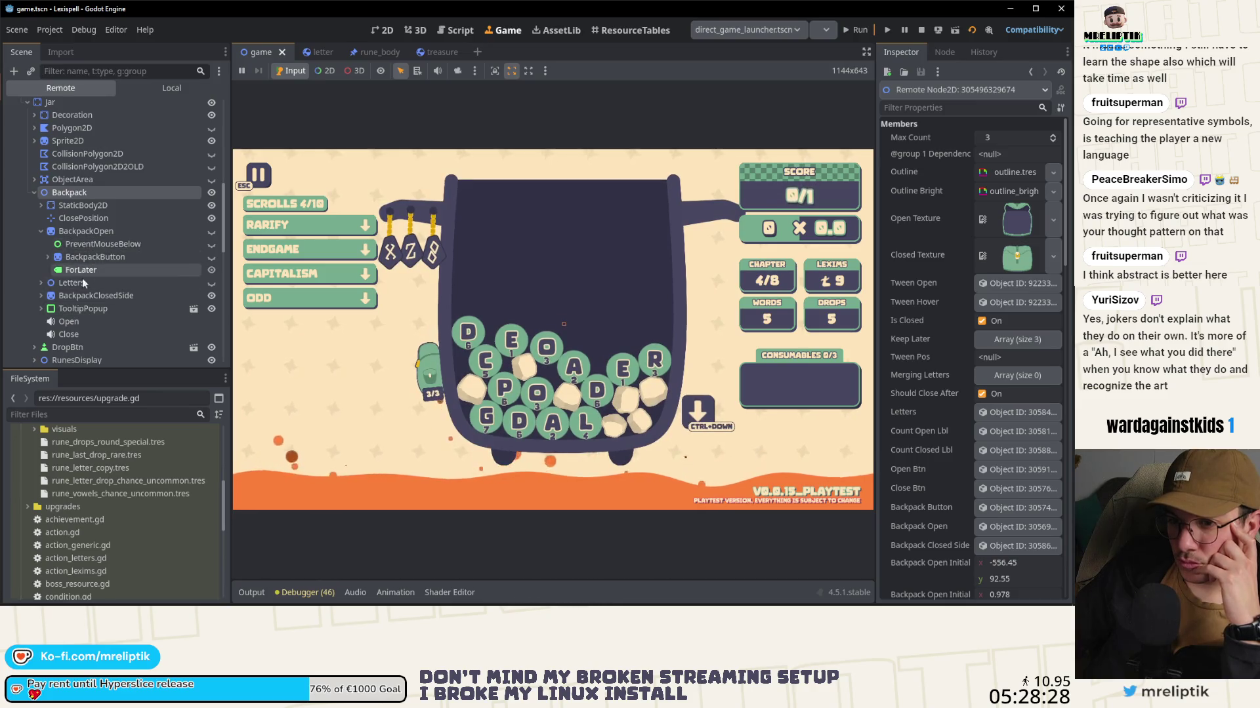
{"action": "left_click", "coordinate": [48, 257]}
{"action": "left_click", "coordinate": [63, 272]}
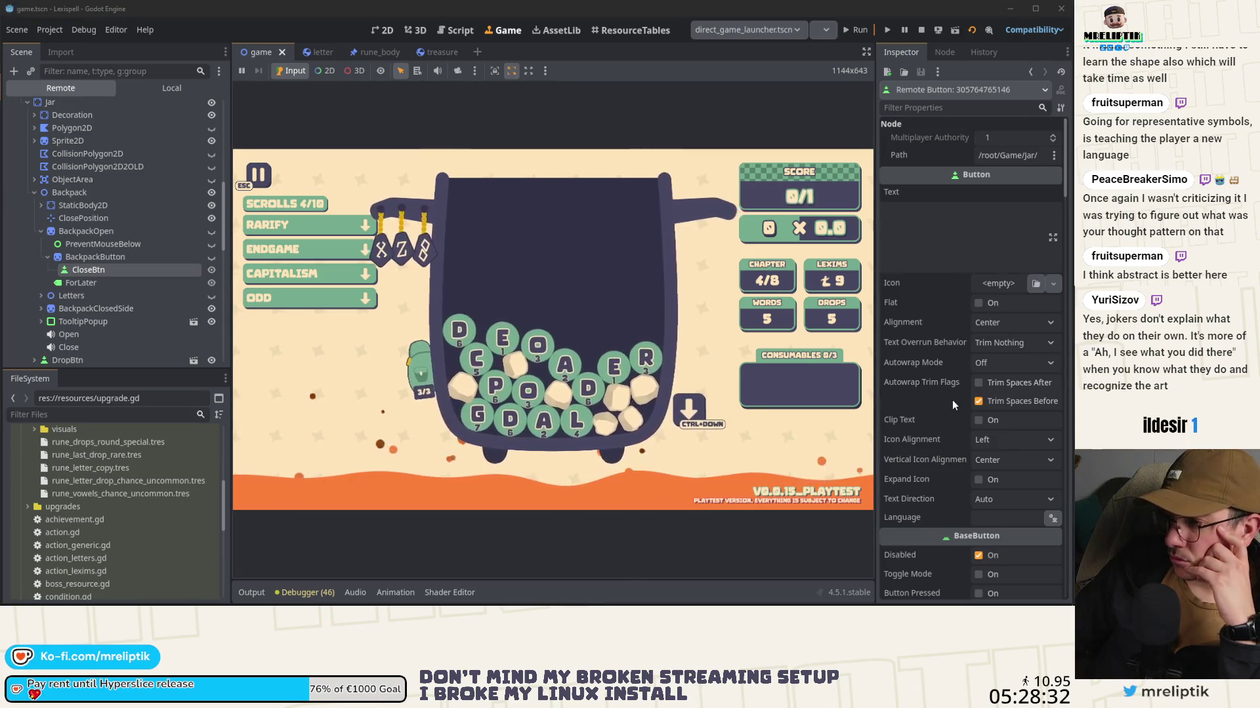
Step: Inspect OpenBtn's live properties, then select OpenBtn in the Local scene tree
{"action": "scroll", "coordinate": [895, 372], "scroll_direction": "down", "scroll_amount": 5}
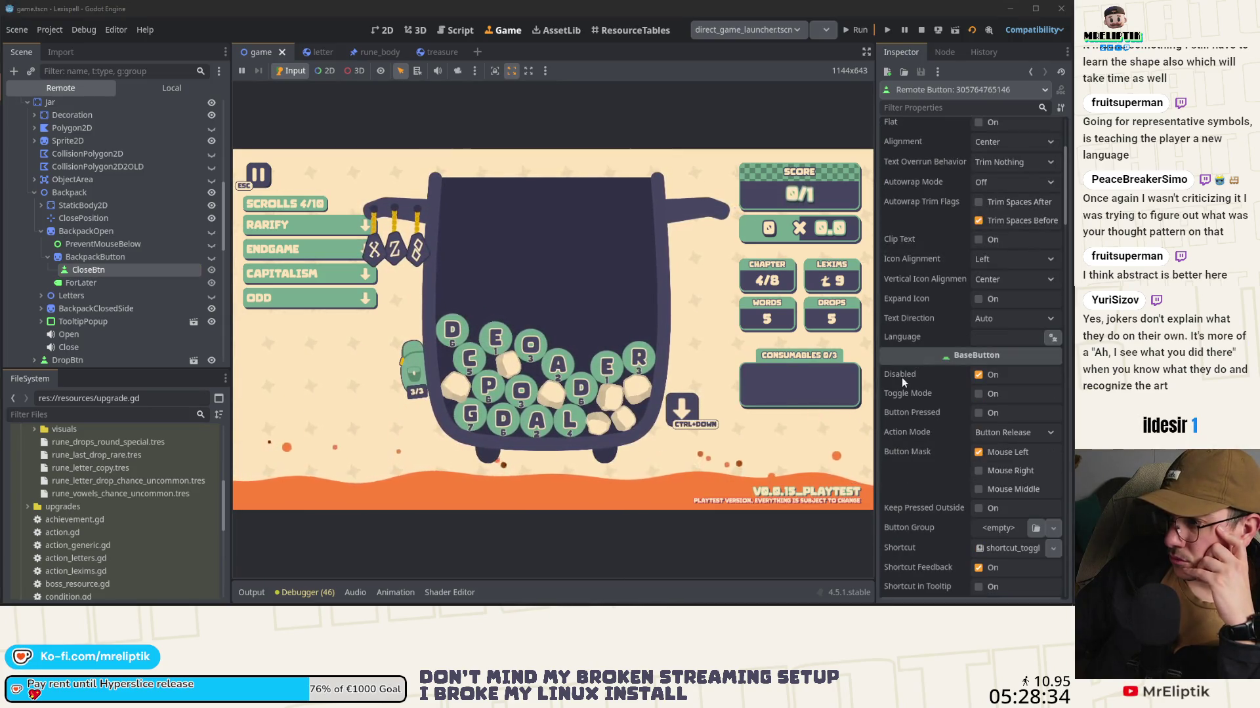
{"action": "scroll", "coordinate": [116, 280], "scroll_direction": "down", "scroll_amount": 3}
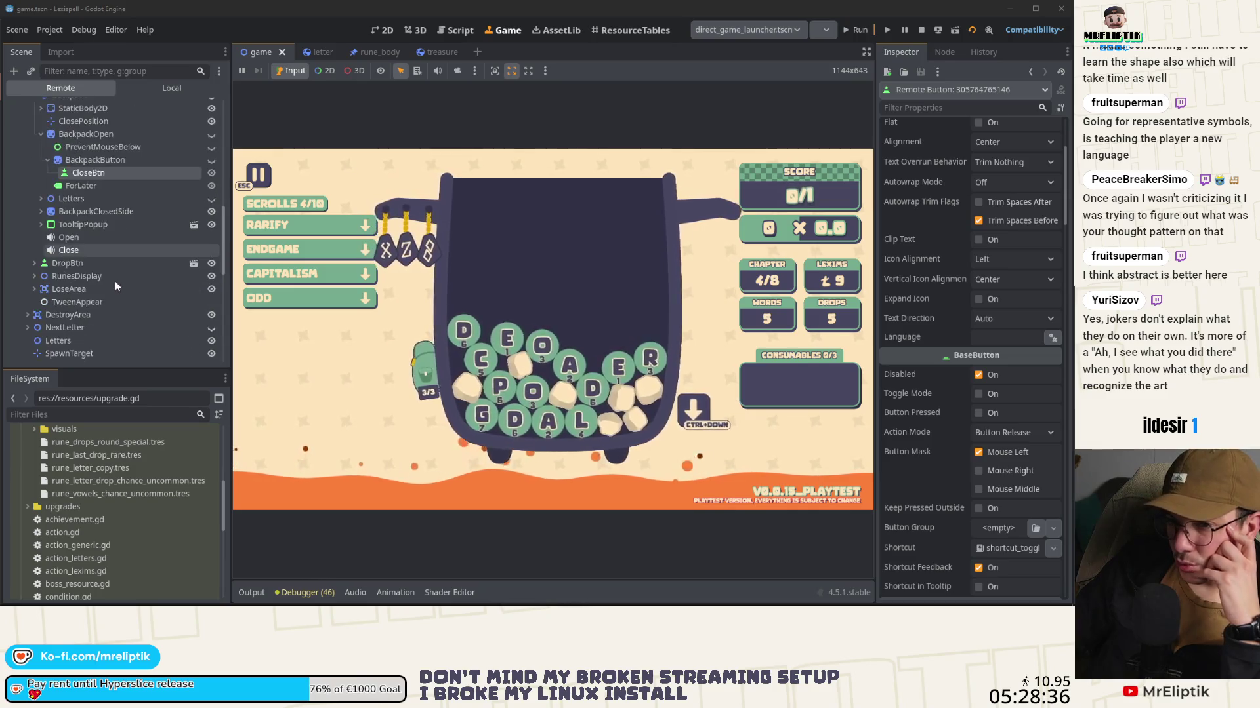
{"action": "left_click", "coordinate": [40, 210]}
{"action": "left_click", "coordinate": [89, 237]}
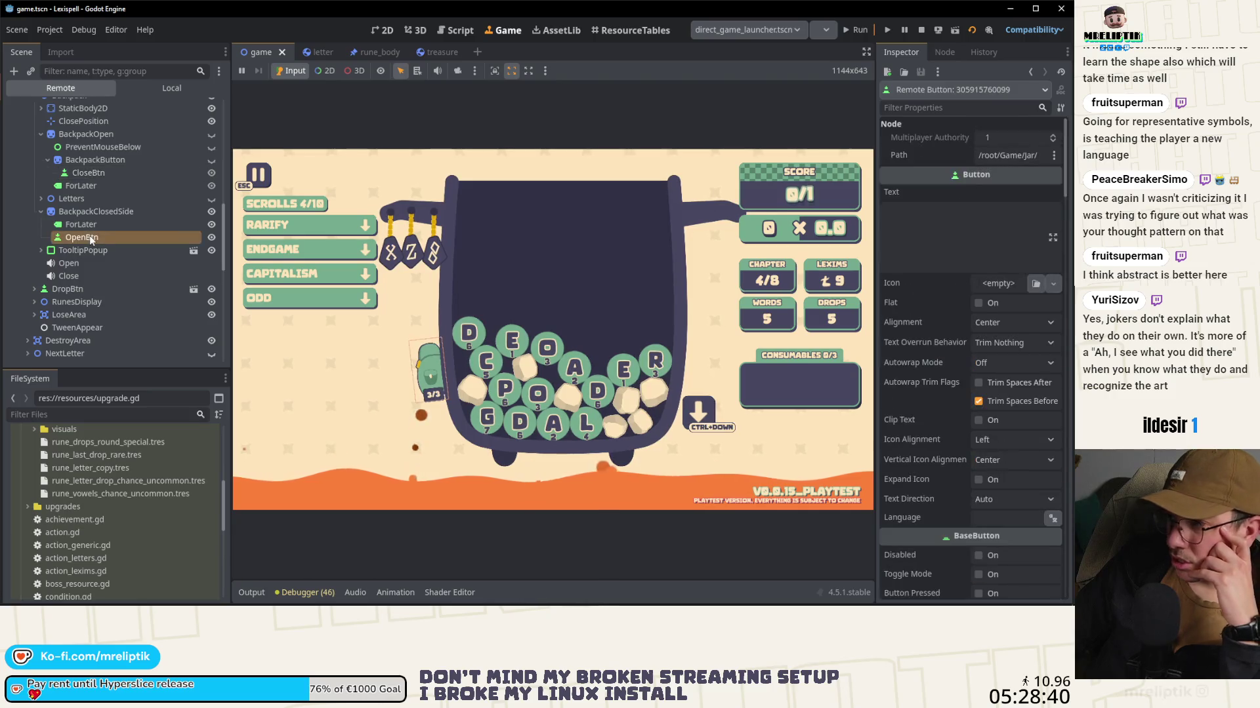
{"action": "scroll", "coordinate": [932, 407], "scroll_direction": "down", "scroll_amount": 3}
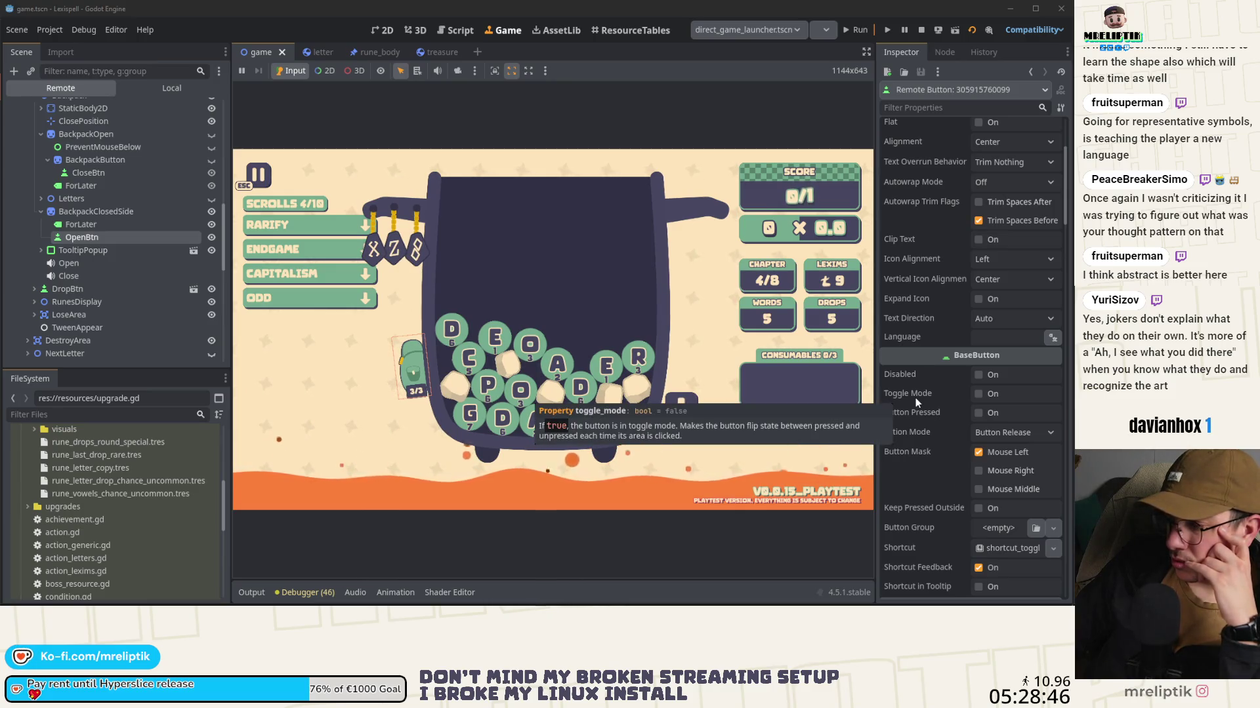
{"action": "scroll", "coordinate": [915, 397], "scroll_direction": "down", "scroll_amount": 3}
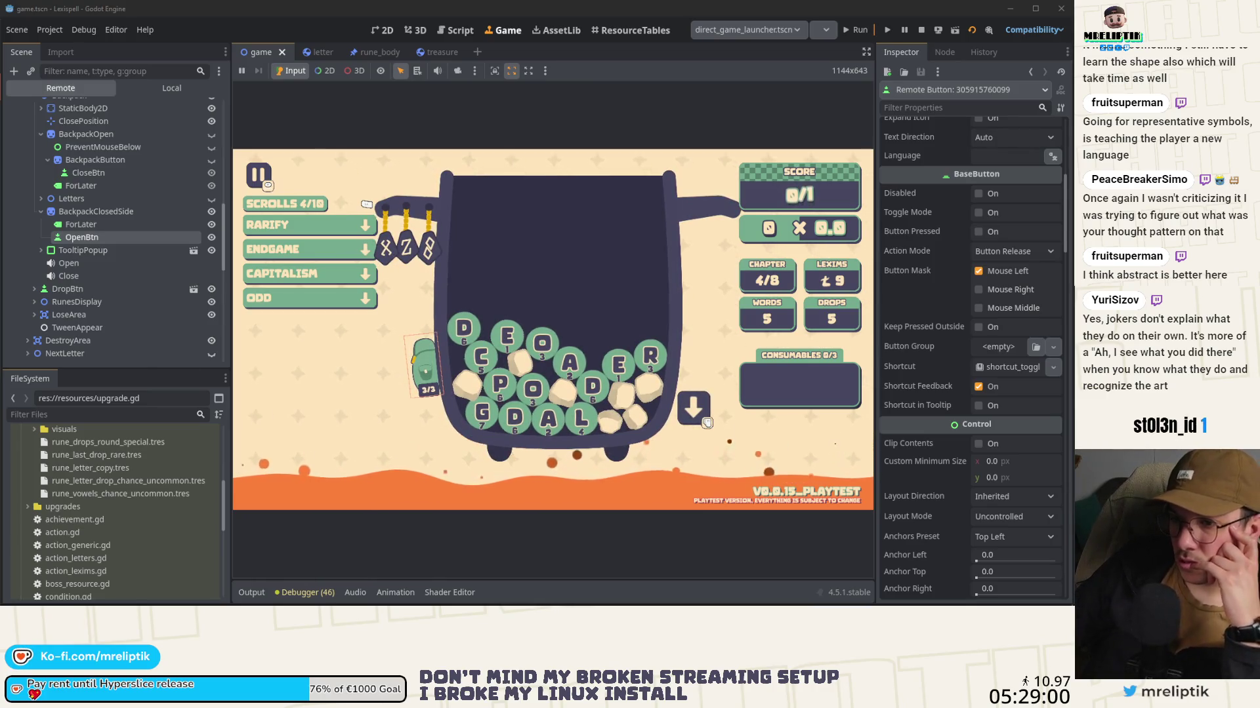
{"action": "scroll", "coordinate": [960, 247], "scroll_direction": "up", "scroll_amount": 5}
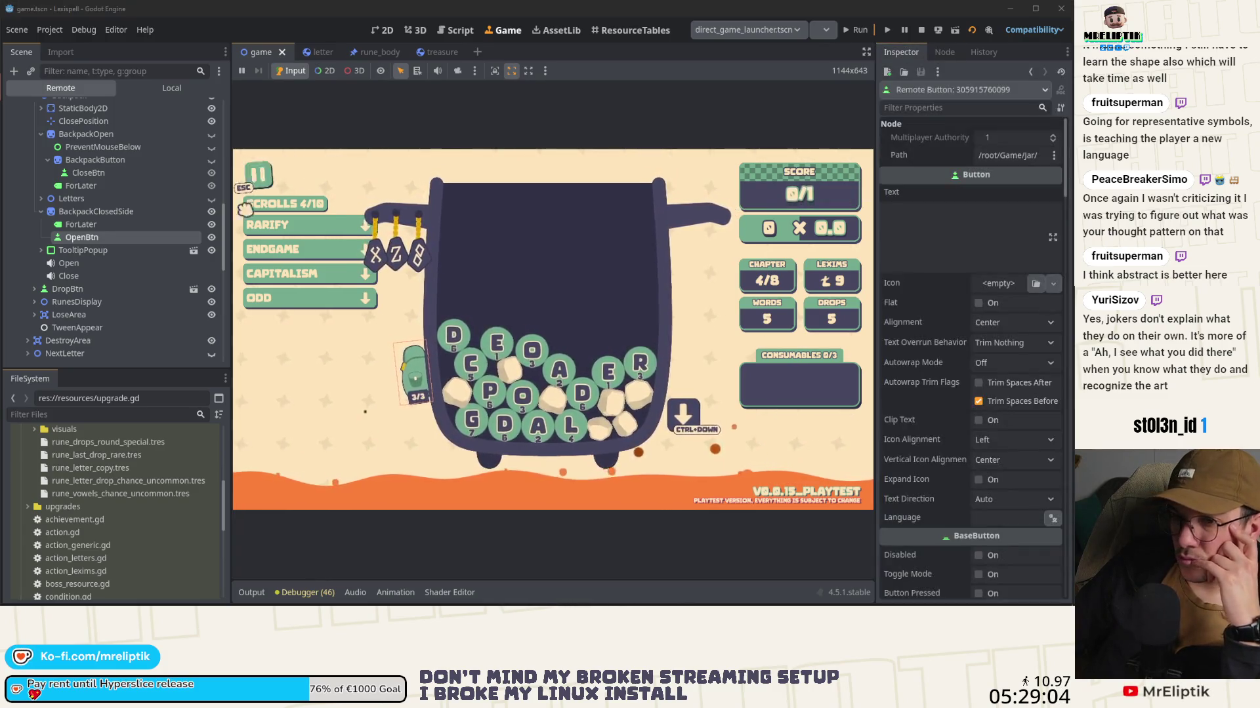
{"action": "left_click", "coordinate": [181, 87]}
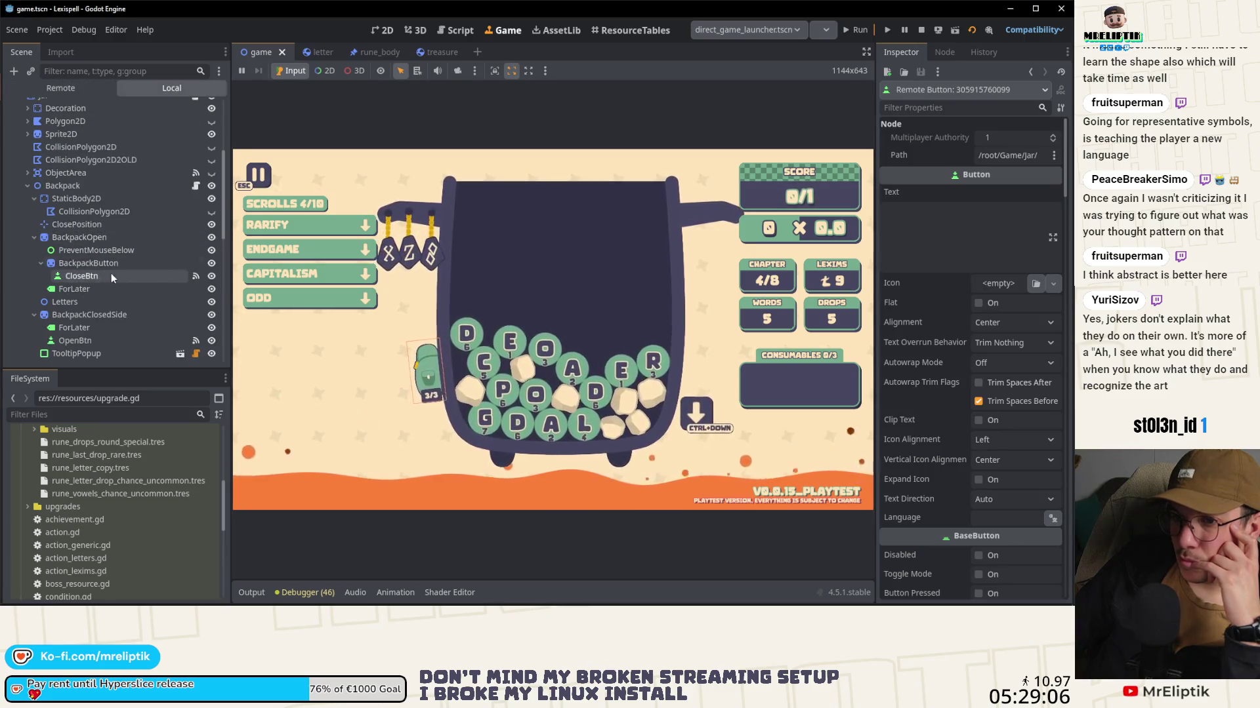
{"action": "scroll", "coordinate": [111, 273], "scroll_direction": "down", "scroll_amount": 1}
{"action": "left_click", "coordinate": [98, 308]}
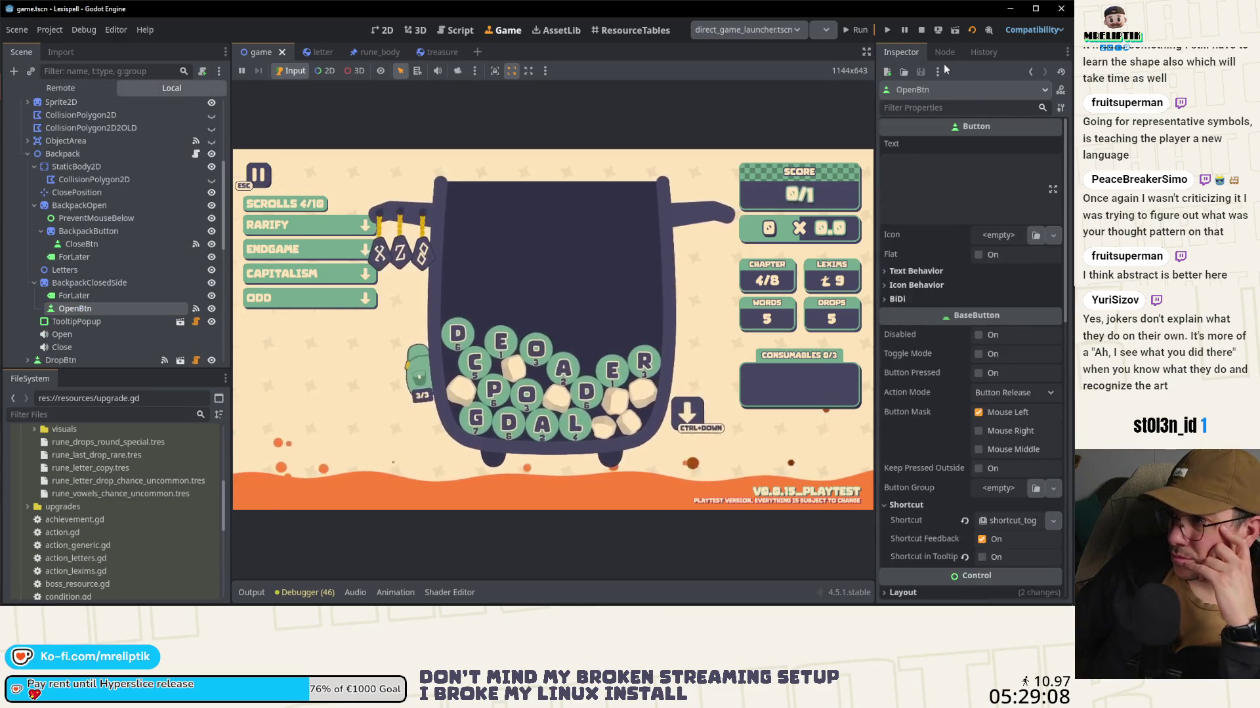
Step: Open OpenBtn's _on_open_btn_pressed handler in backpack.gd from its Signals list
{"action": "left_click", "coordinate": [944, 52]}
{"action": "double_click", "coordinate": [965, 160]}
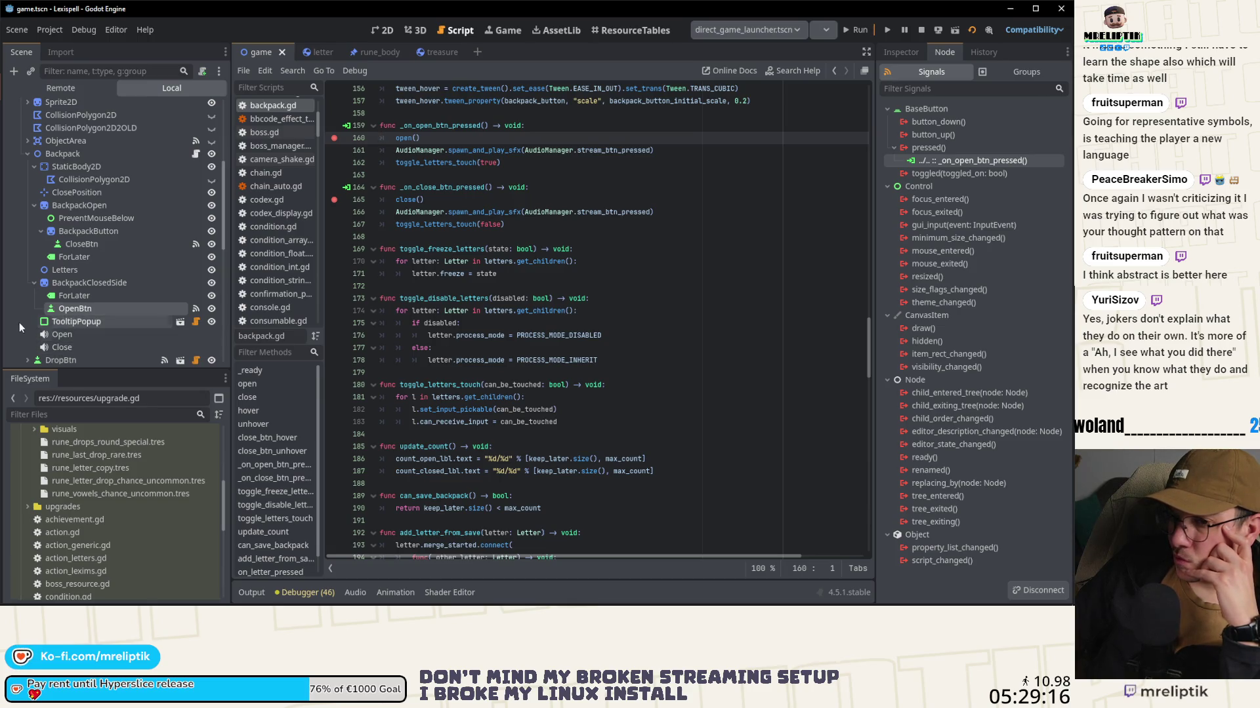
{"action": "left_click_drag", "start_coordinate": [77, 321], "coordinate": [77, 309]}
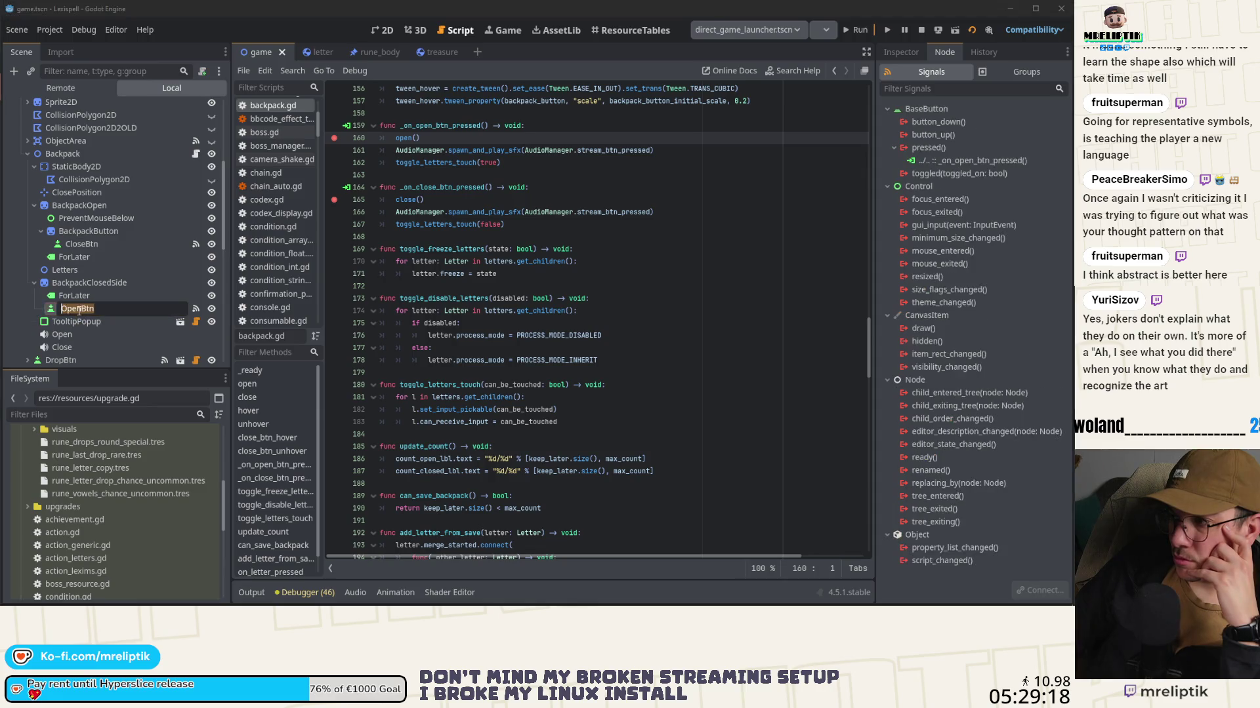
{"action": "left_click", "coordinate": [900, 53]}
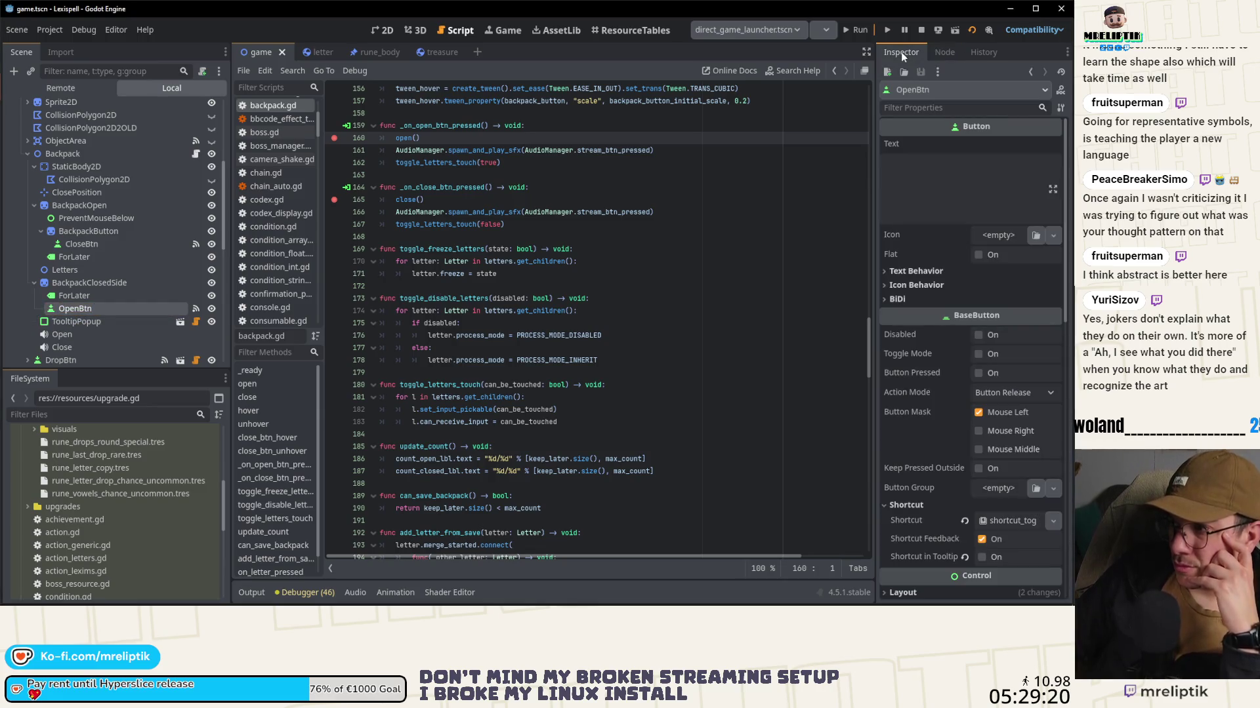
Step: Relaunch the game and open the backpack to hit the line 160 breakpoint
{"action": "left_click", "coordinate": [379, 30]}
{"action": "key", "text": "F5"}
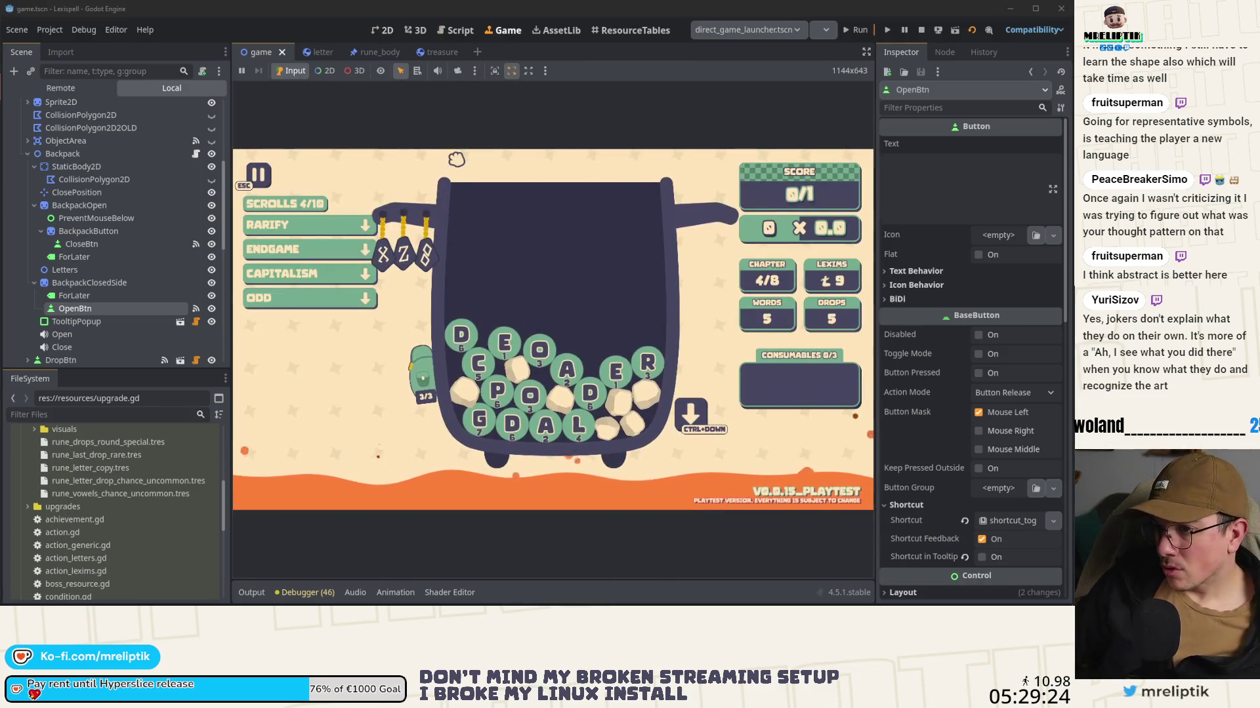
{"action": "left_click", "coordinate": [456, 158]}
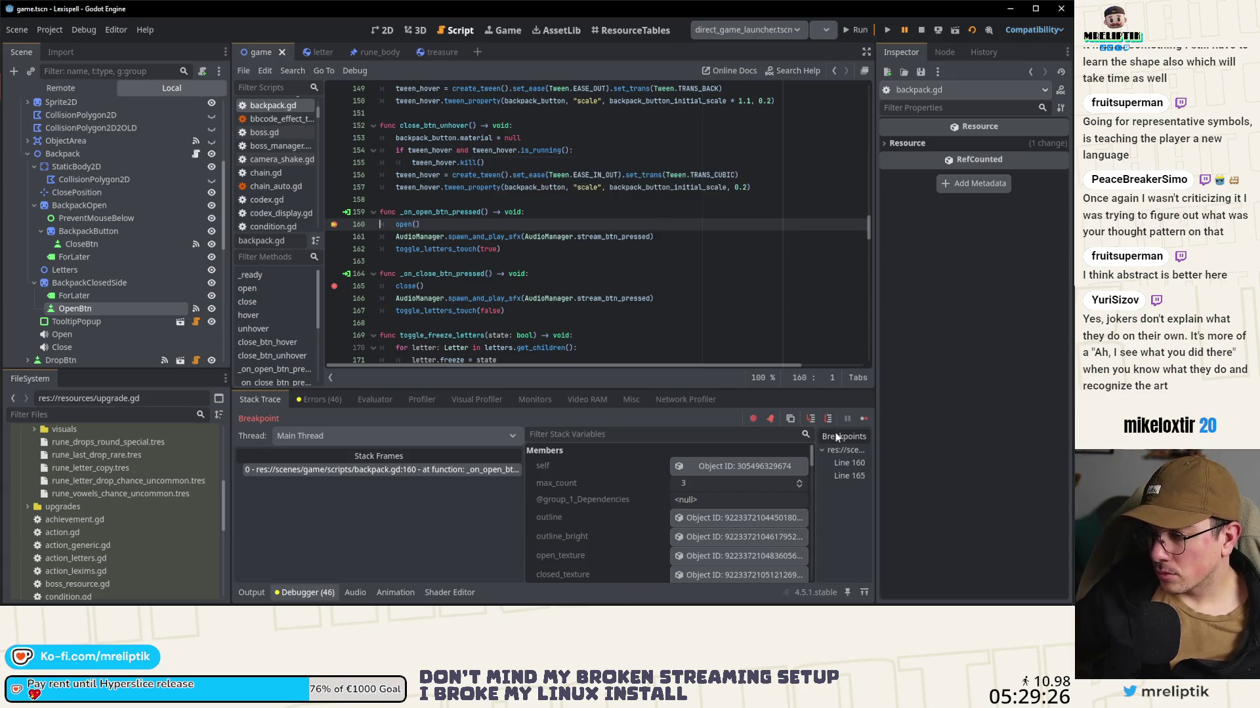
Step: Resume past the open-backpack breakpoint, drop one more letter into the jar (DROPS 4), and select OpenBtn
{"action": "left_click", "coordinate": [864, 419]}
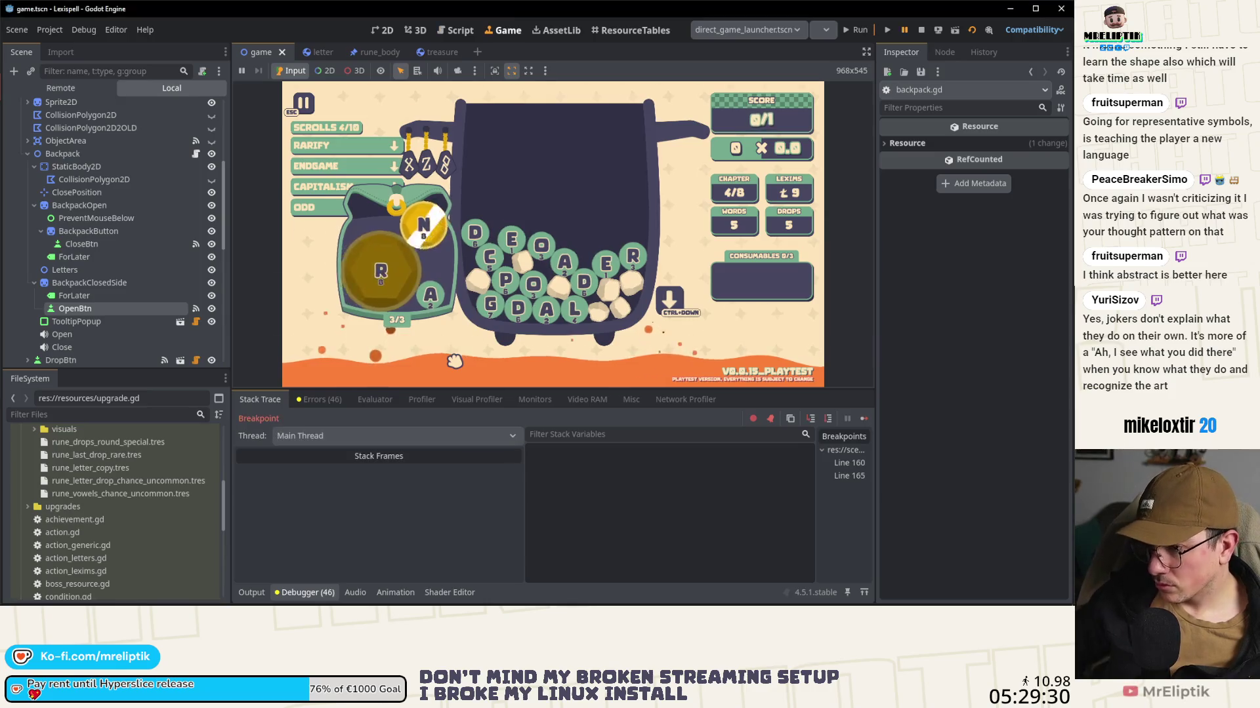
{"action": "left_click", "coordinate": [866, 417]}
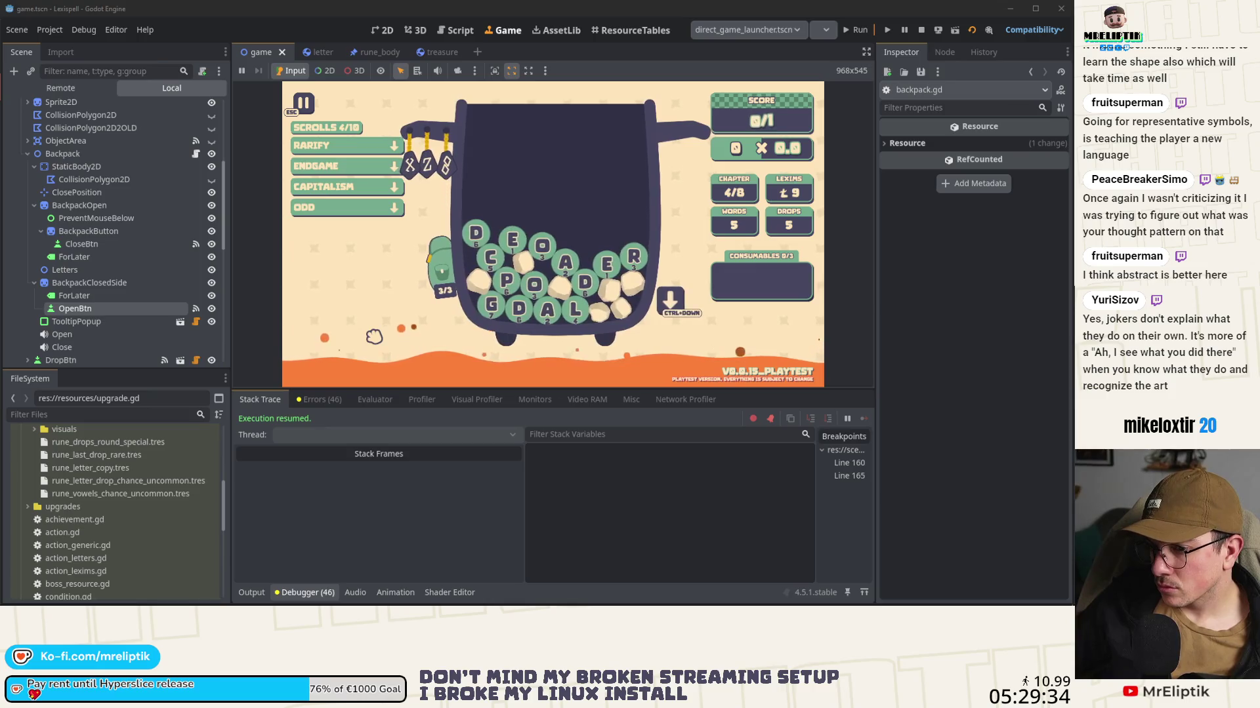
{"action": "mouse_move", "coordinate": [426, 154]}
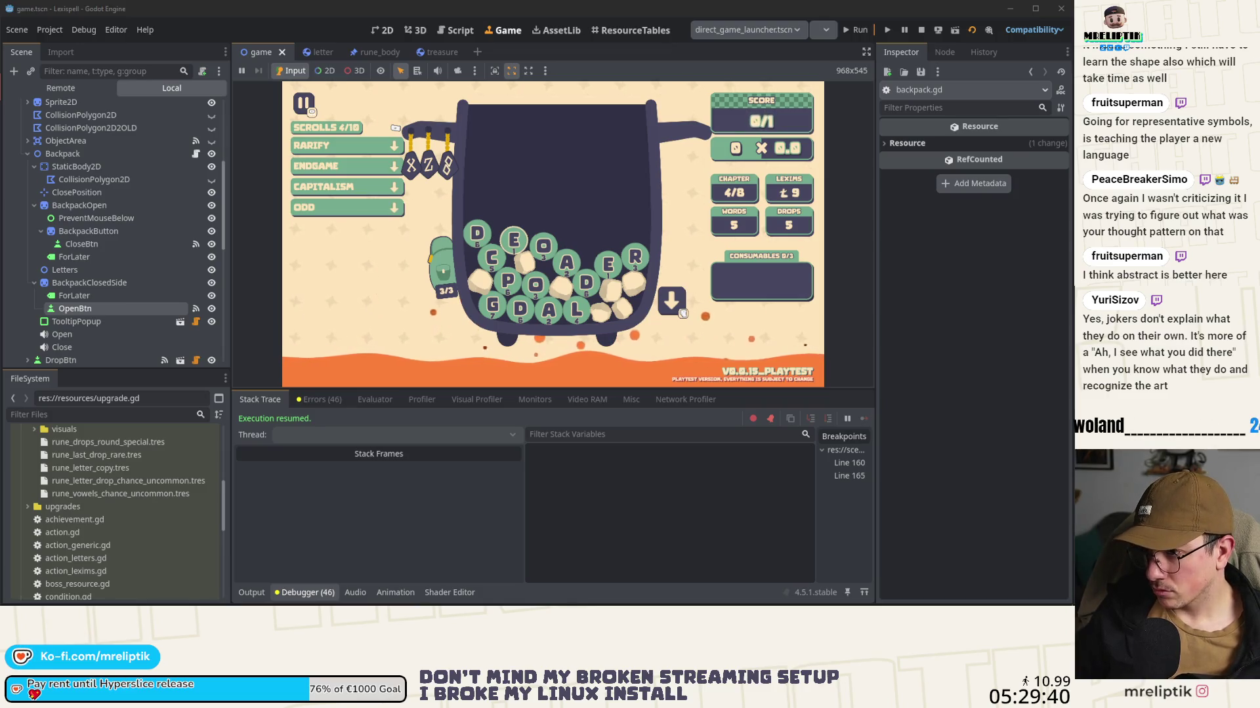
{"action": "mouse_move", "coordinate": [348, 145]}
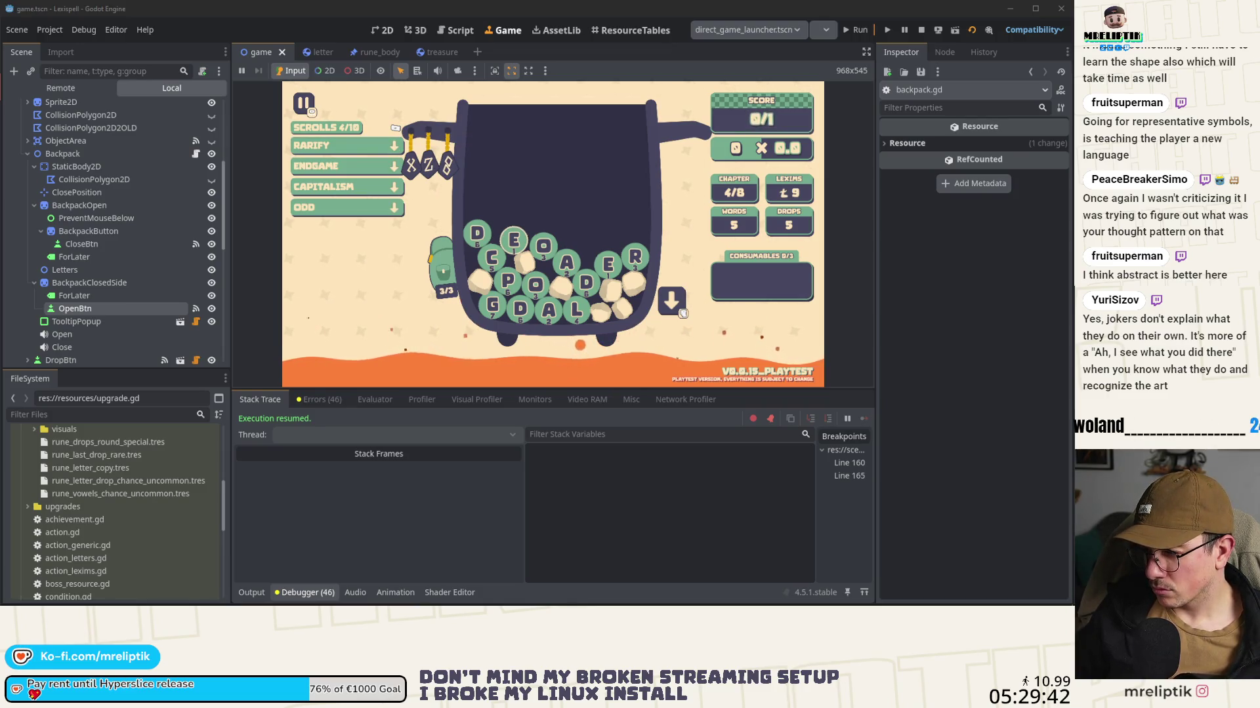
{"action": "left_click", "coordinate": [683, 313]}
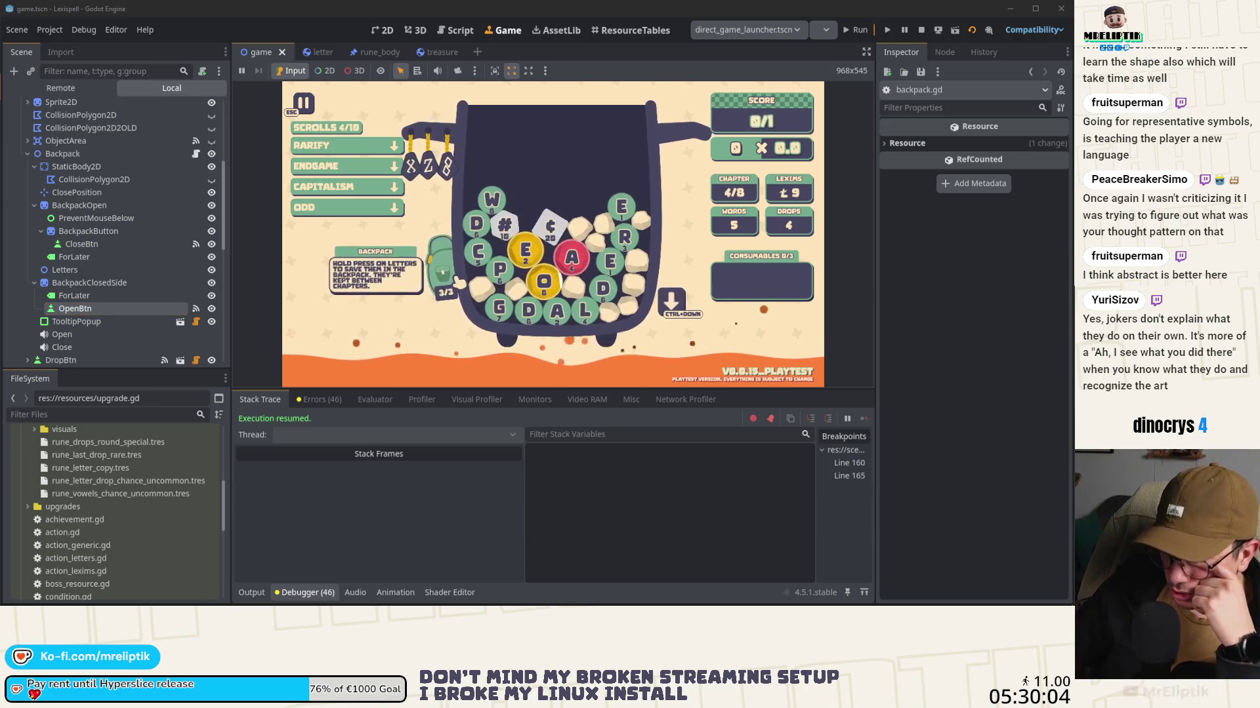
{"action": "left_click", "coordinate": [74, 309]}
Step: Expand OpenBtn's Shortcut > Events > element 0 to check its single action-based event, then collapse it
{"action": "scroll", "coordinate": [984, 328], "scroll_direction": "down", "scroll_amount": 5}
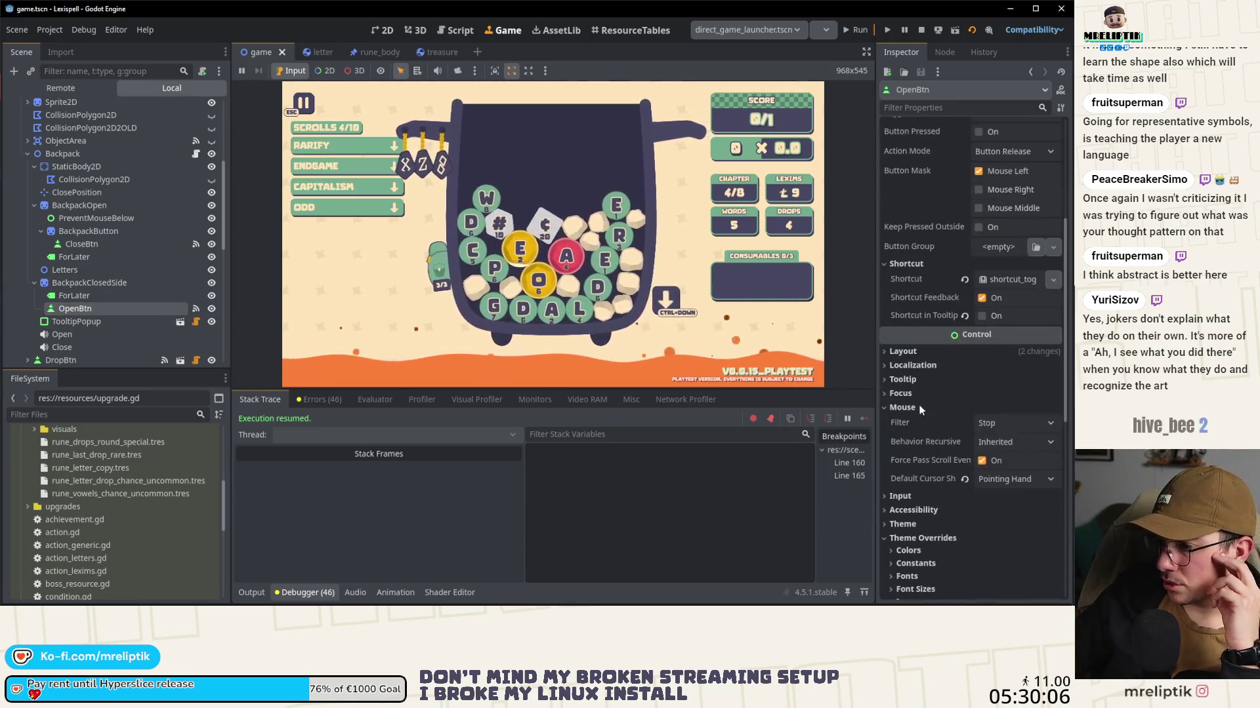
{"action": "left_click", "coordinate": [1013, 280]}
{"action": "left_click", "coordinate": [1010, 302]}
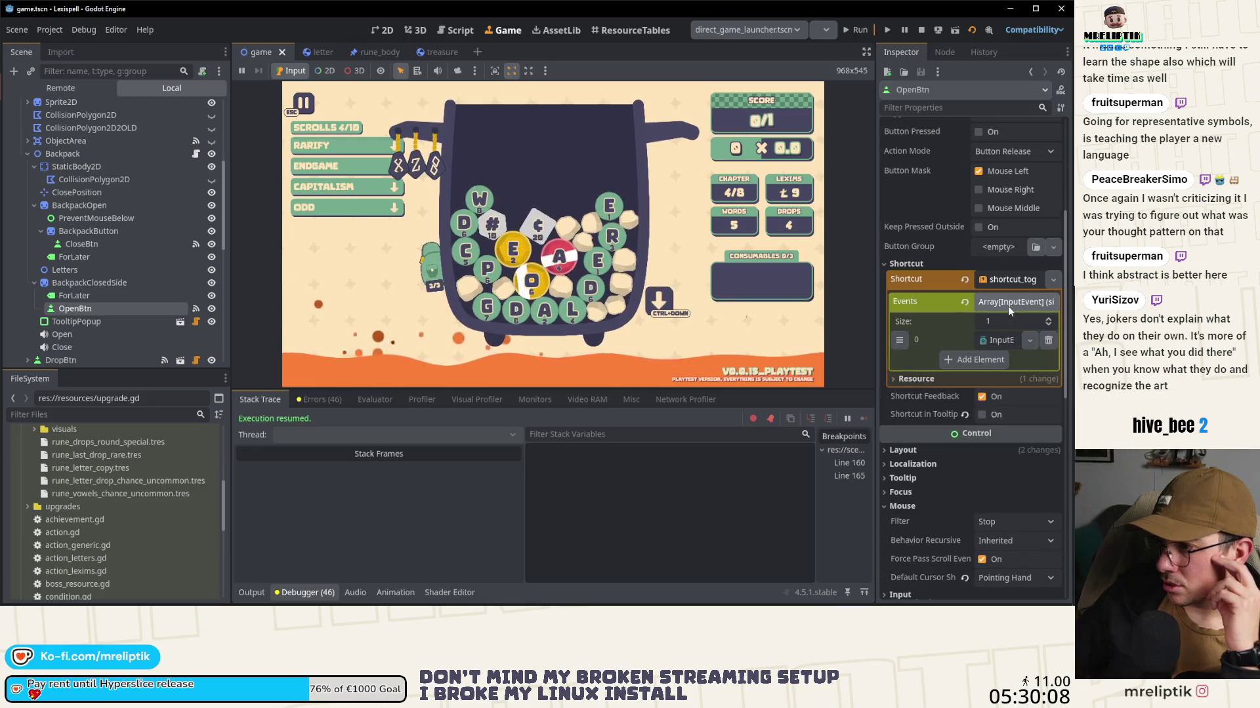
{"action": "left_click", "coordinate": [999, 341]}
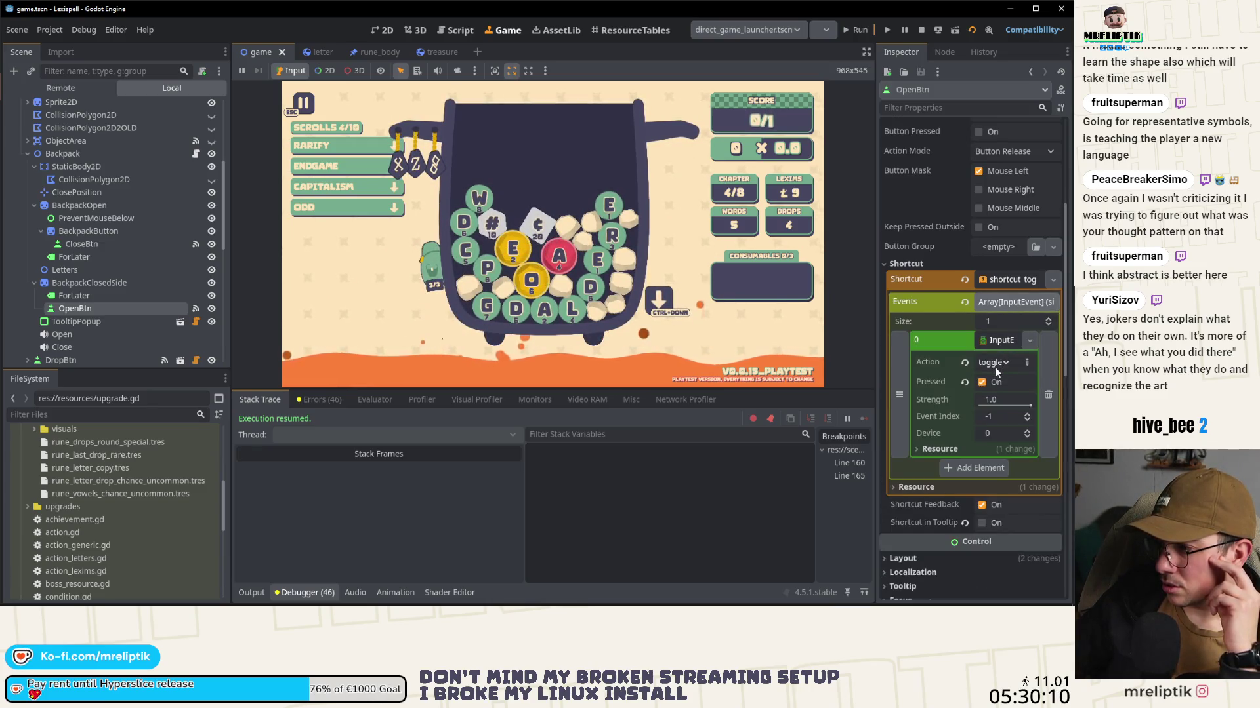
{"action": "mouse_move", "coordinate": [940, 400]}
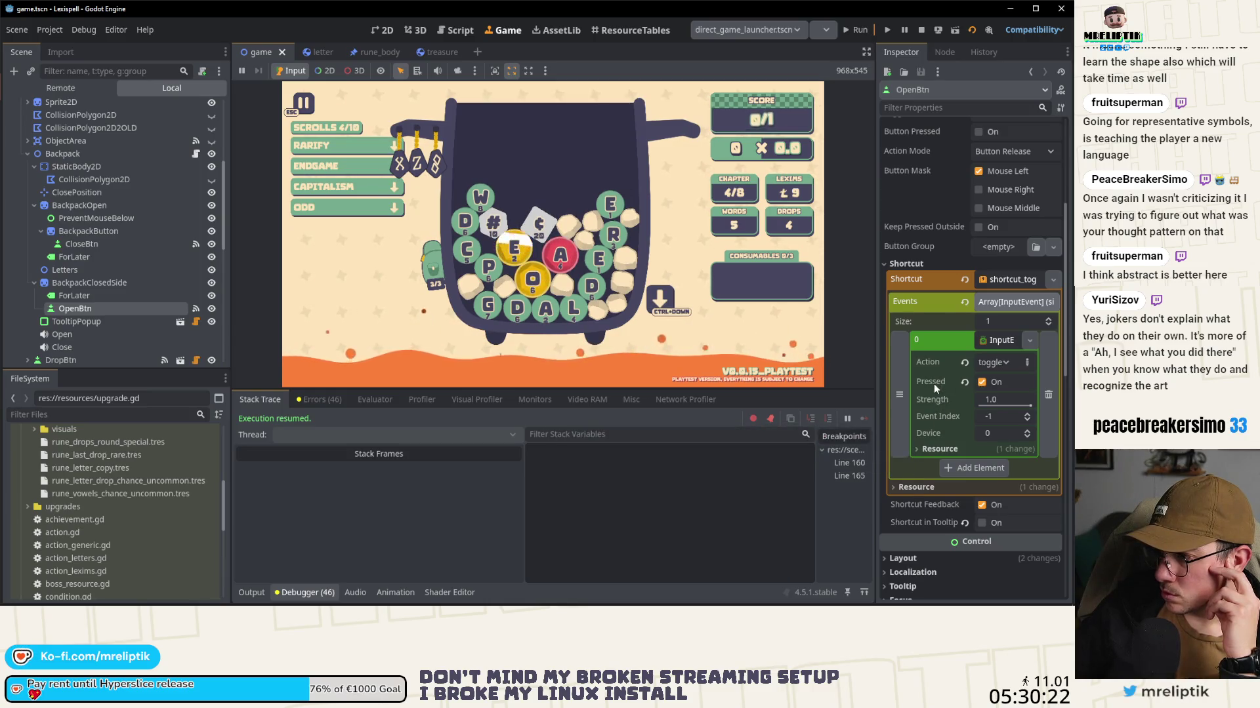
{"action": "left_click", "coordinate": [1003, 340]}
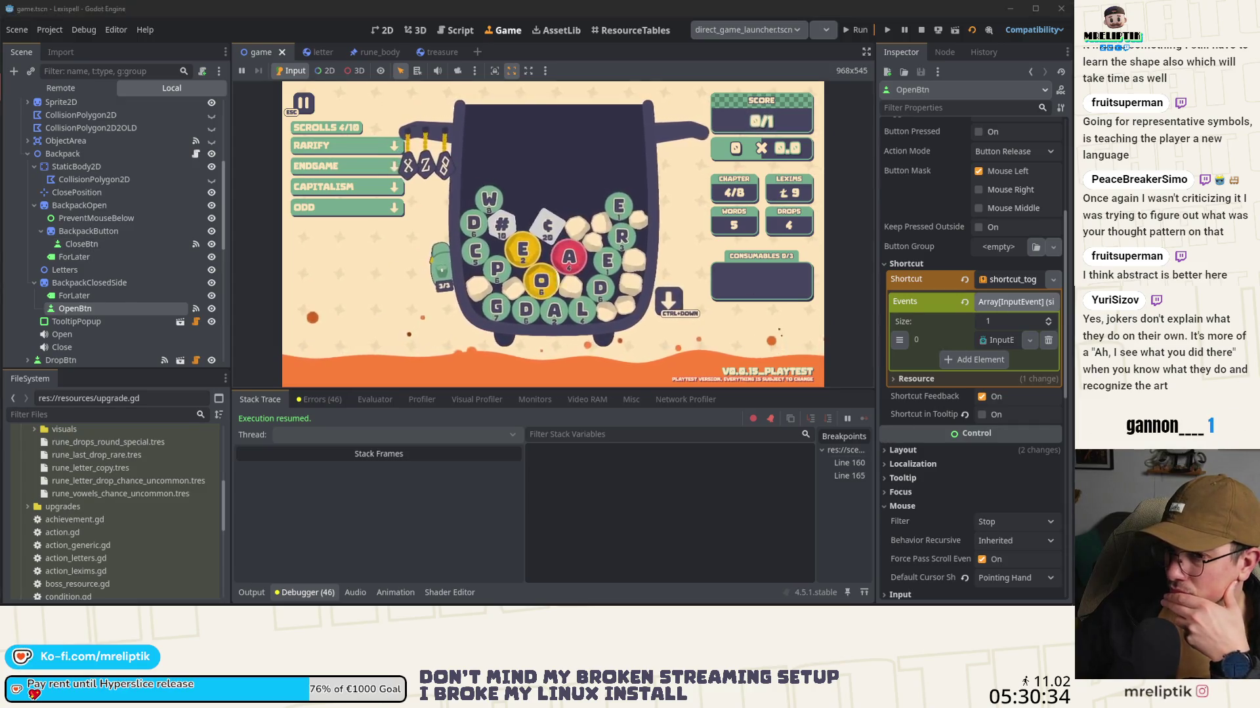
{"action": "left_click", "coordinate": [52, 31]}
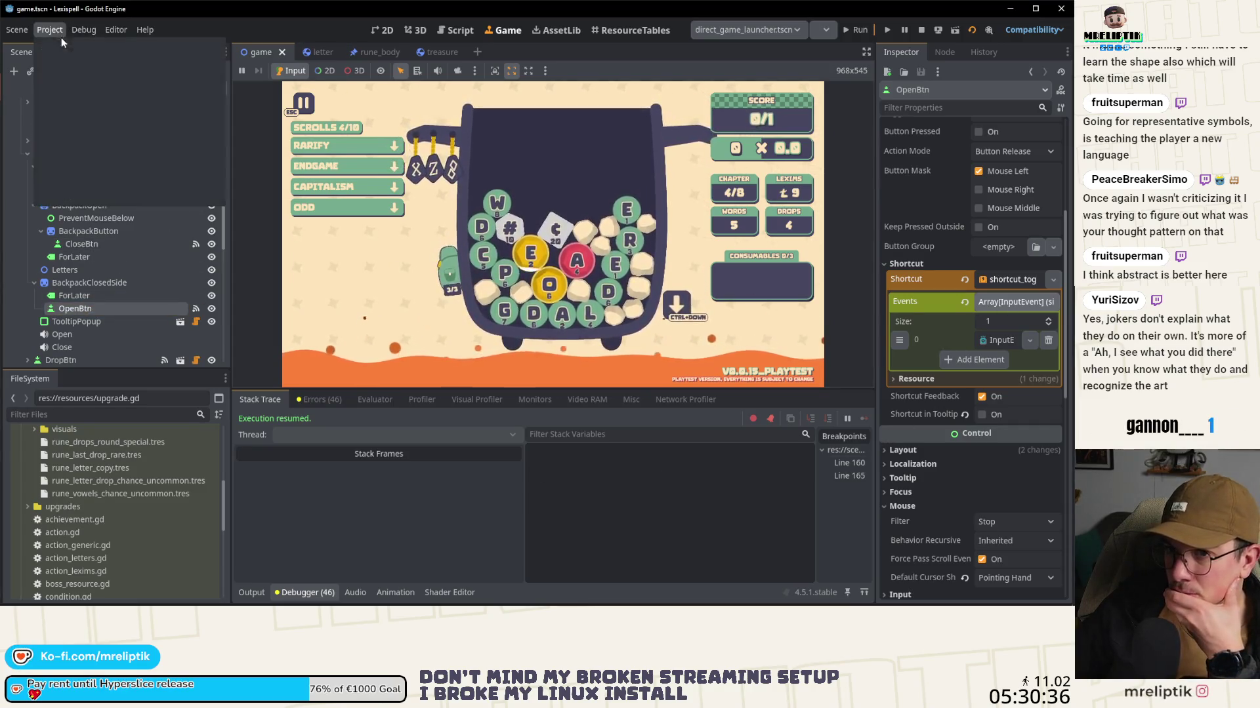
Step: Add a Joypad Button 13 (D-pad Left) binding to toggle_for_later in the Input Map
{"action": "left_click", "coordinate": [80, 56]}
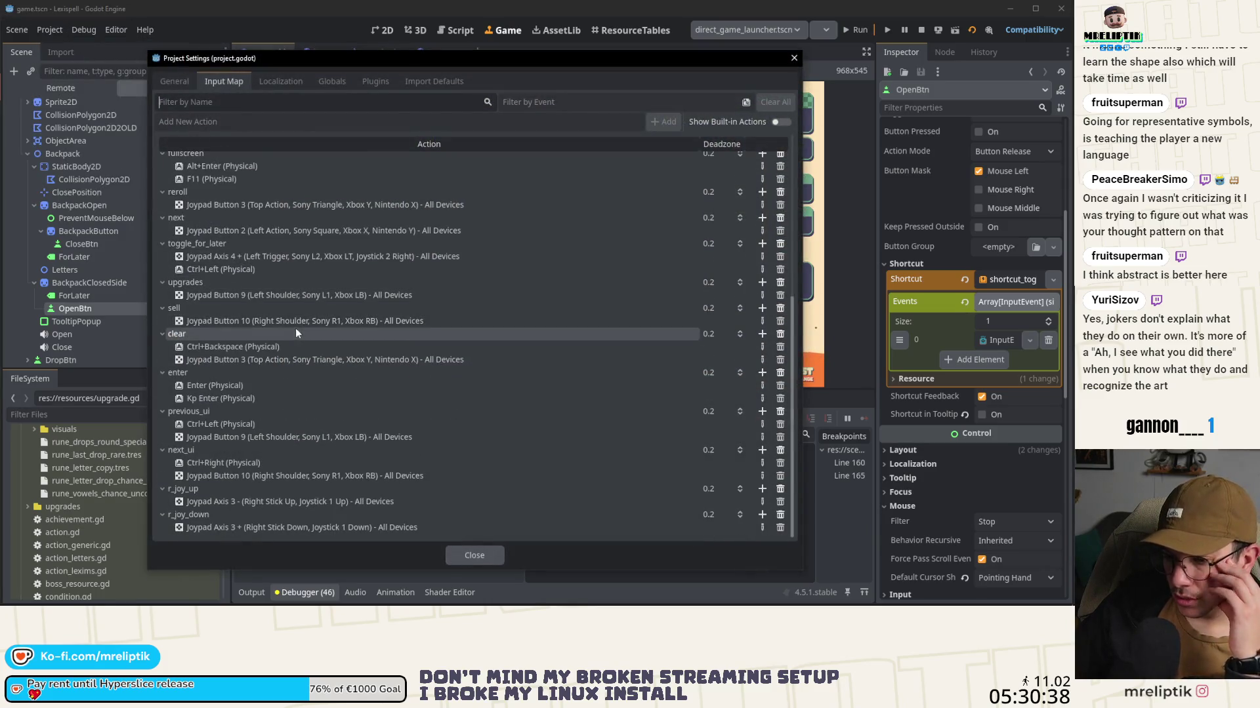
{"action": "scroll", "coordinate": [266, 374], "scroll_direction": "up", "scroll_amount": 3}
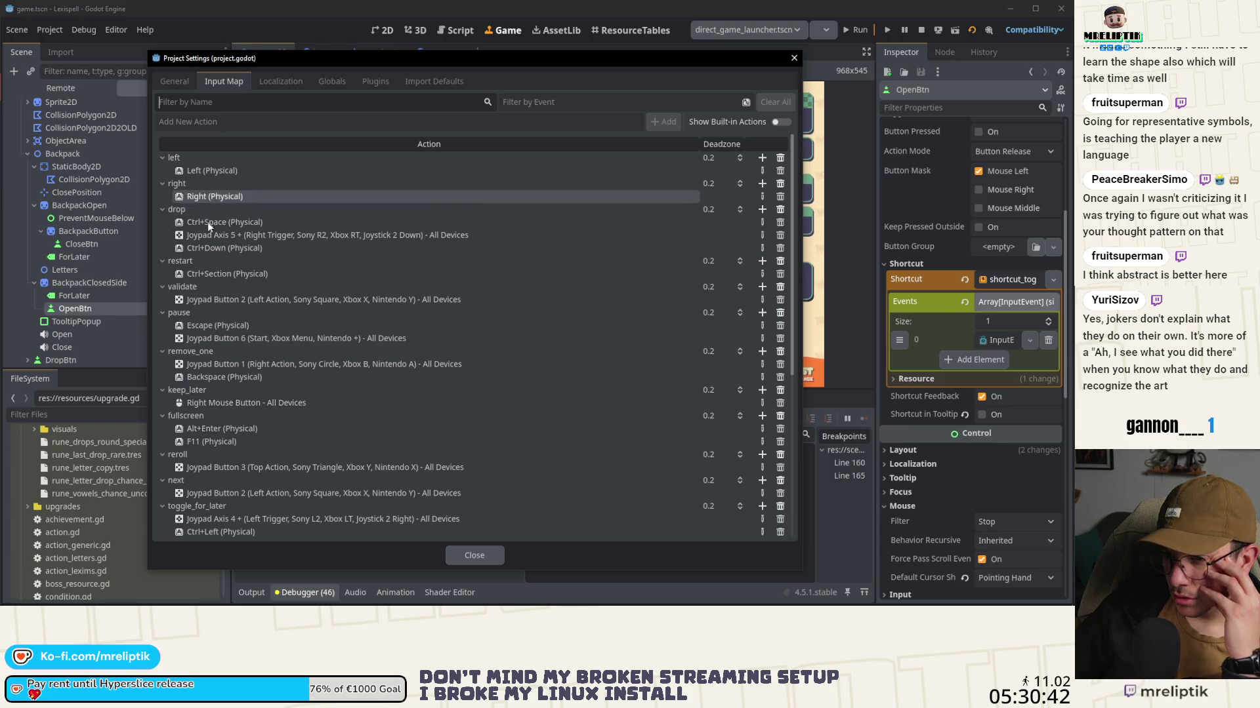
{"action": "scroll", "coordinate": [229, 421], "scroll_direction": "down", "scroll_amount": 6}
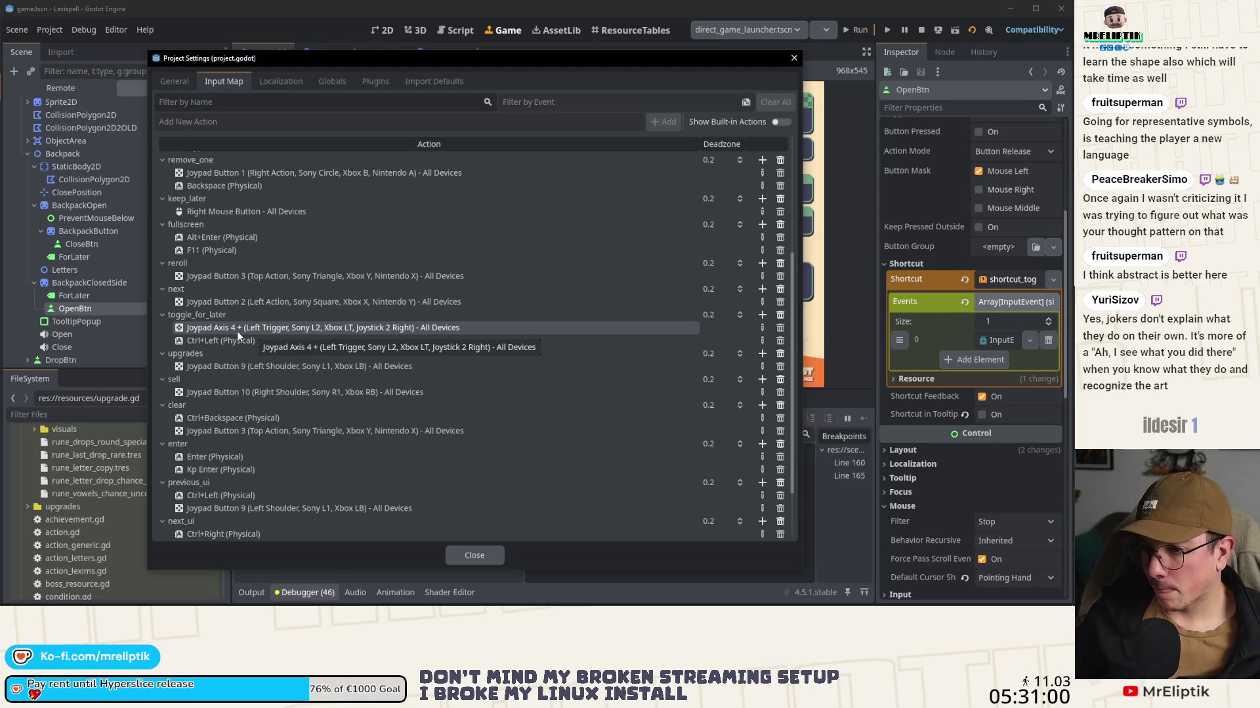
{"action": "left_click", "coordinate": [762, 316]}
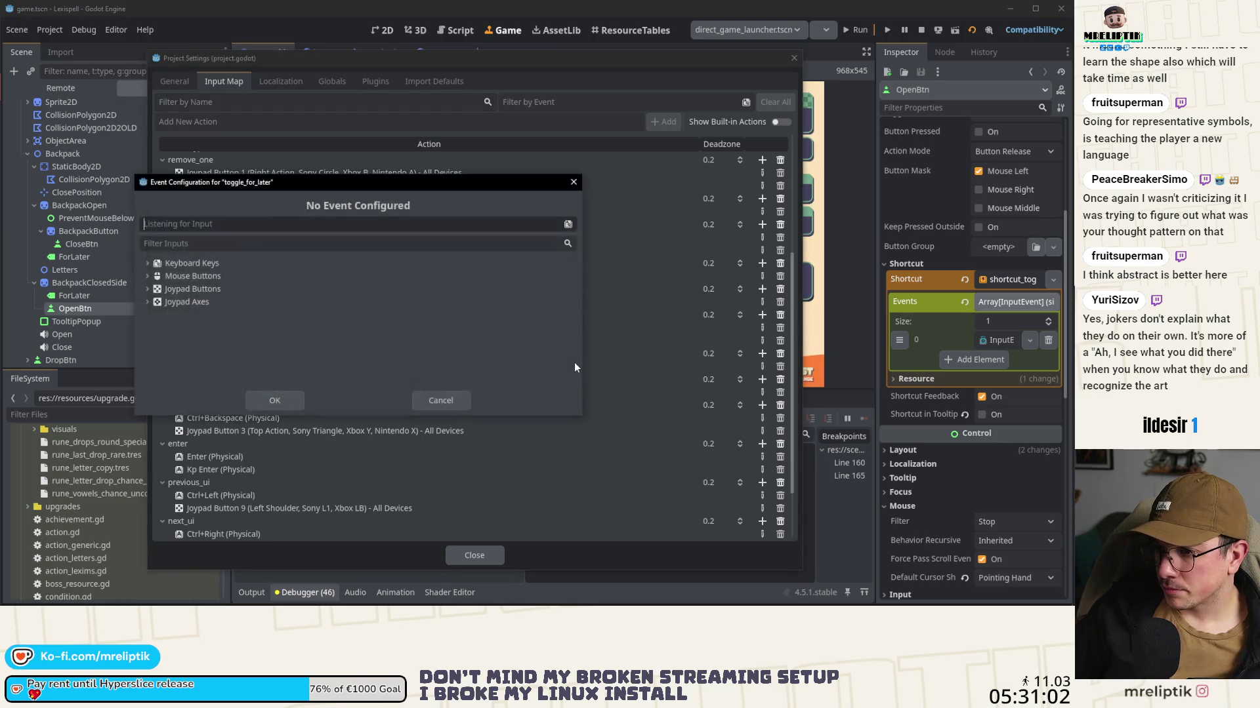
{"action": "left_click", "coordinate": [277, 397]}
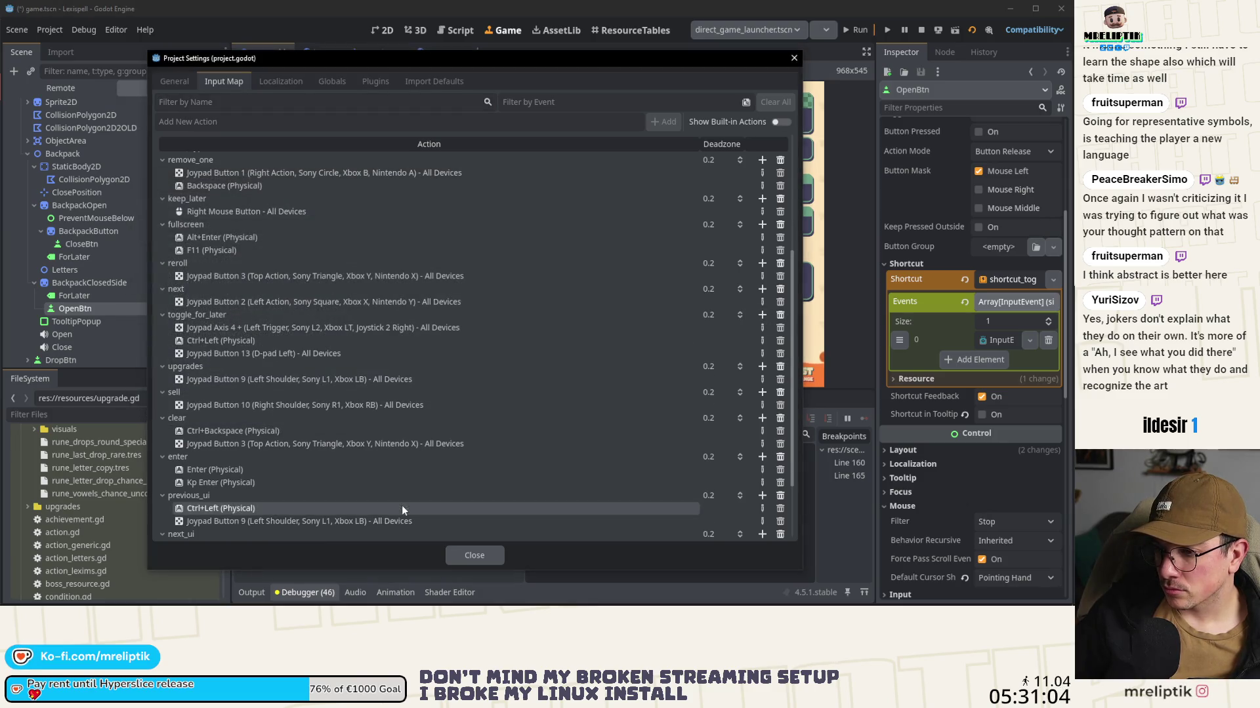
{"action": "left_click", "coordinate": [486, 555]}
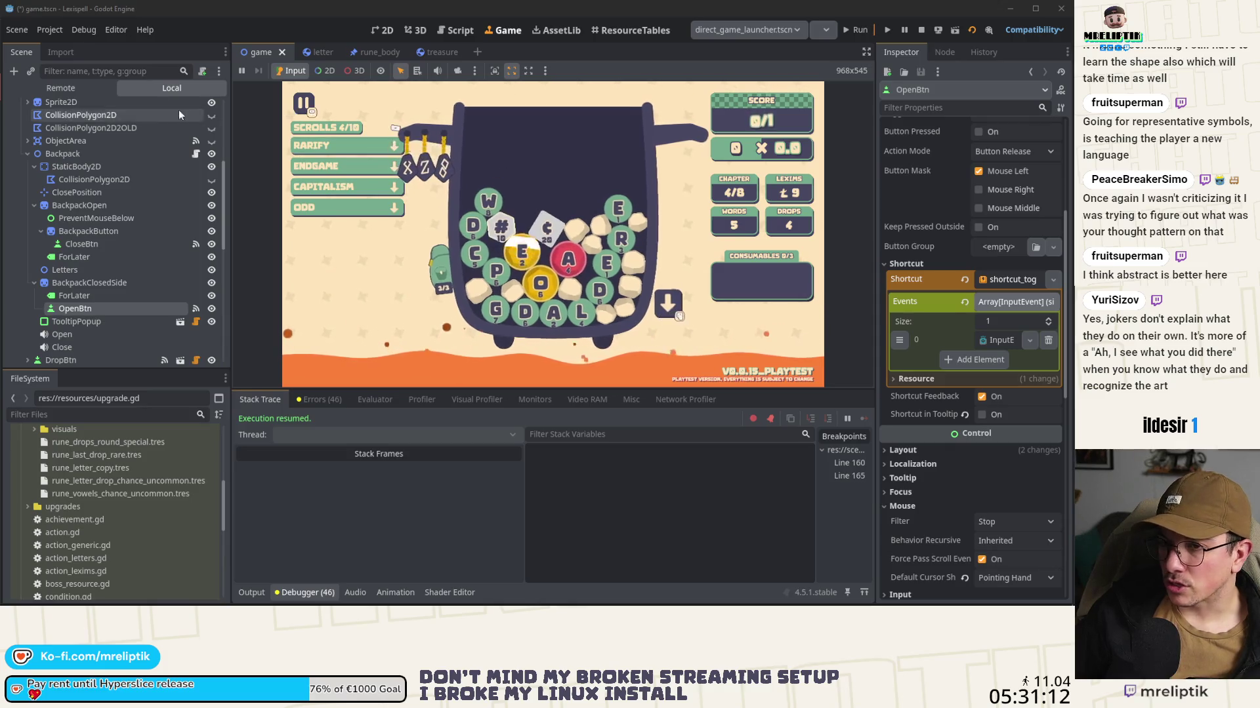
Step: Reopen Project Settings and delete the D-pad Left event from toggle_for_later, keeping Axis 4+ and Ctrl+Left
{"action": "left_click", "coordinate": [44, 30]}
{"action": "left_click", "coordinate": [53, 48]}
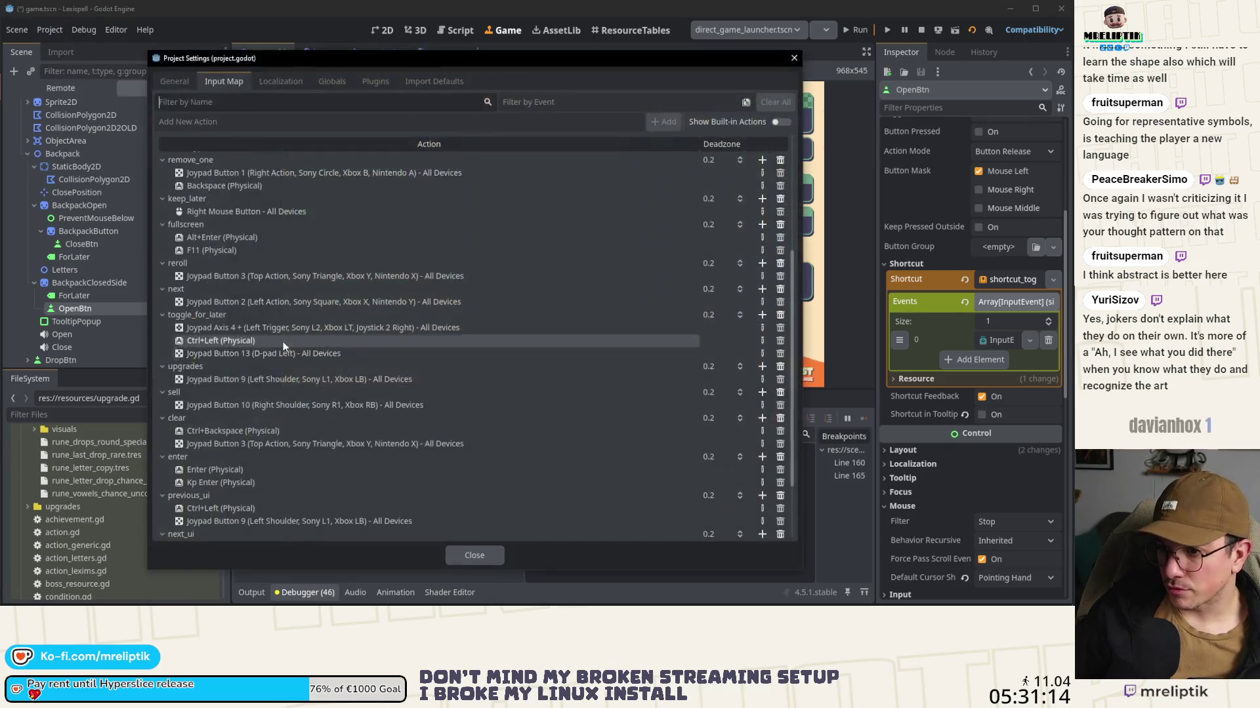
{"action": "left_click", "coordinate": [233, 353]}
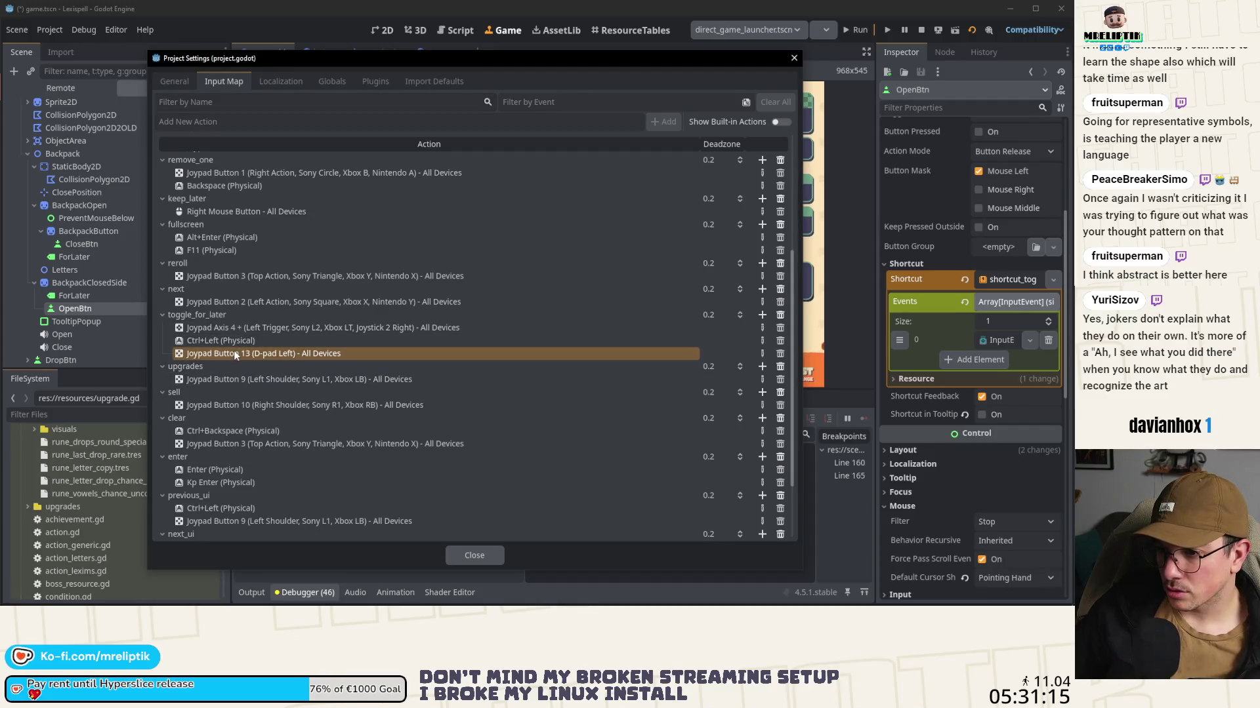
{"action": "left_click", "coordinate": [780, 352]}
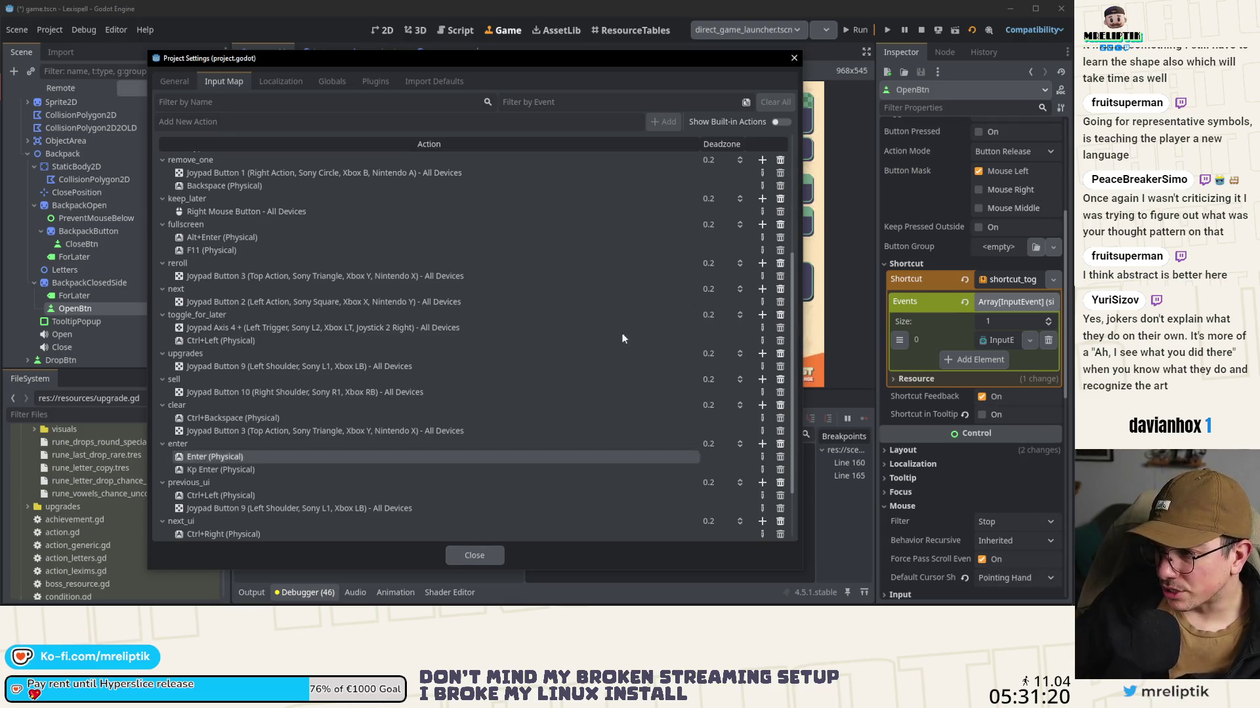
{"action": "left_click", "coordinate": [474, 554]}
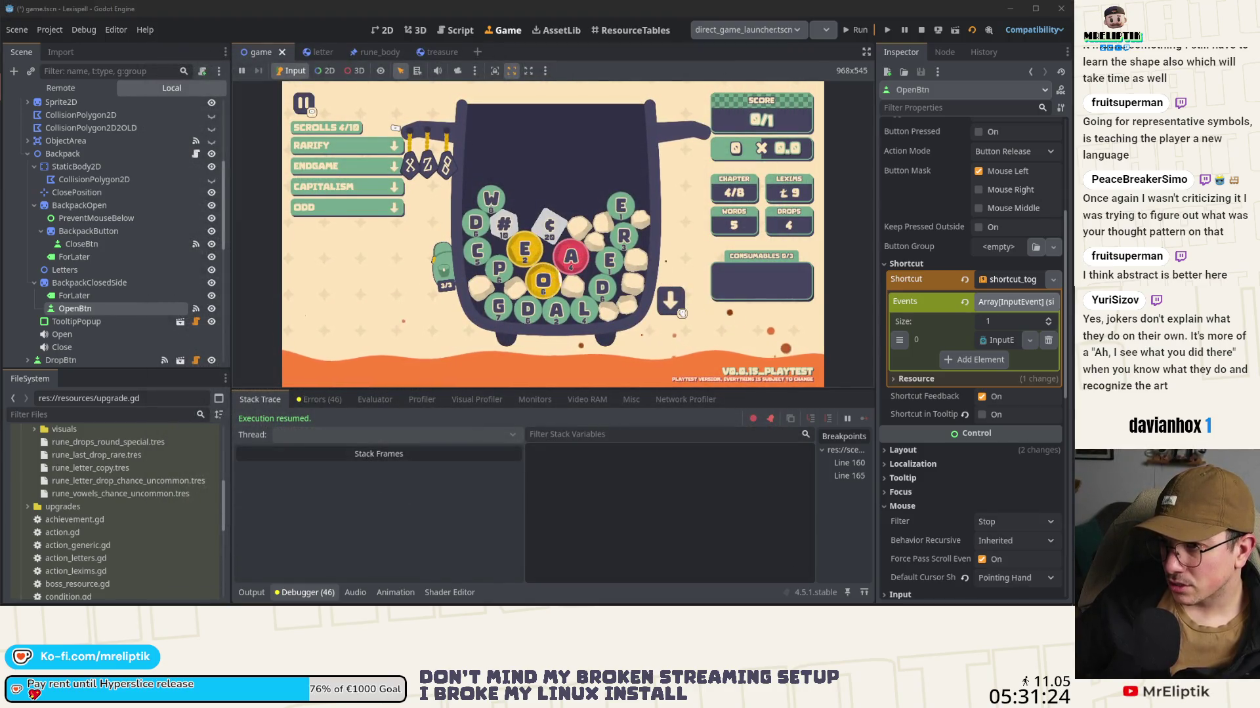
Step: Switch the game to keyboard hints (ESC, CTRL+DOWN) and confirm DropBtn's shortcut event uses the drop action
{"action": "mouse_move", "coordinate": [345, 146]}
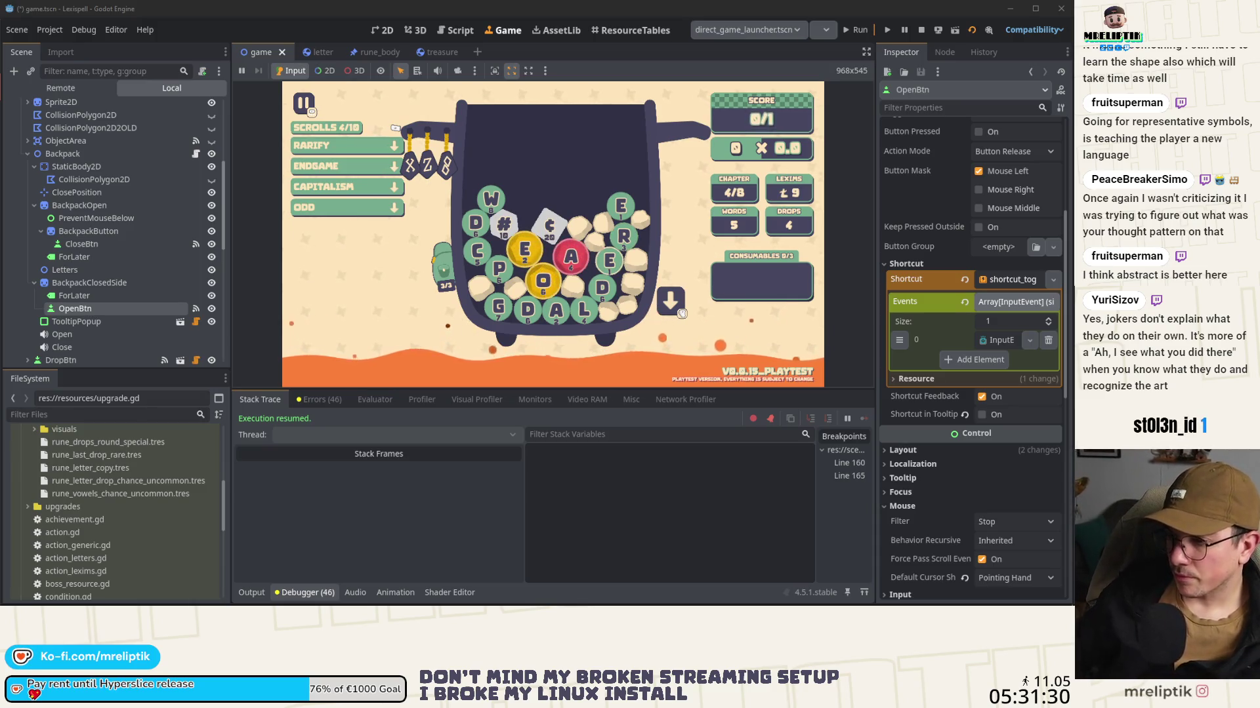
{"action": "key", "text": "ctrl"}
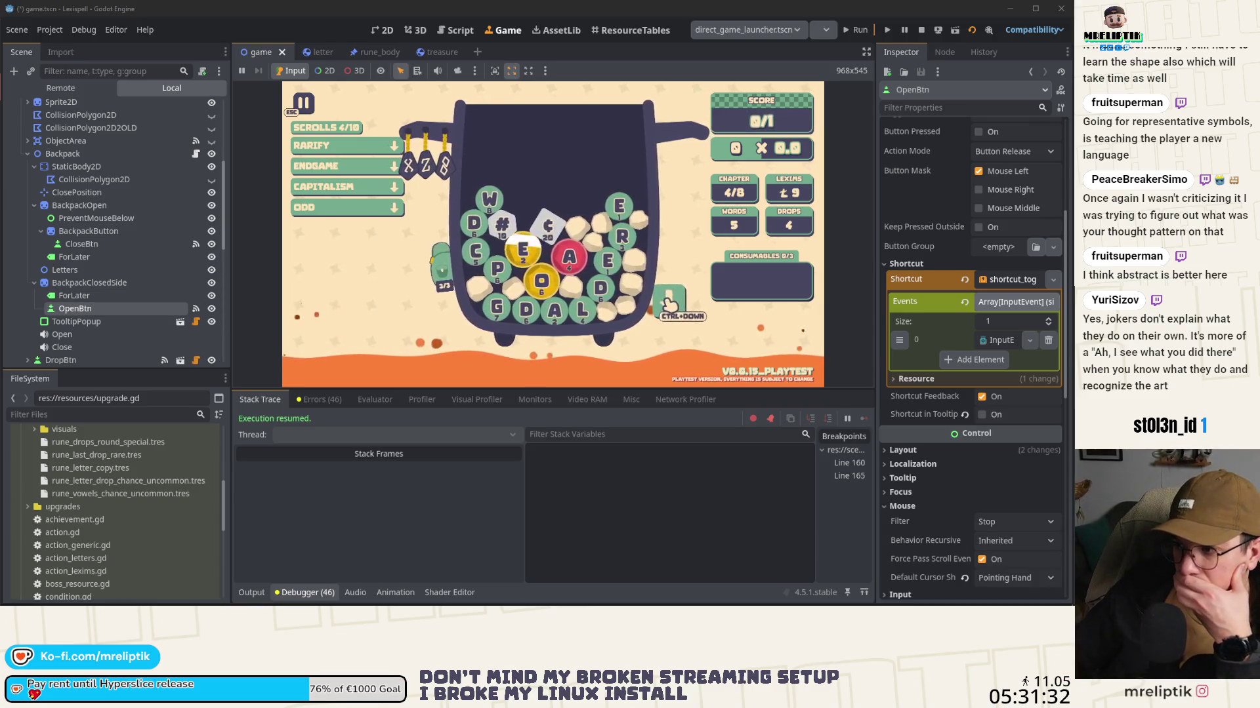
{"action": "scroll", "coordinate": [66, 314], "scroll_direction": "down", "scroll_amount": 3}
{"action": "left_click", "coordinate": [60, 263]}
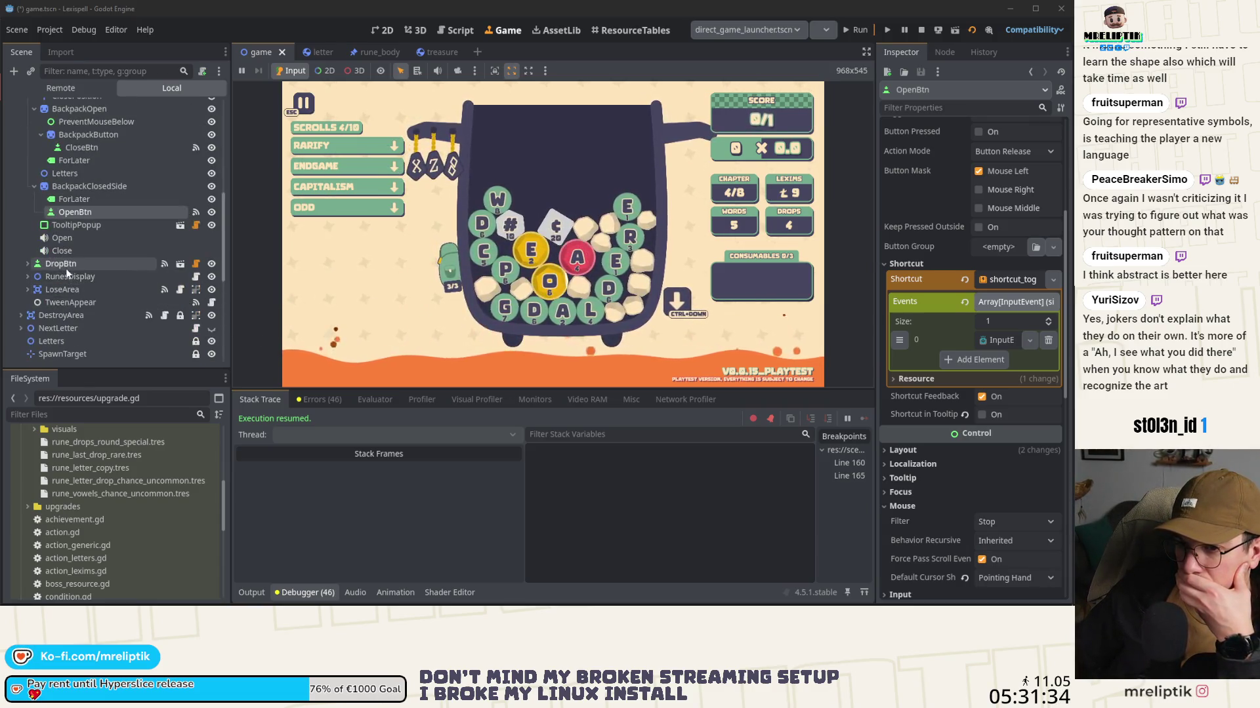
{"action": "scroll", "coordinate": [939, 431], "scroll_direction": "down", "scroll_amount": 2}
{"action": "left_click", "coordinate": [907, 279]}
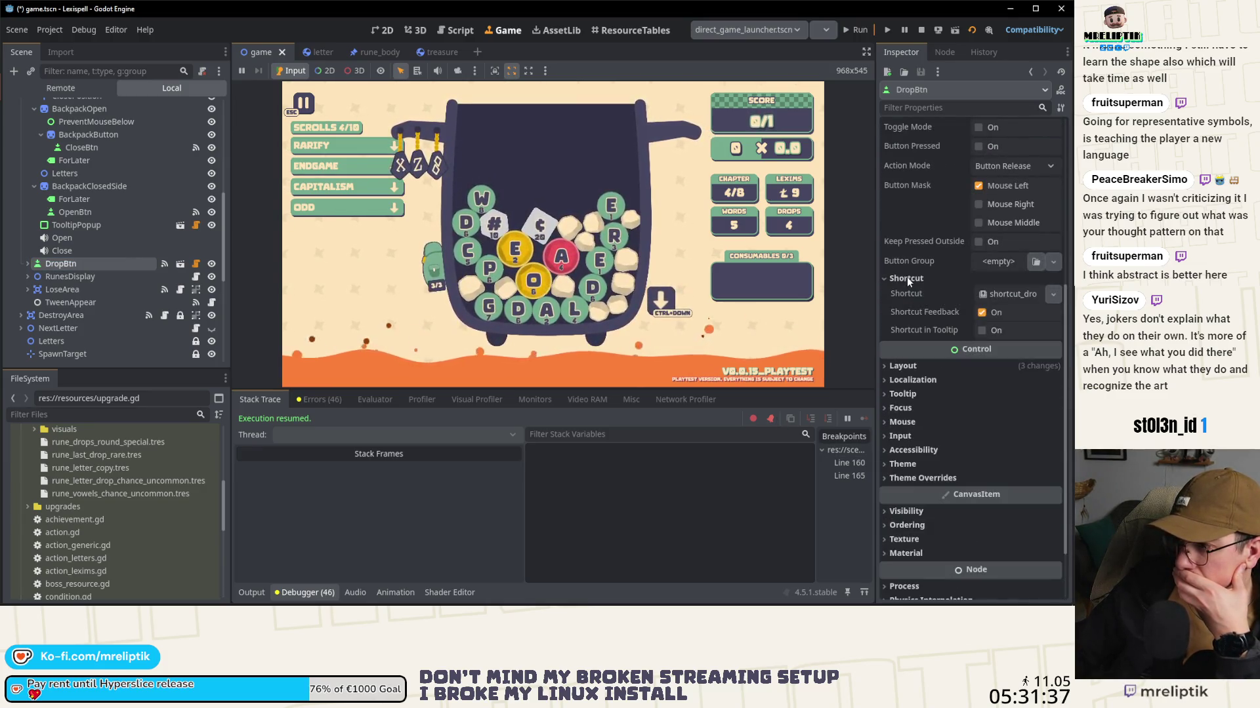
{"action": "left_click", "coordinate": [1001, 293]}
{"action": "left_click", "coordinate": [996, 354]}
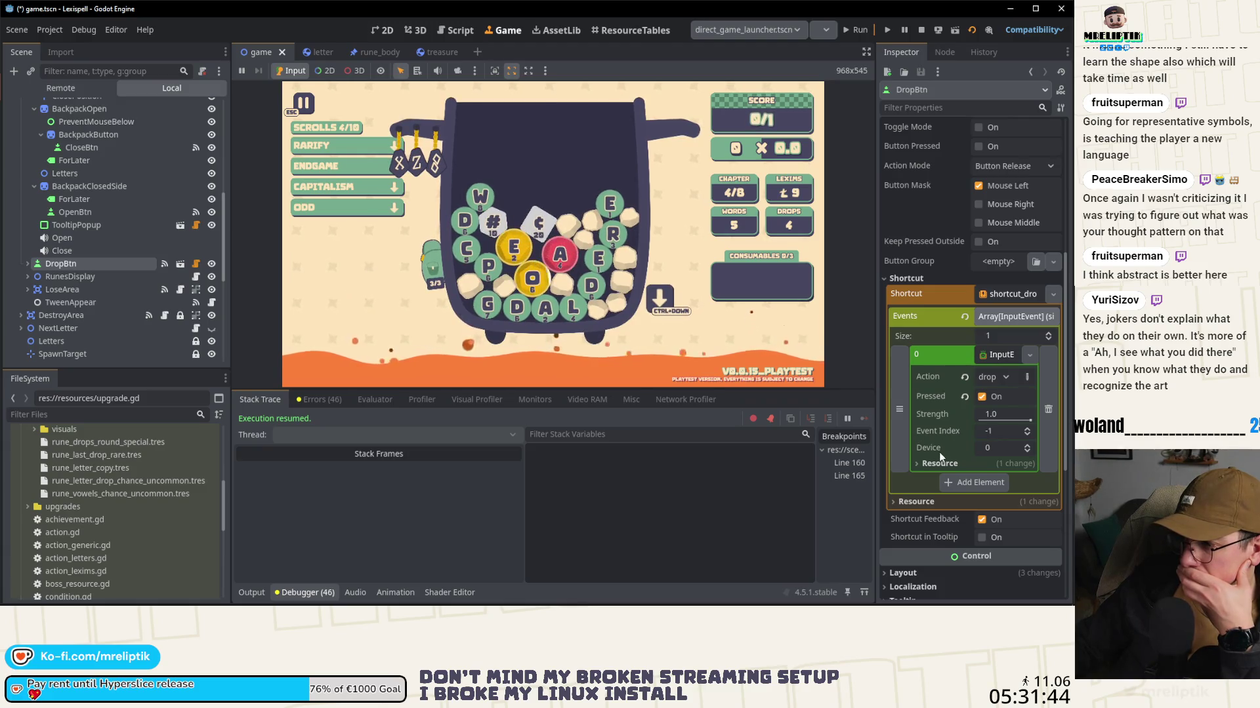
Step: Compare CloseBtn and OpenBtn in the scene tree, ending with CloseBtn selected
{"action": "left_click", "coordinate": [76, 144]}
{"action": "left_click", "coordinate": [81, 211]}
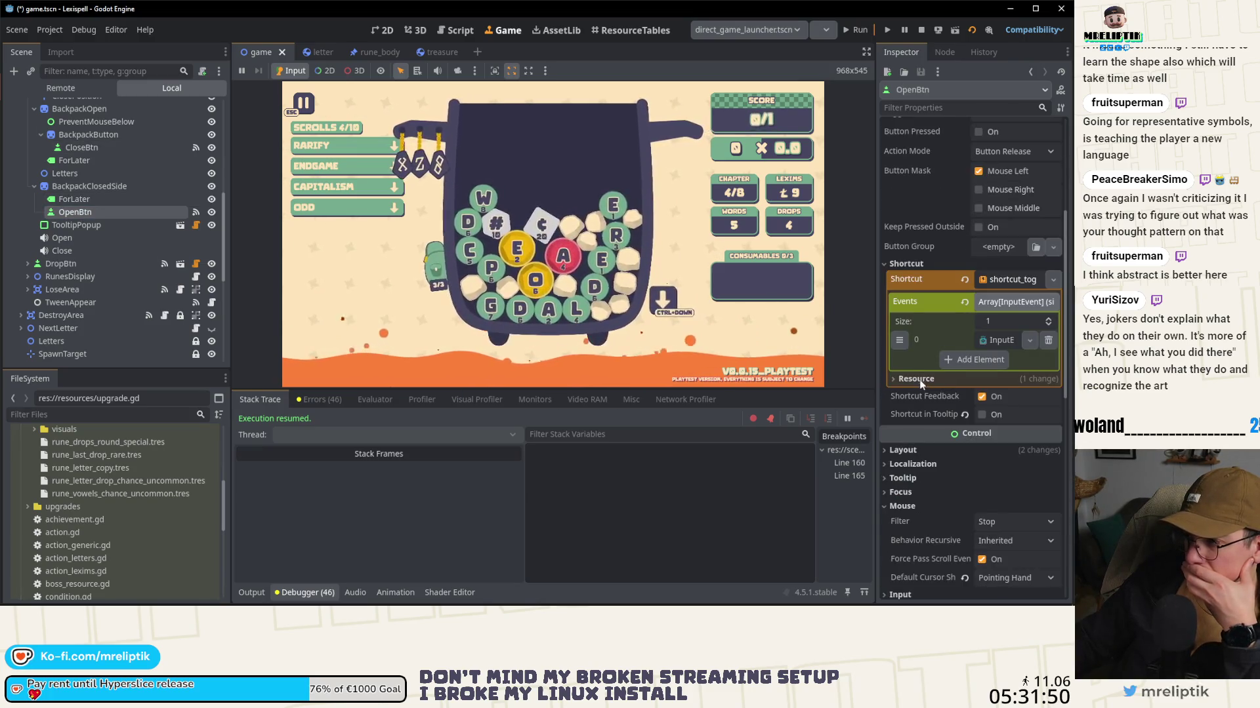
{"action": "left_click", "coordinate": [100, 147]}
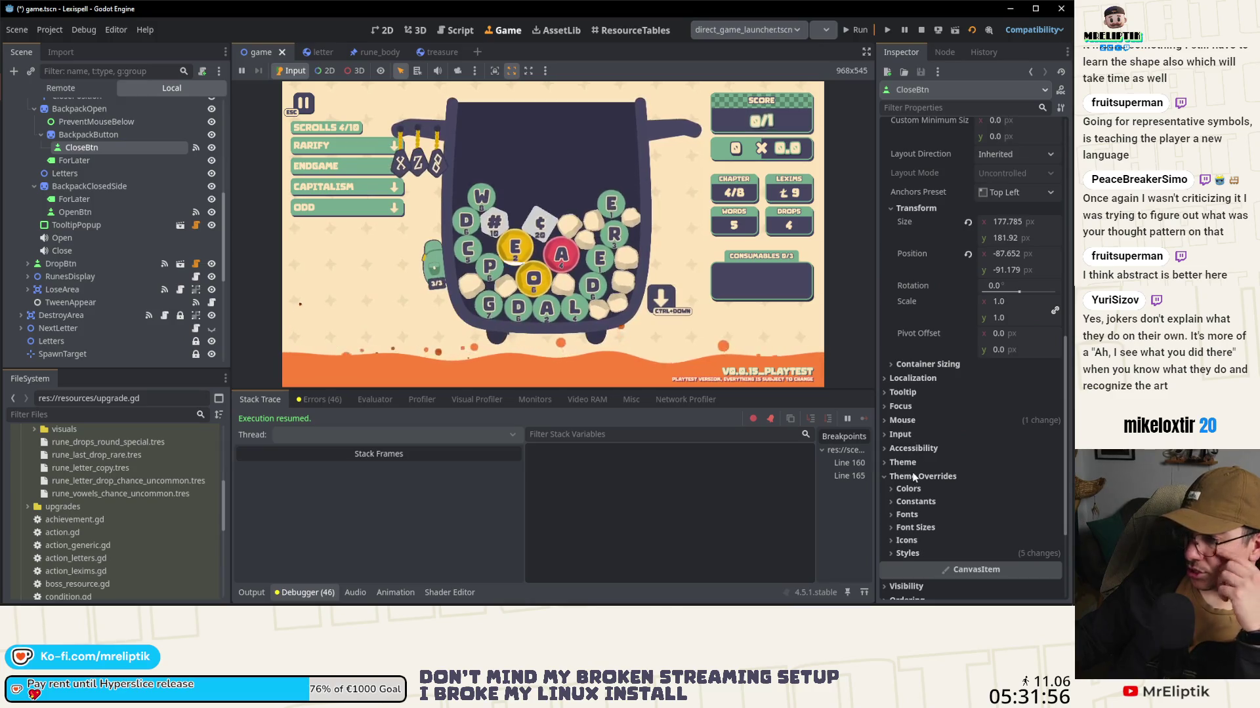
Step: Revert CloseBtn's Shortcut property so the button has no shortcut
{"action": "scroll", "coordinate": [914, 477], "scroll_direction": "up", "scroll_amount": 5}
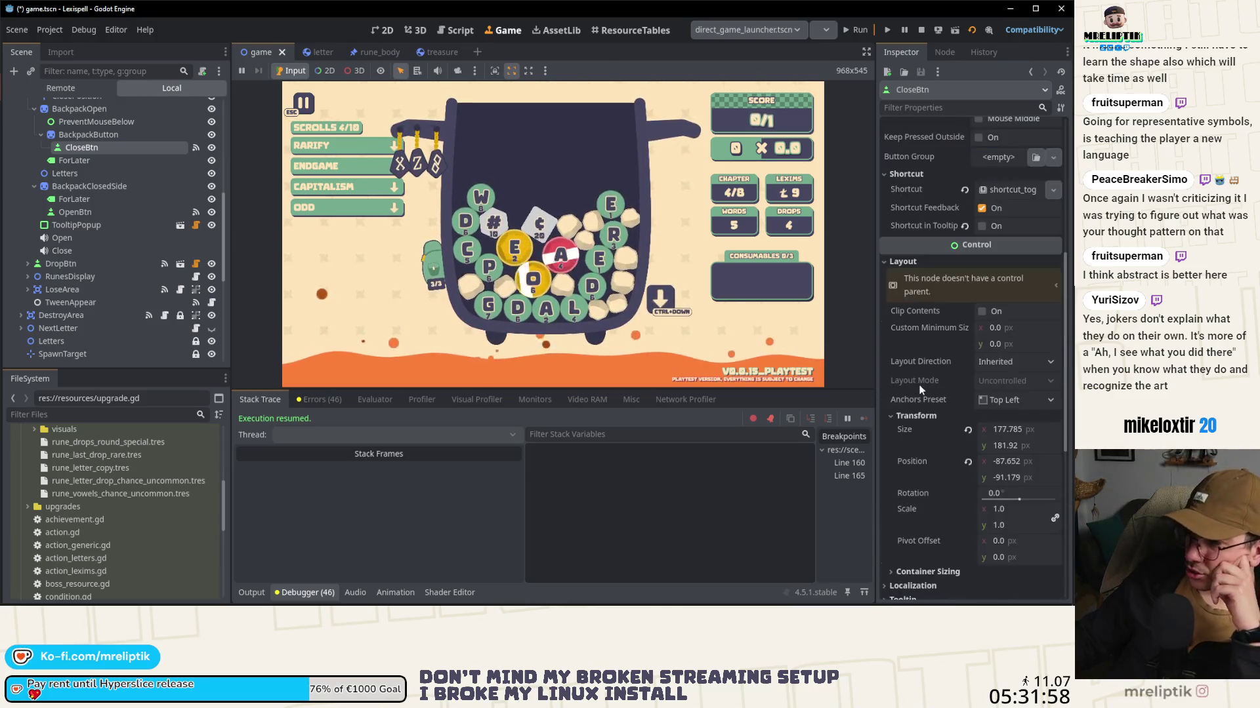
{"action": "scroll", "coordinate": [918, 368], "scroll_direction": "up", "scroll_amount": 4}
{"action": "left_click", "coordinate": [963, 370]}
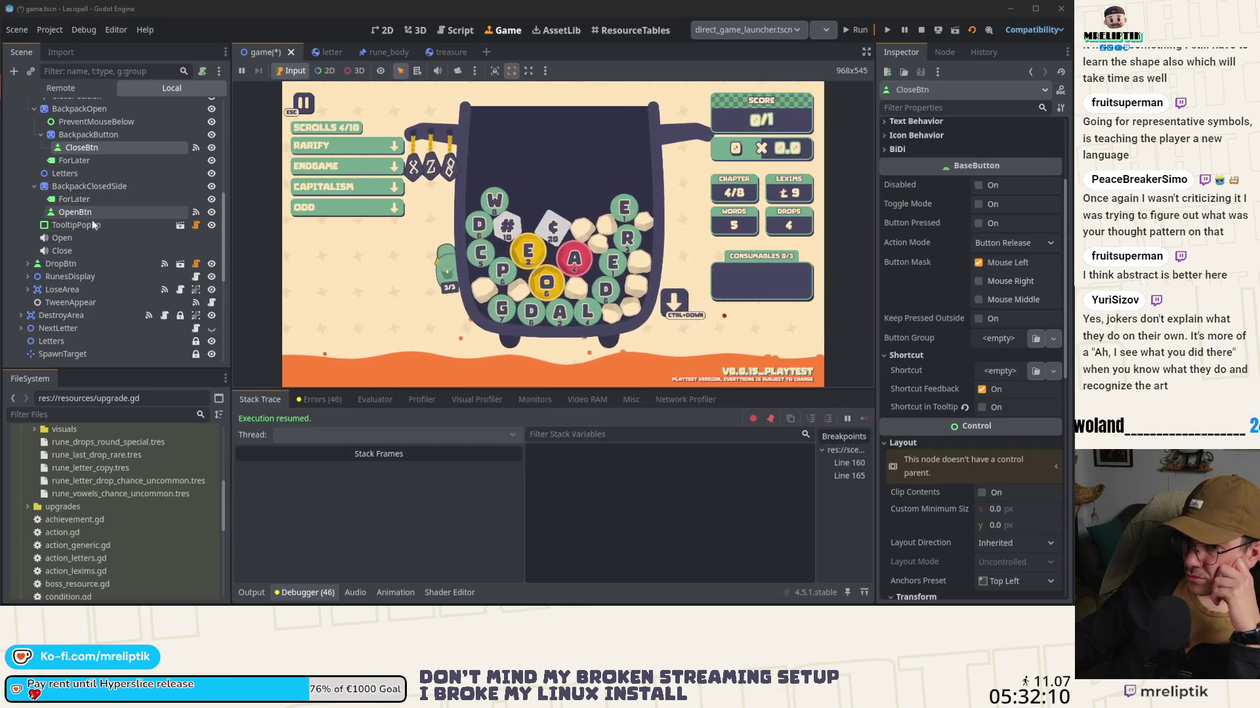
Step: Recheck DropBtn, then stop the game and relaunch it, saving the scene
{"action": "left_click", "coordinate": [69, 264]}
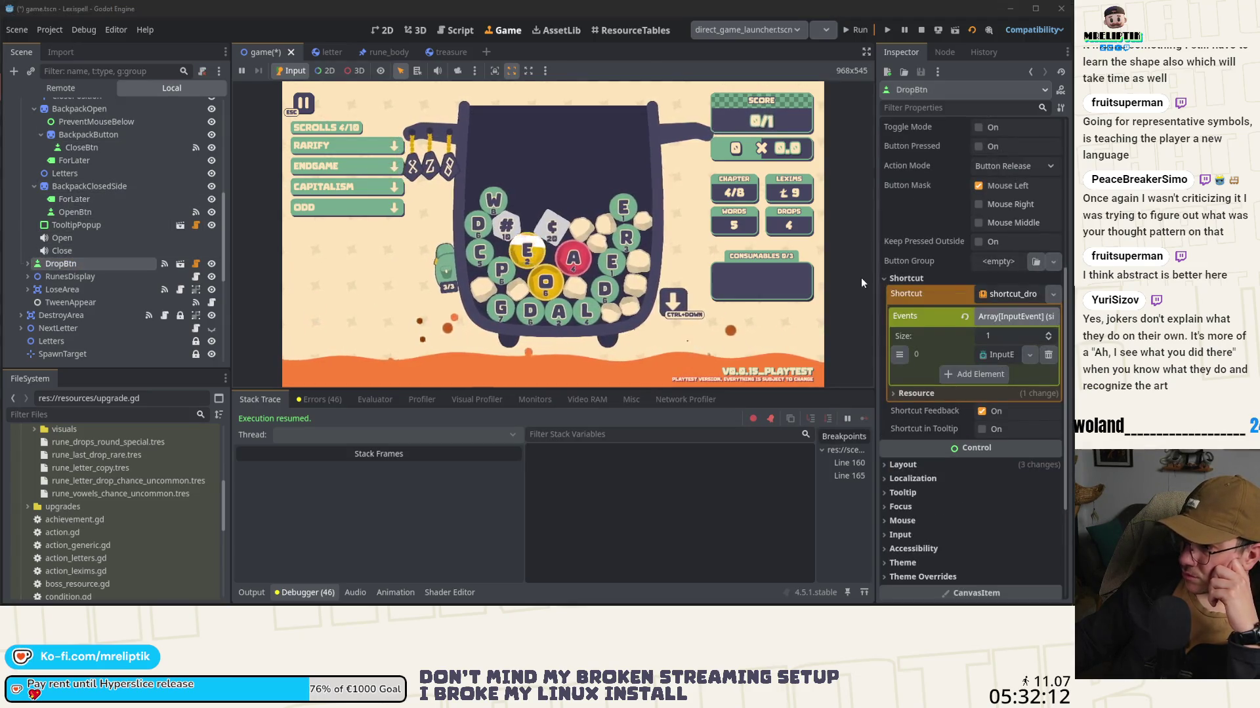
{"action": "scroll", "coordinate": [919, 241], "scroll_direction": "up", "scroll_amount": 1}
{"action": "scroll", "coordinate": [913, 252], "scroll_direction": "up", "scroll_amount": 3}
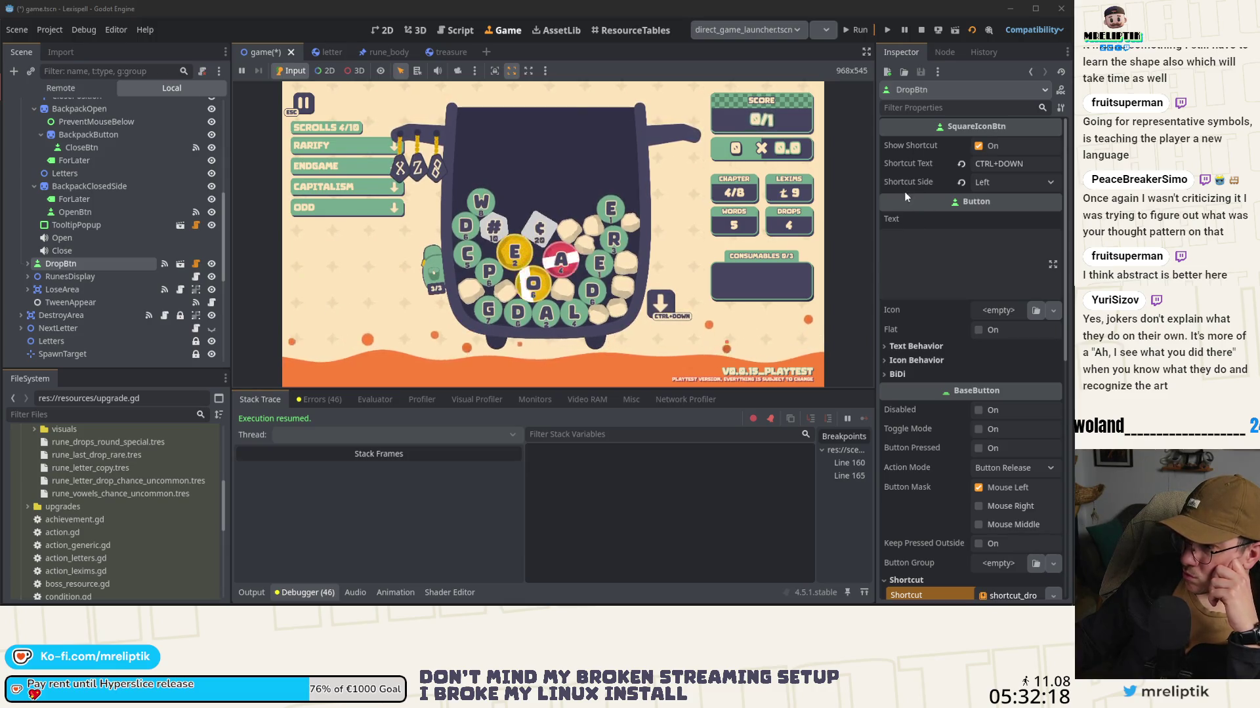
{"action": "mouse_move", "coordinate": [443, 269]}
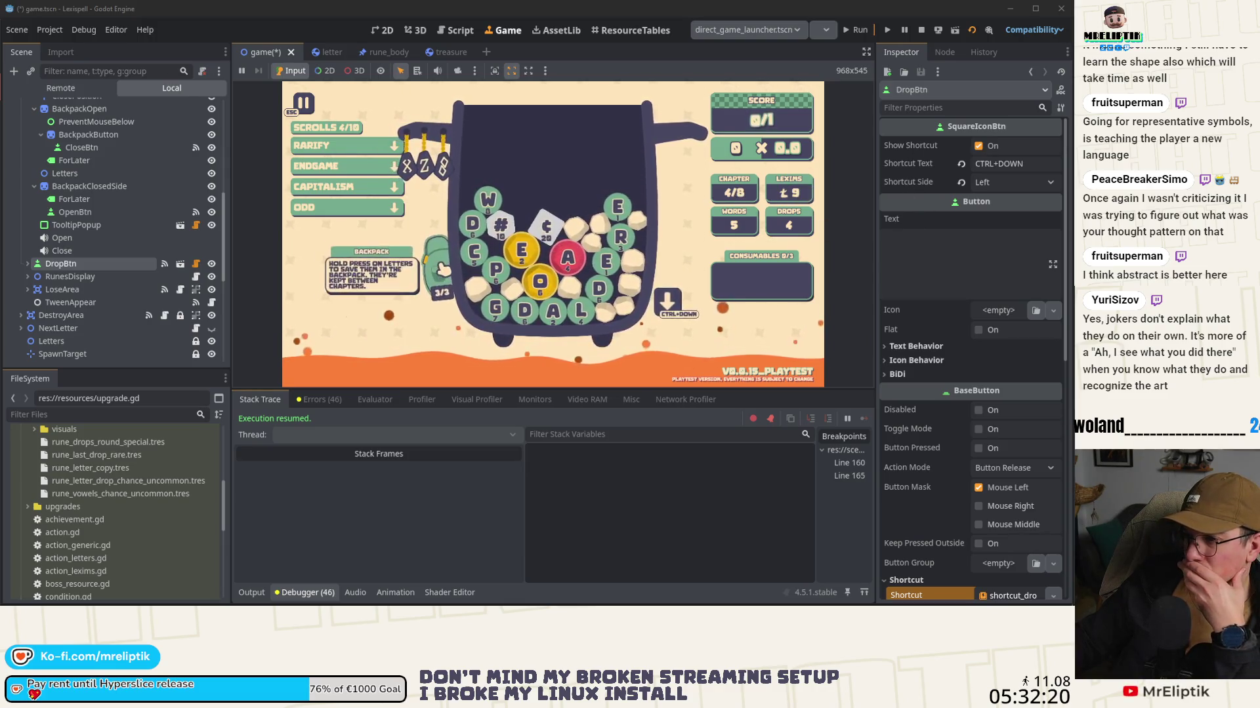
{"action": "left_click", "coordinate": [921, 30]}
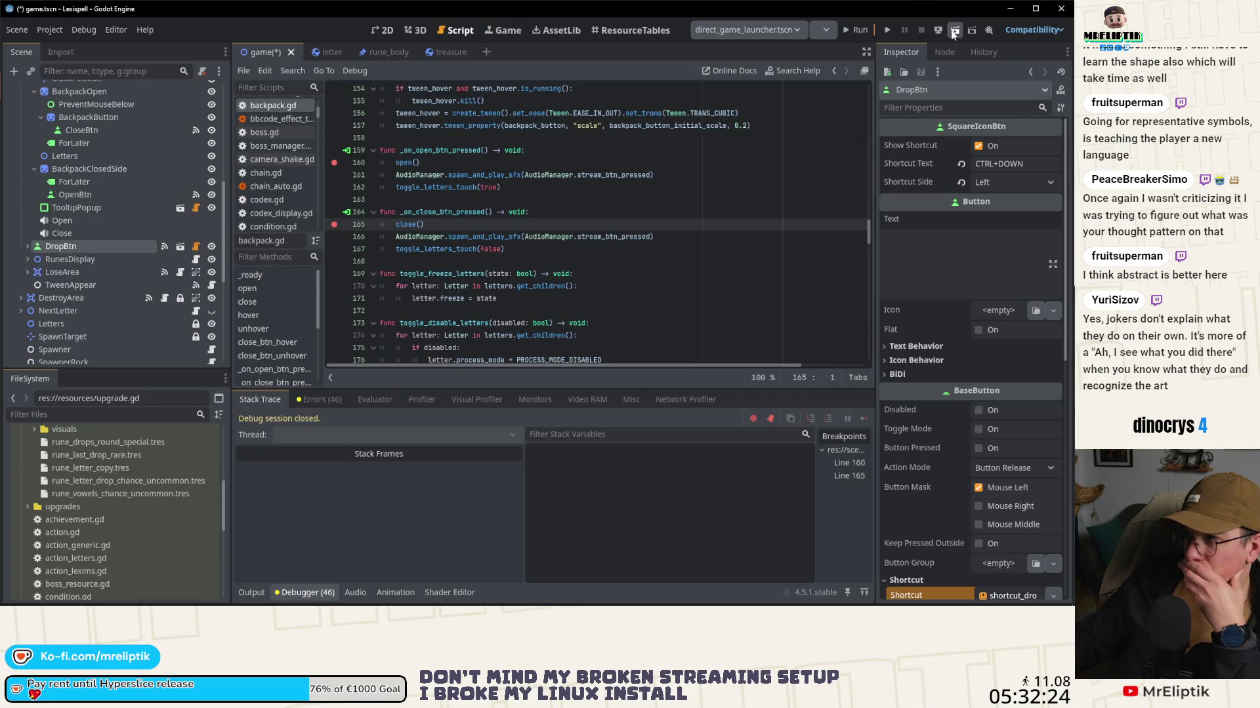
{"action": "left_click", "coordinate": [862, 31]}
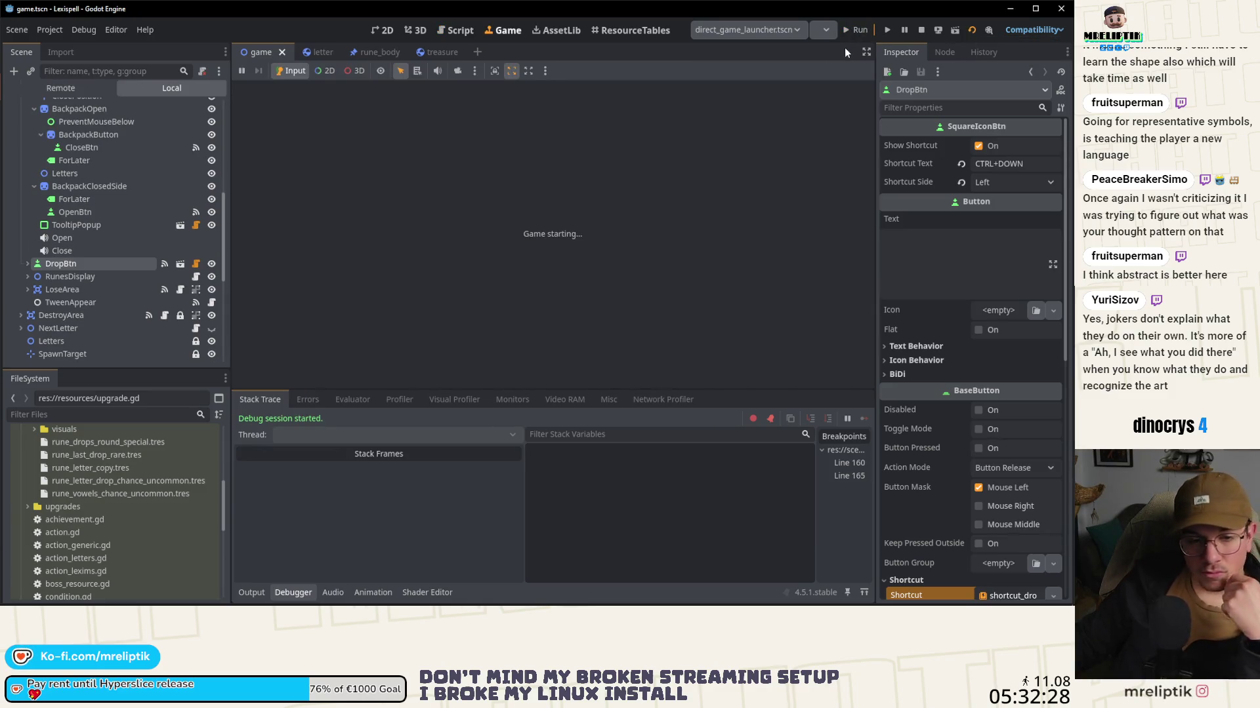
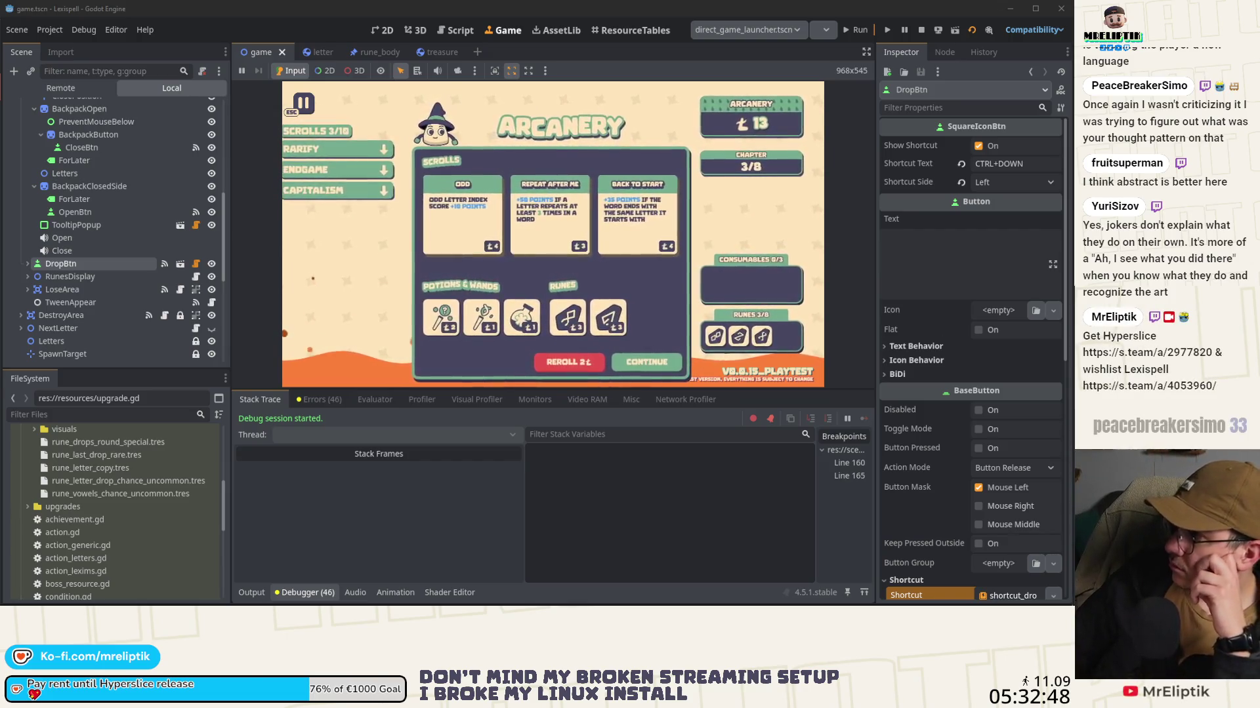
Step: Leave the Arcanery shop, start Chapter 4, and trigger the backpack open to hit the breakpoint
{"action": "left_click", "coordinate": [653, 357]}
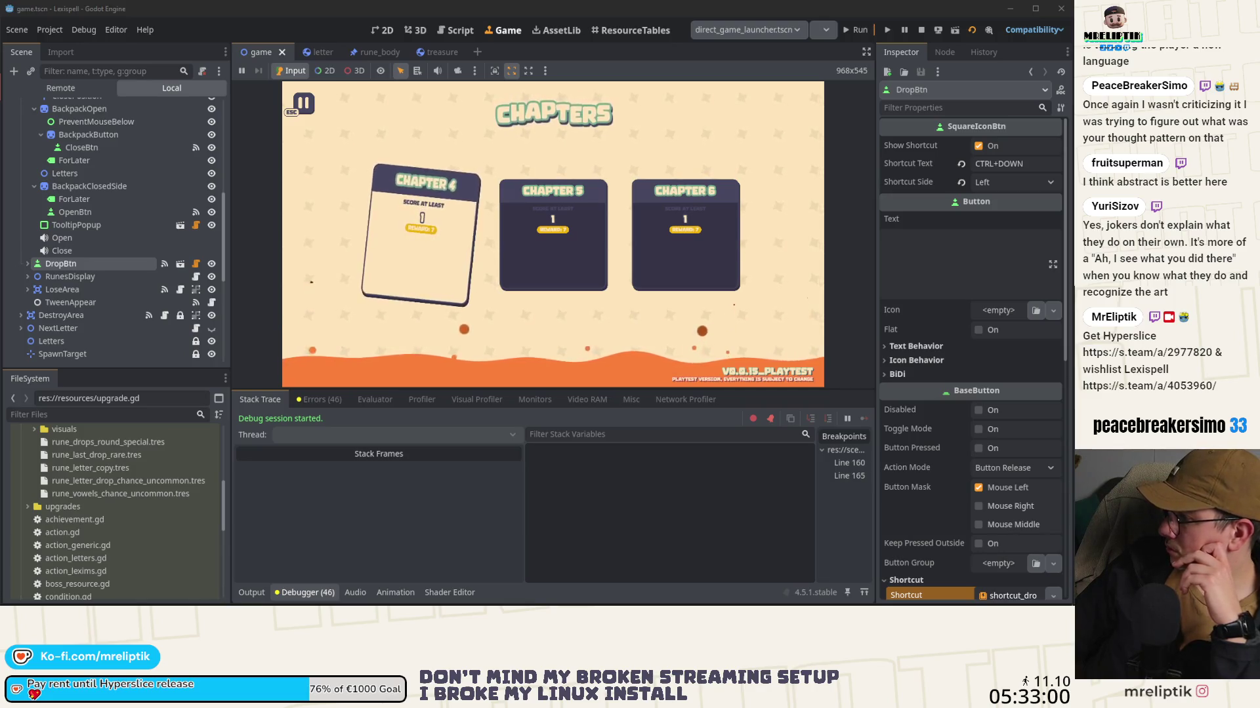
{"action": "left_click", "coordinate": [387, 289]}
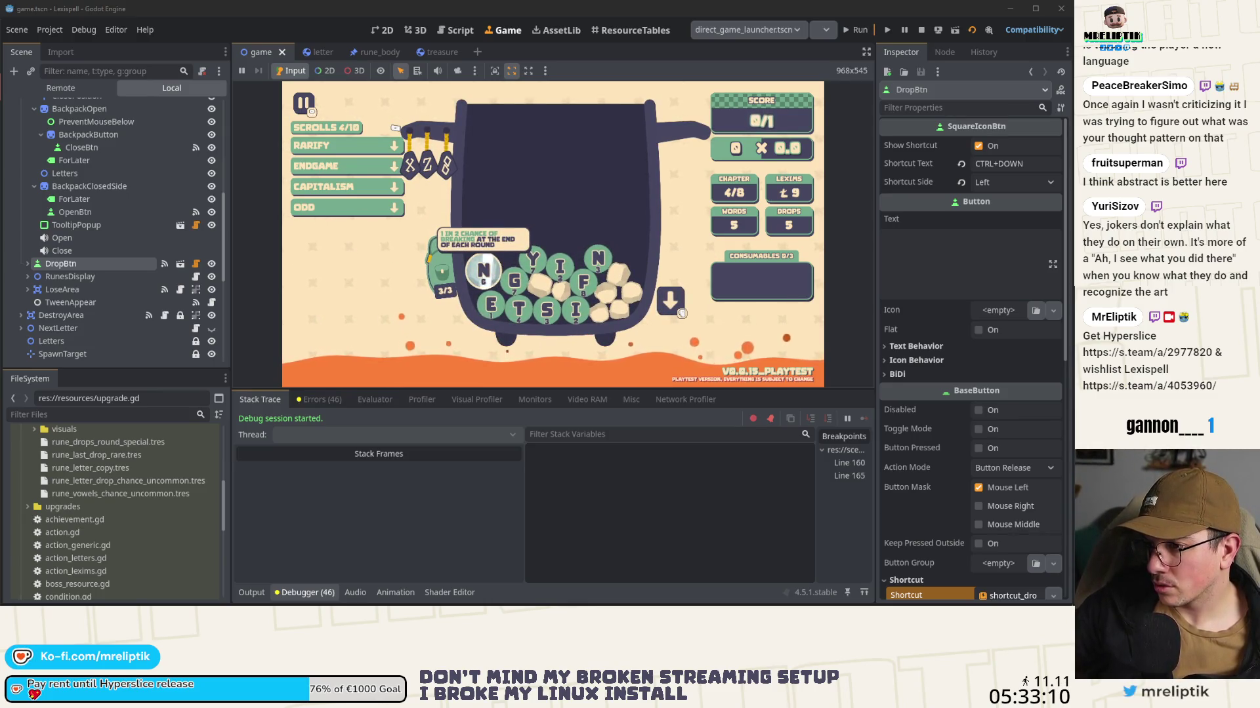
{"action": "key", "text": "ctrl+Down"}
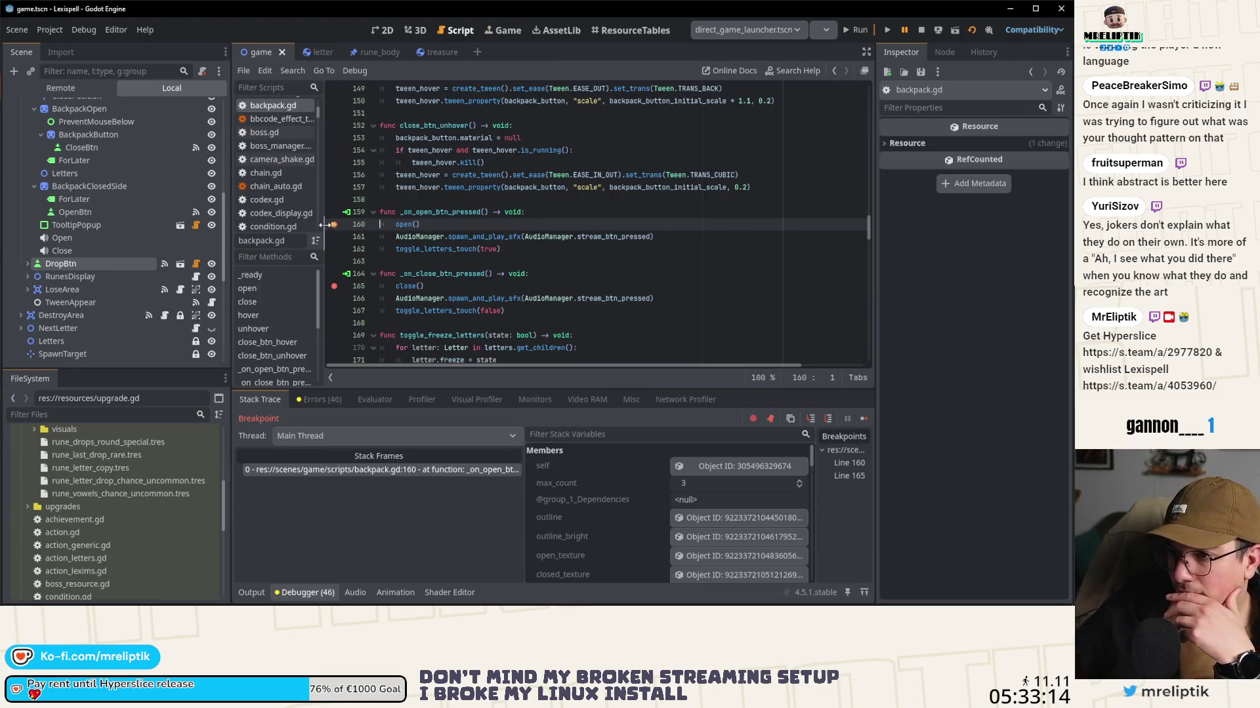
Step: Resume the game from the breakpoint and open the hardwaretester.com gamepad tester in Chrome
{"action": "left_click", "coordinate": [864, 419]}
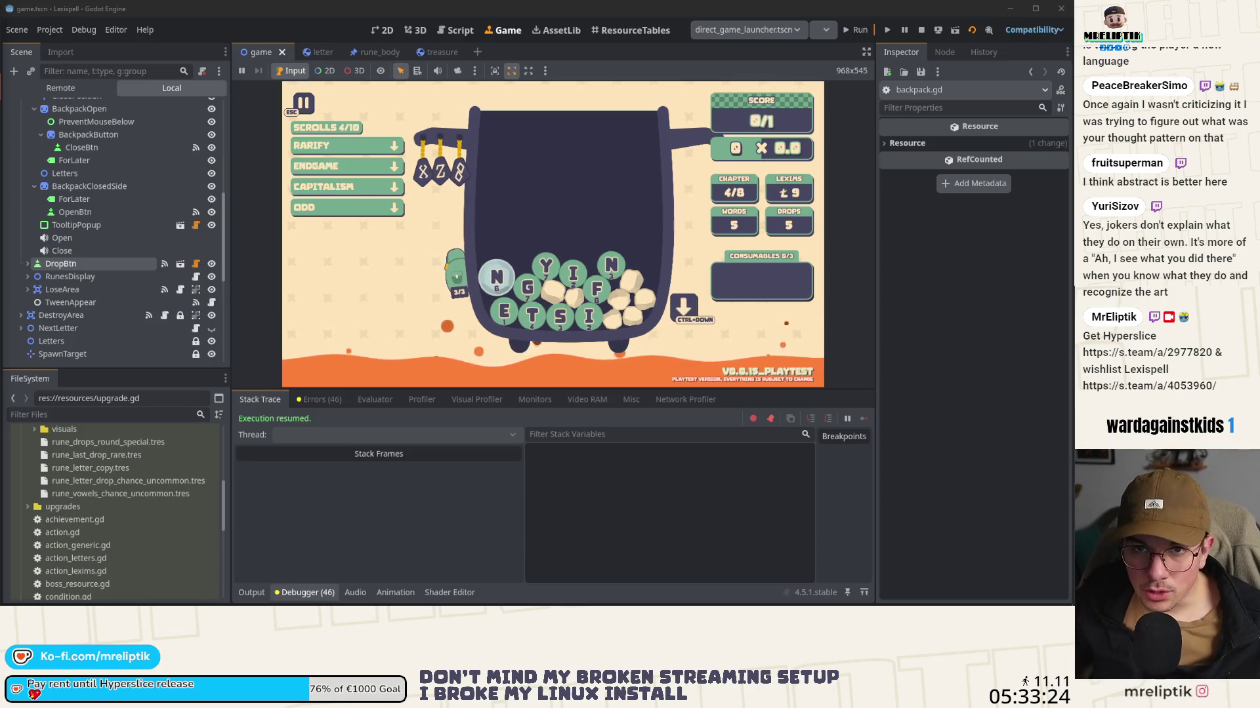
{"action": "key", "text": "alt+Tab"}
{"action": "left_click", "coordinate": [167, 175]}
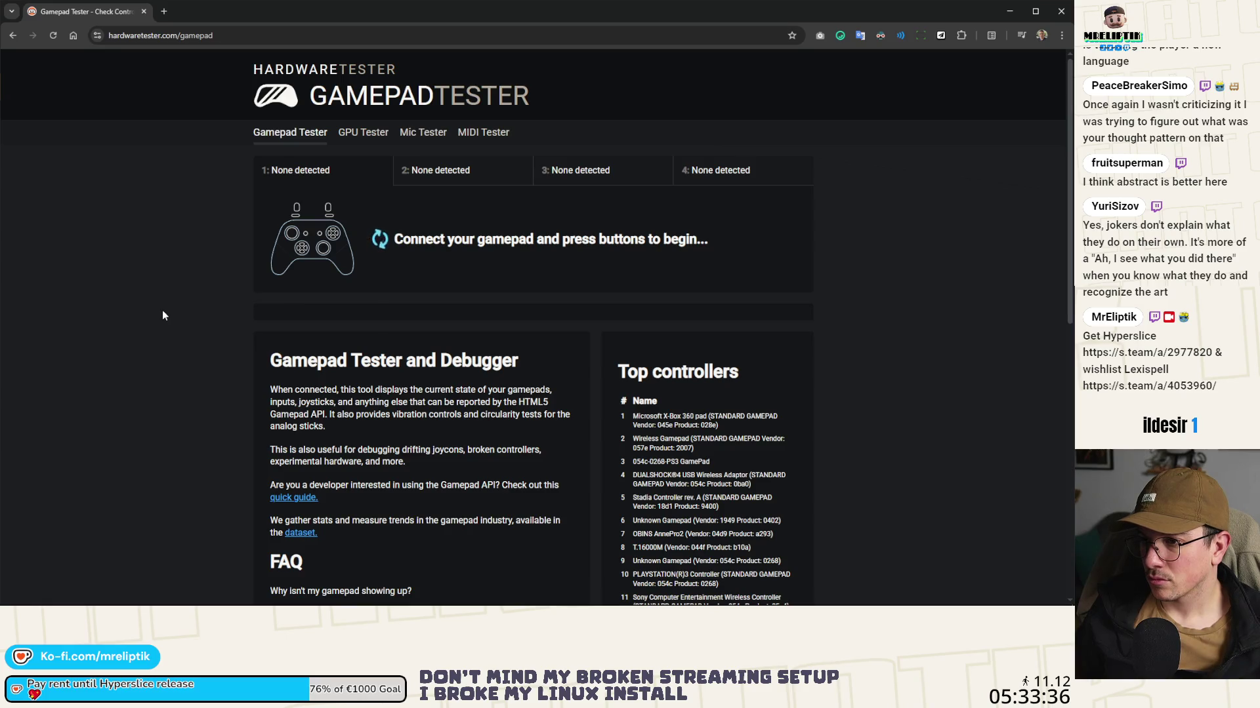
Step: Stop the running game, maximize Chrome, and open the gpadtester.com tester from the search results
{"action": "key", "text": "ctrl+w"}
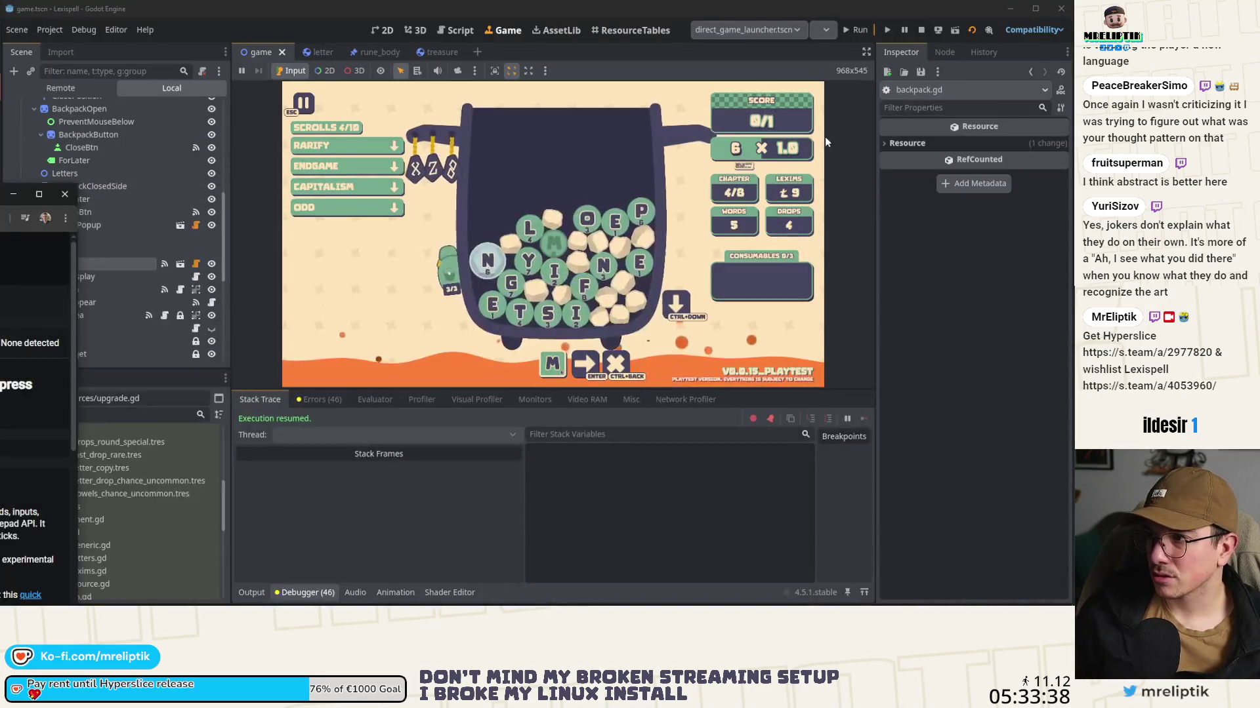
{"action": "key", "text": "alt+F4"}
{"action": "key", "text": "alt+Tab"}
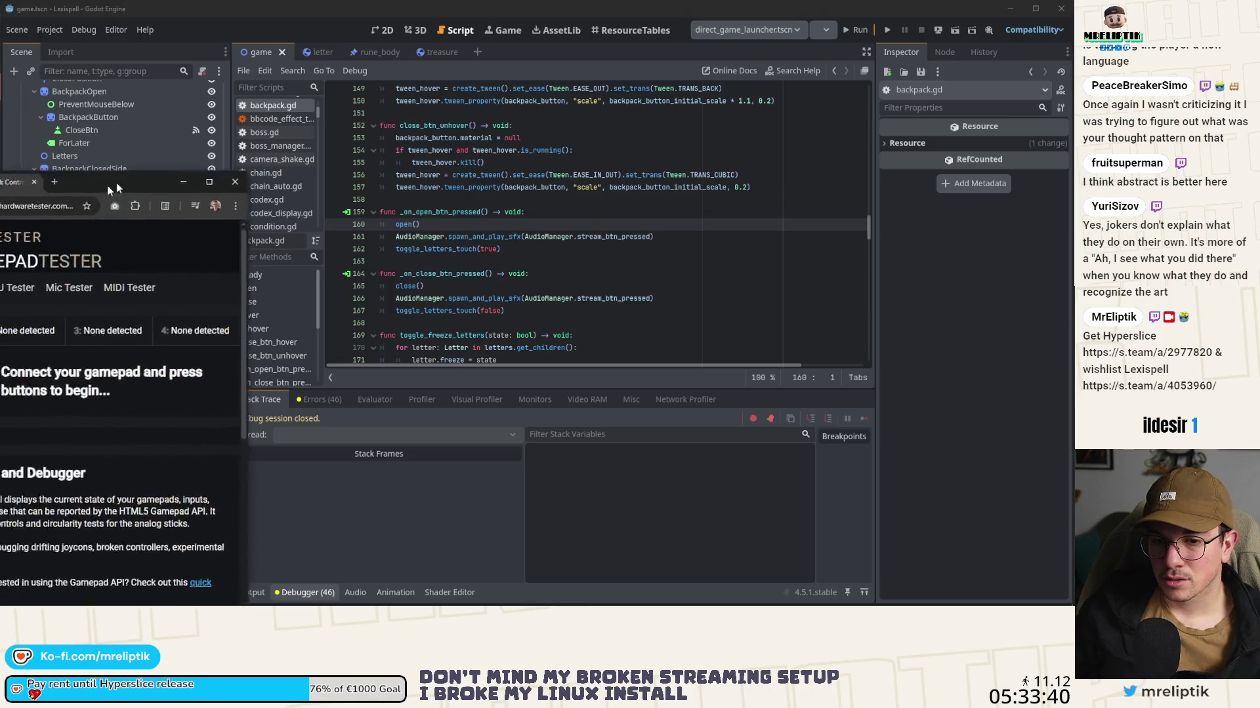
{"action": "key", "text": "super+Up"}
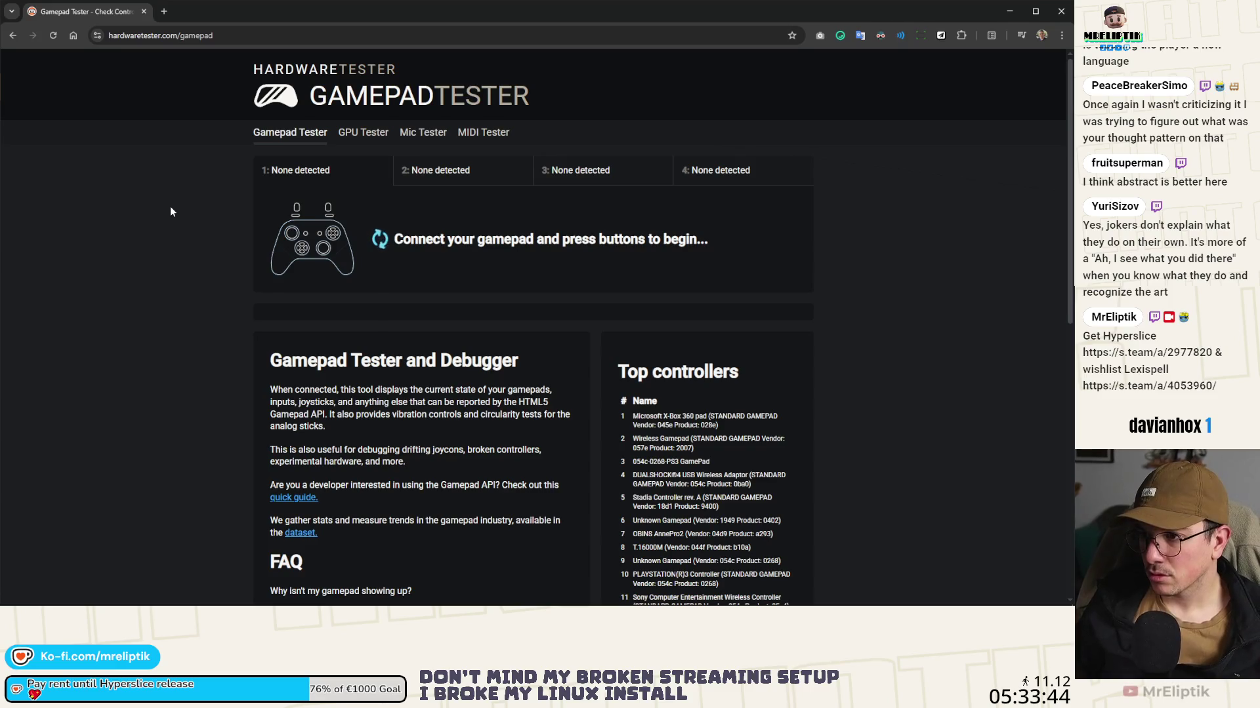
{"action": "left_click", "coordinate": [13, 39]}
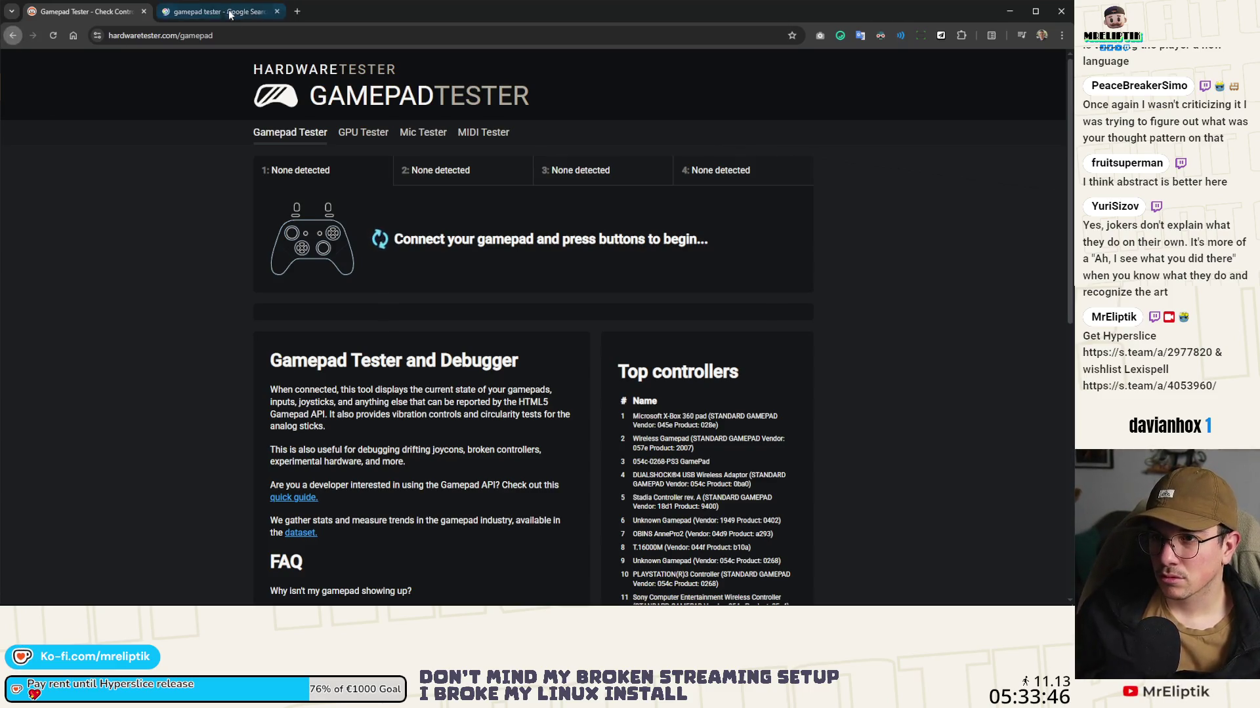
{"action": "left_click", "coordinate": [348, 11]}
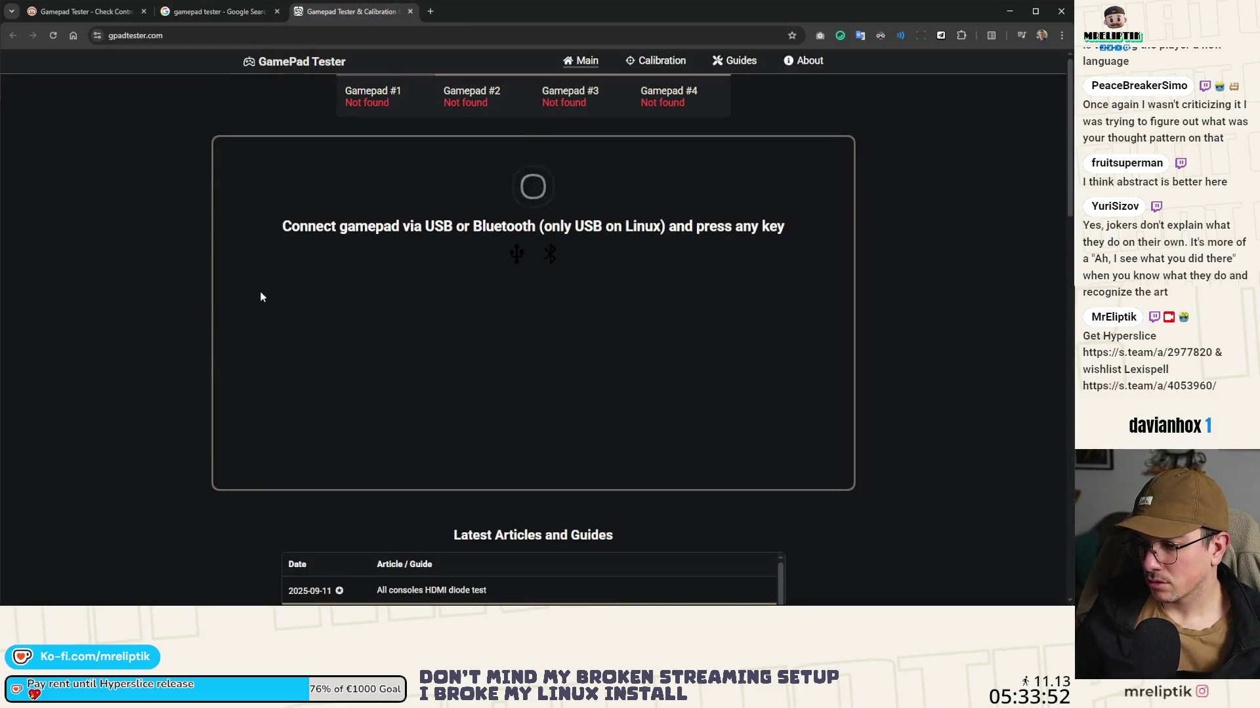
Step: Check Bluetooth in quick settings and compare both gamepad tester tabs, none detecting a controller
{"action": "mouse_move", "coordinate": [197, 604]}
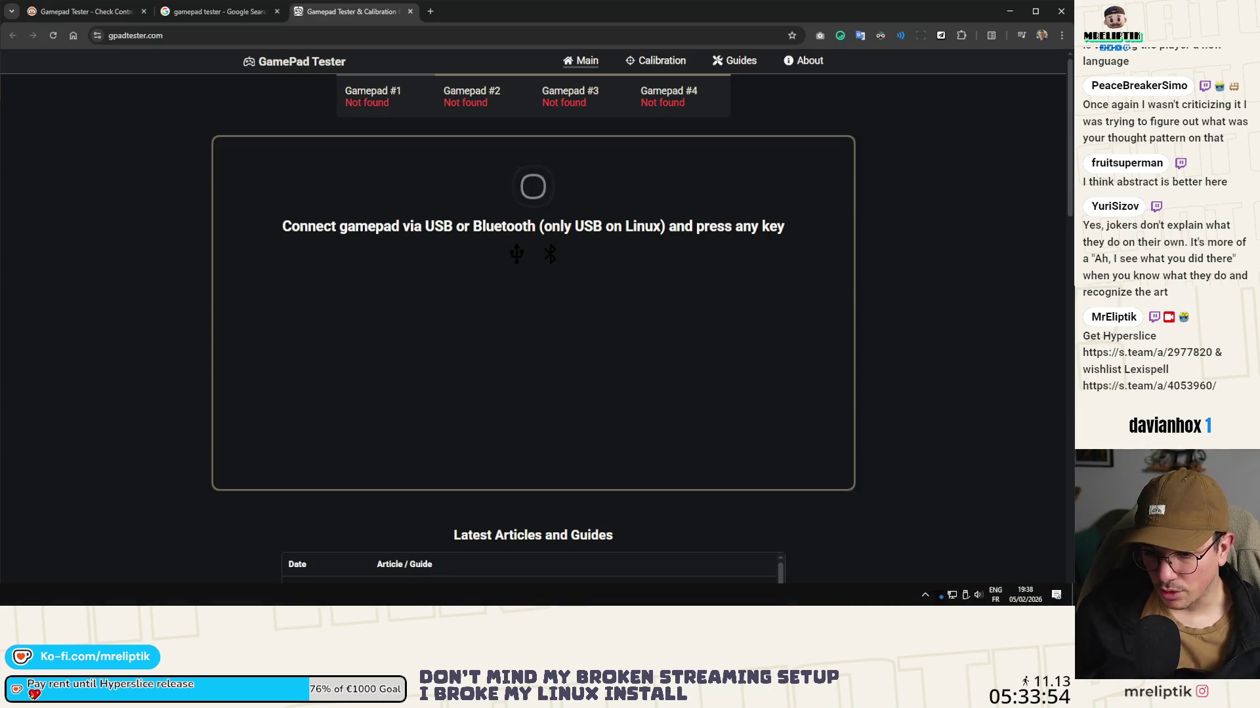
{"action": "key", "text": "alt+Tab"}
{"action": "key", "text": "alt+Tab"}
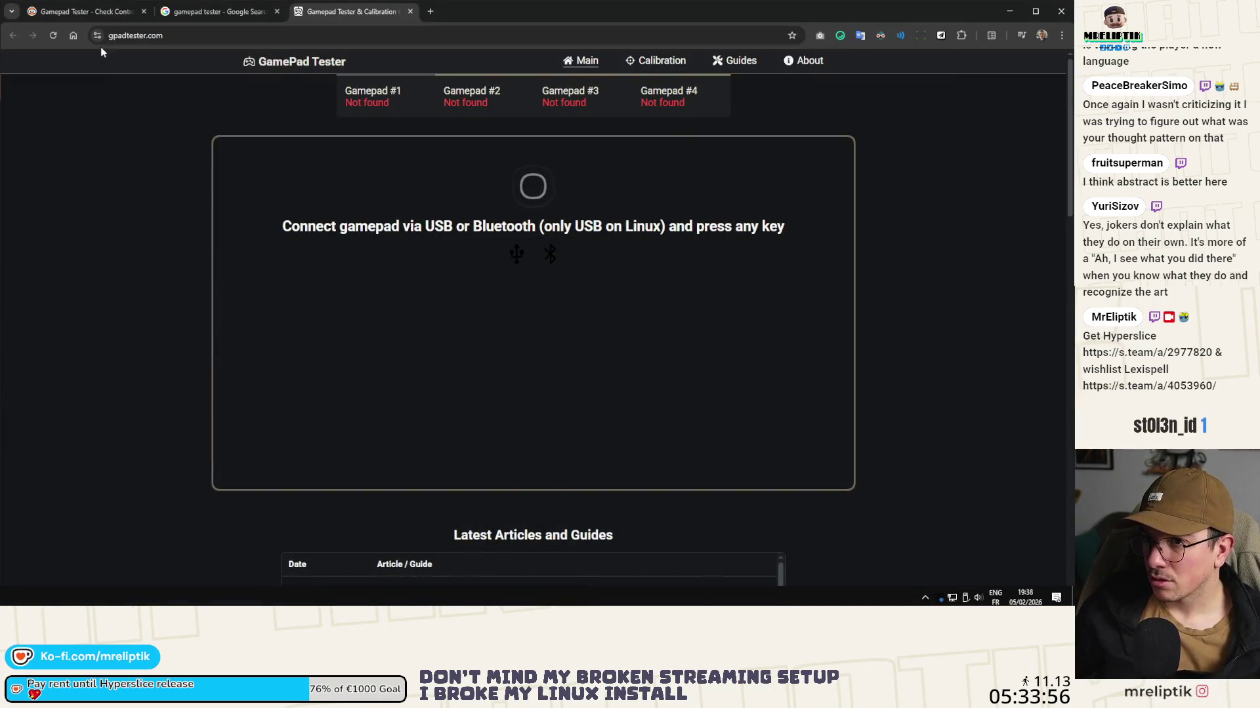
{"action": "key", "text": "ctrl+Tab"}
{"action": "key", "text": "ctrl+Tab"}
{"action": "key", "text": "ctrl+Tab"}
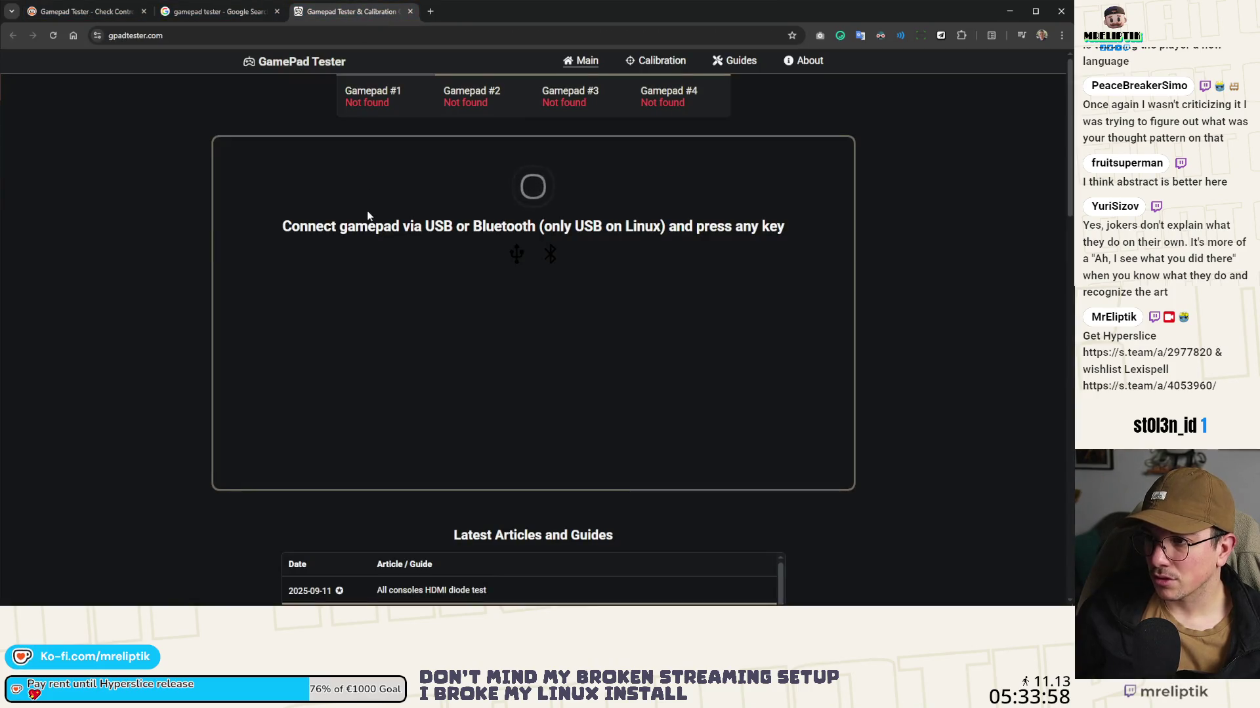
{"action": "left_click", "coordinate": [89, 18]}
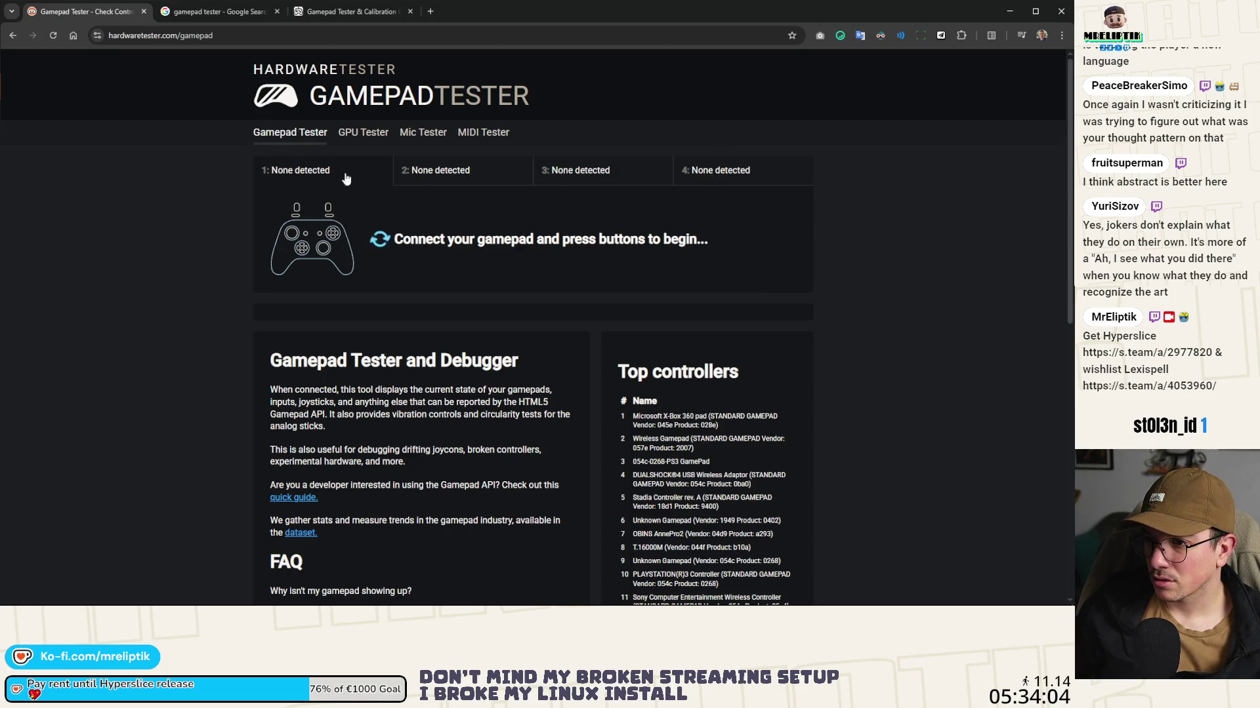
{"action": "left_click", "coordinate": [1053, 594]}
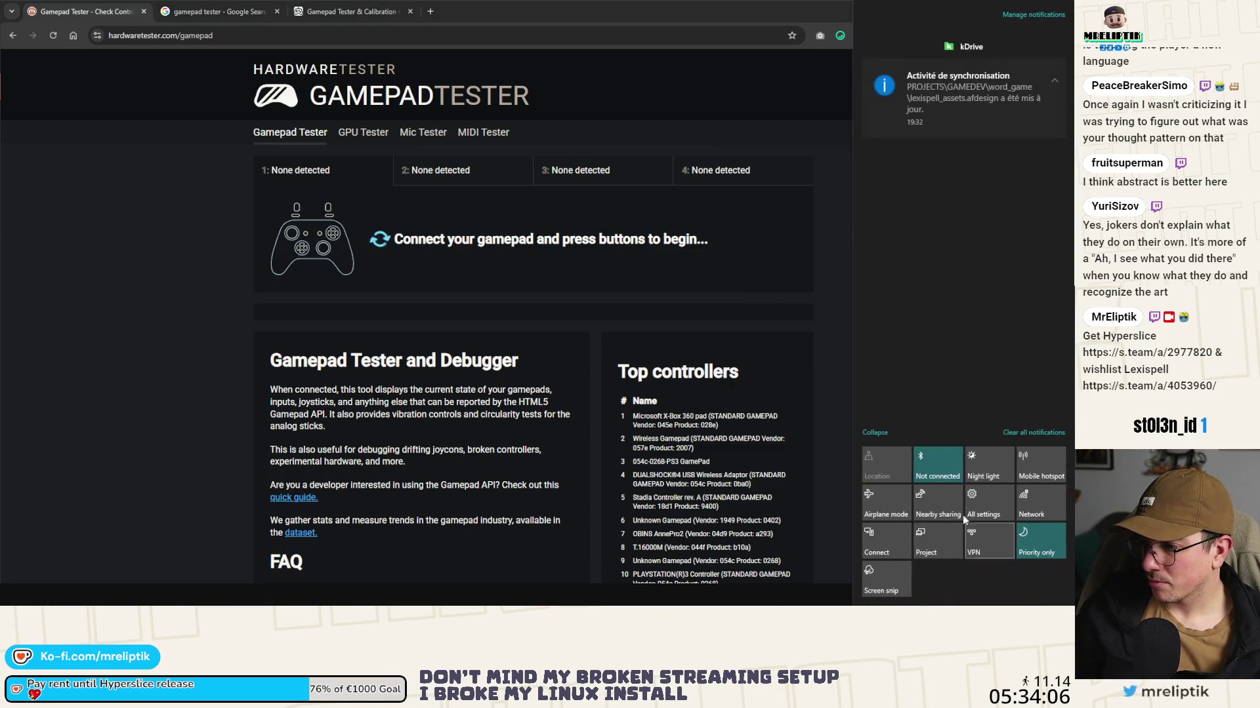
{"action": "left_click", "coordinate": [186, 329]}
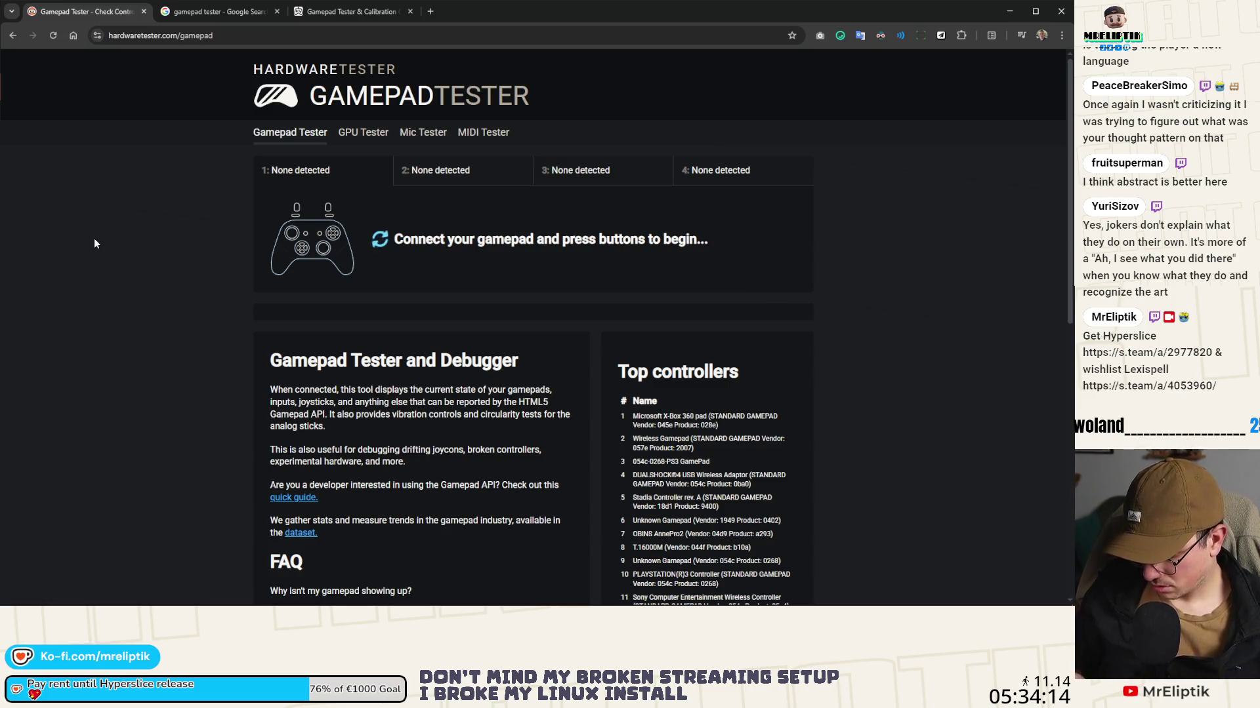
{"action": "left_click", "coordinate": [330, 13]}
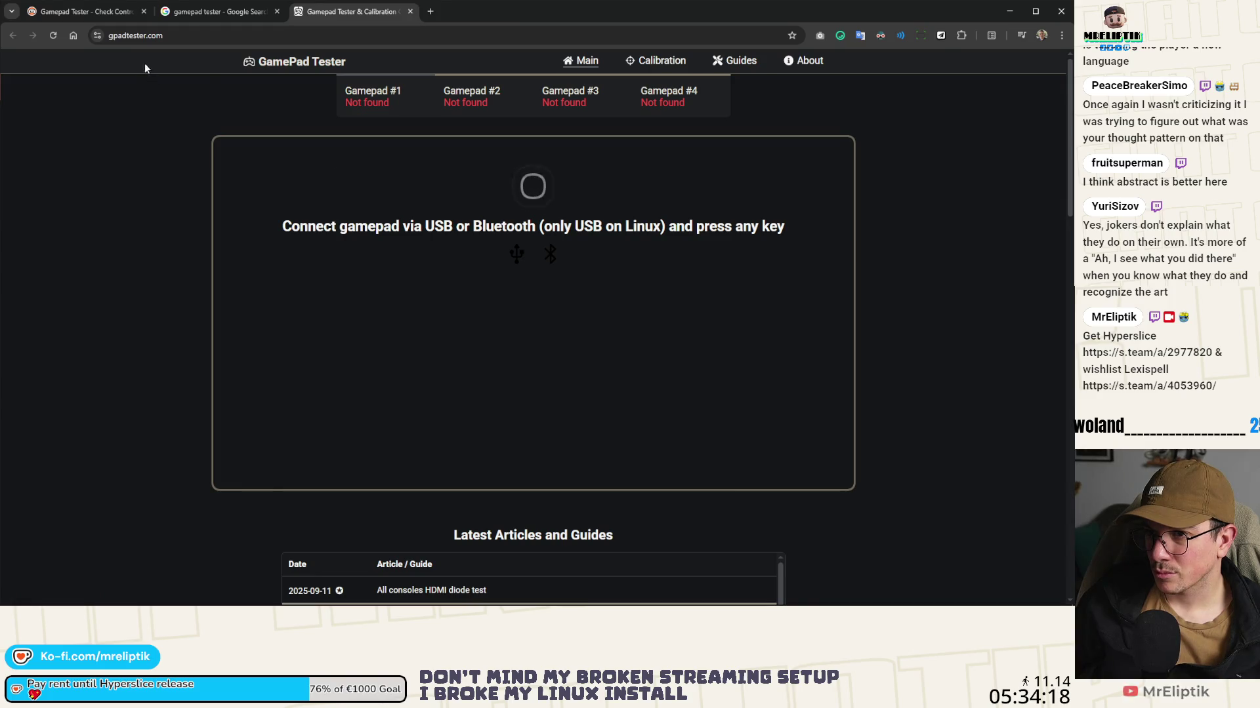
{"action": "left_click", "coordinate": [85, 11]}
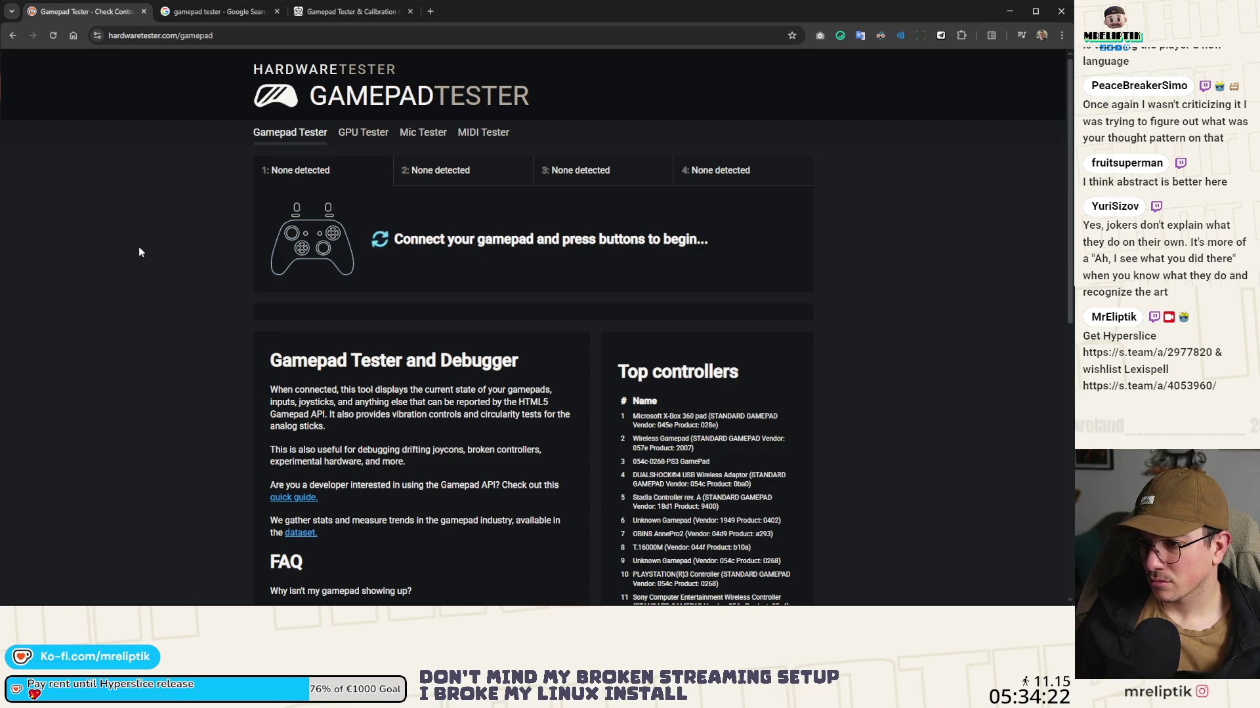
Step: Close hardwaretester.com, try gamepad-tester.net (no players found), close it, and return to VS Code
{"action": "middle_click", "coordinate": [100, 16]}
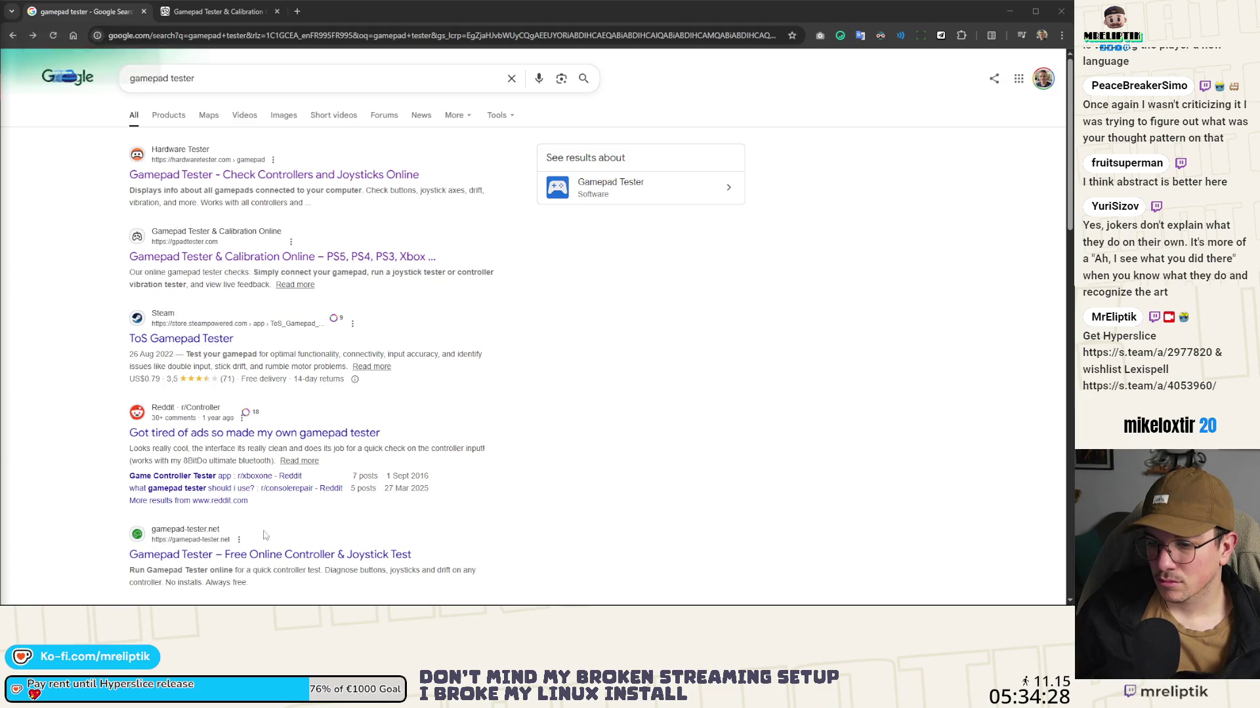
{"action": "middle_click", "coordinate": [270, 555]}
{"action": "left_click", "coordinate": [214, 11]}
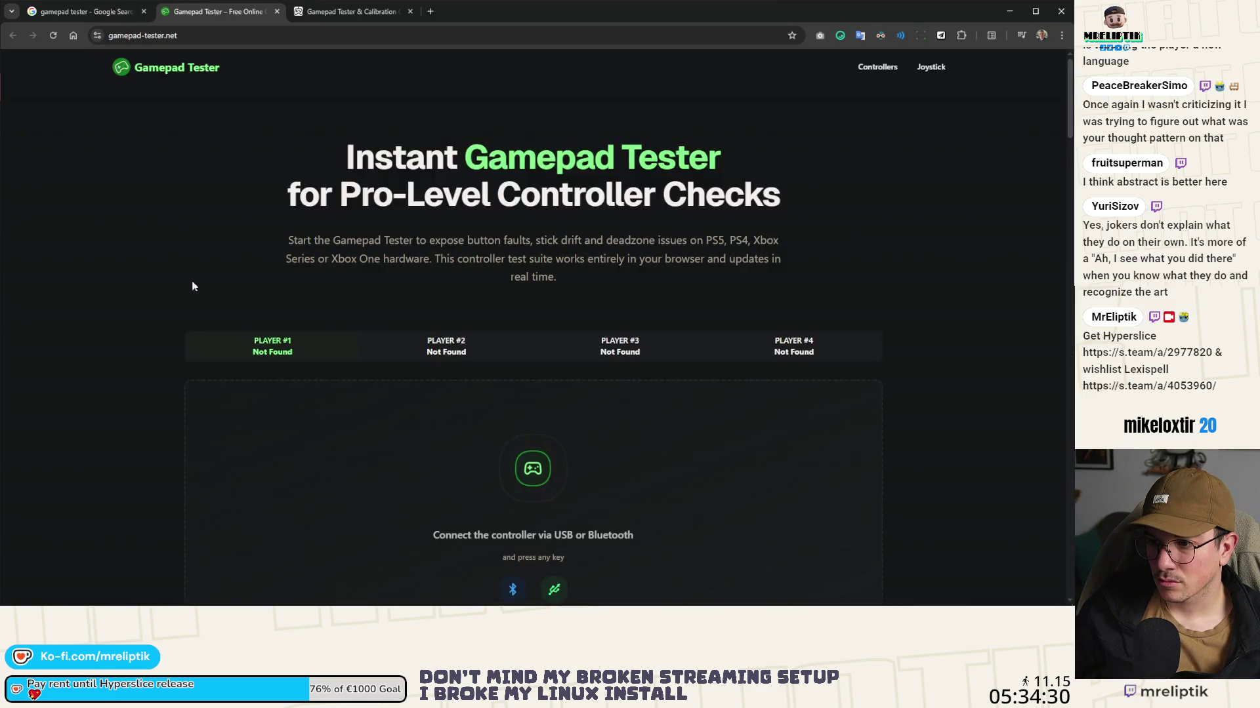
{"action": "scroll", "coordinate": [235, 391], "scroll_direction": "down", "scroll_amount": 3}
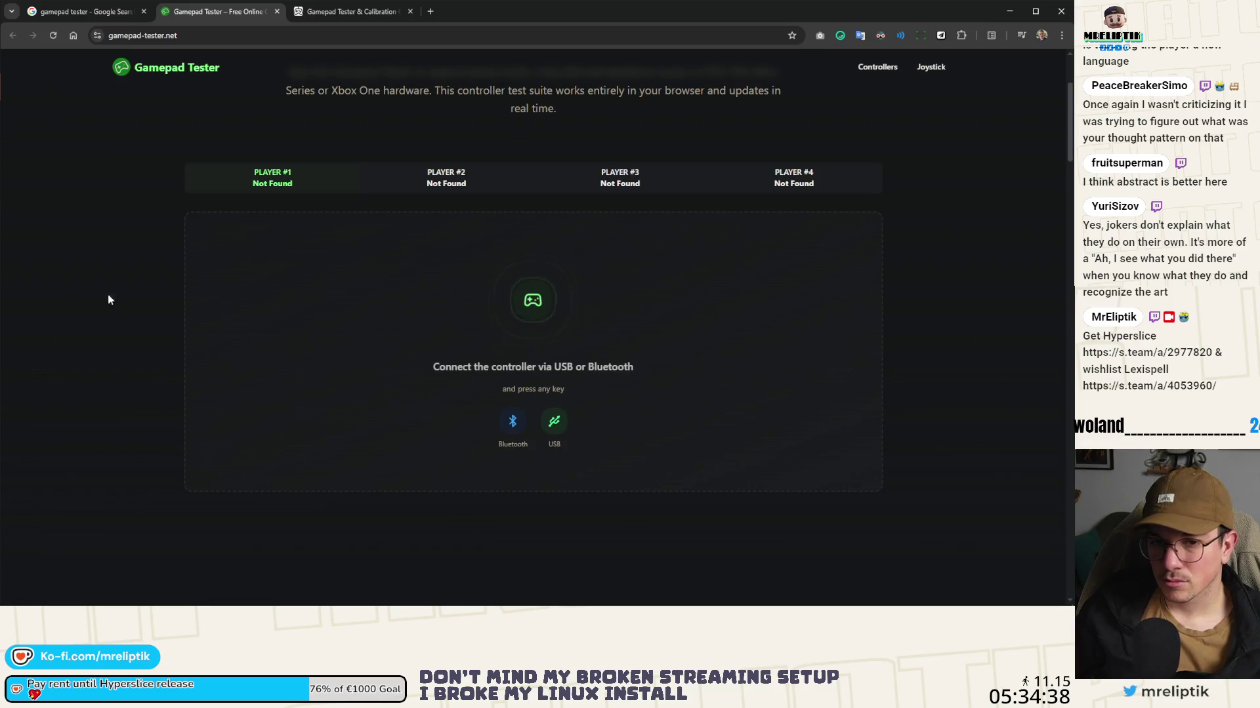
{"action": "left_click", "coordinate": [277, 11]}
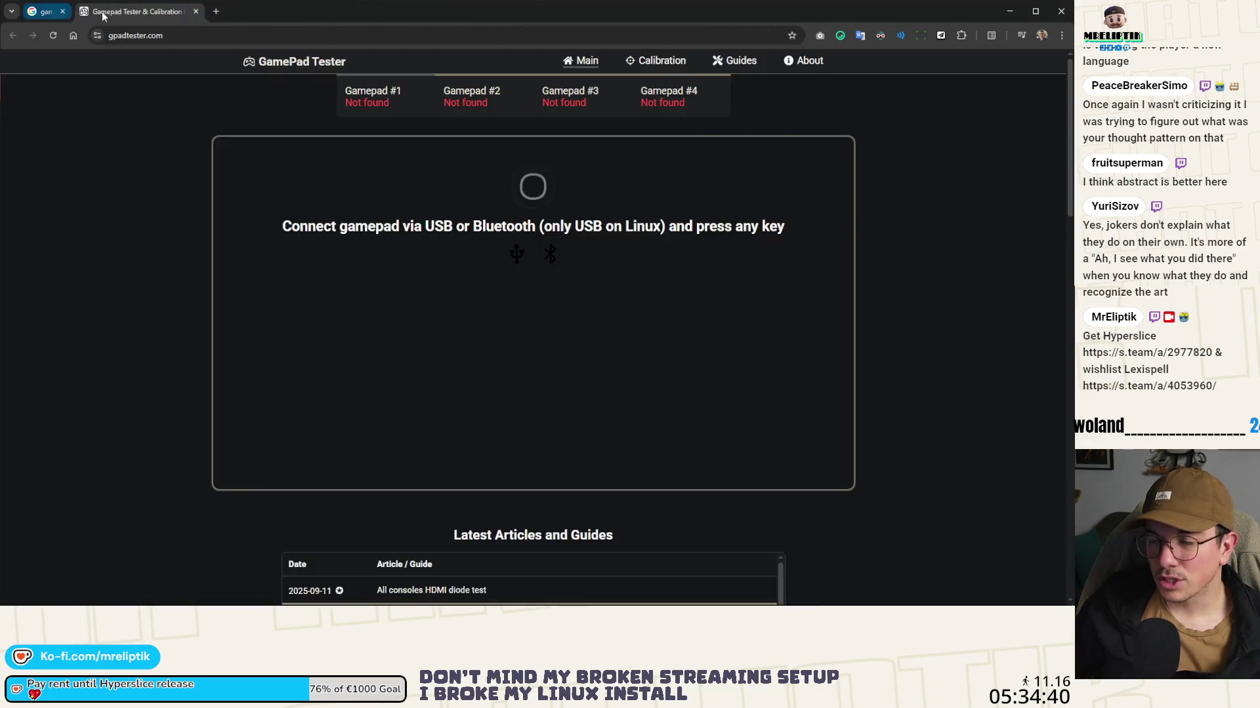
{"action": "key", "text": "alt+Tab"}
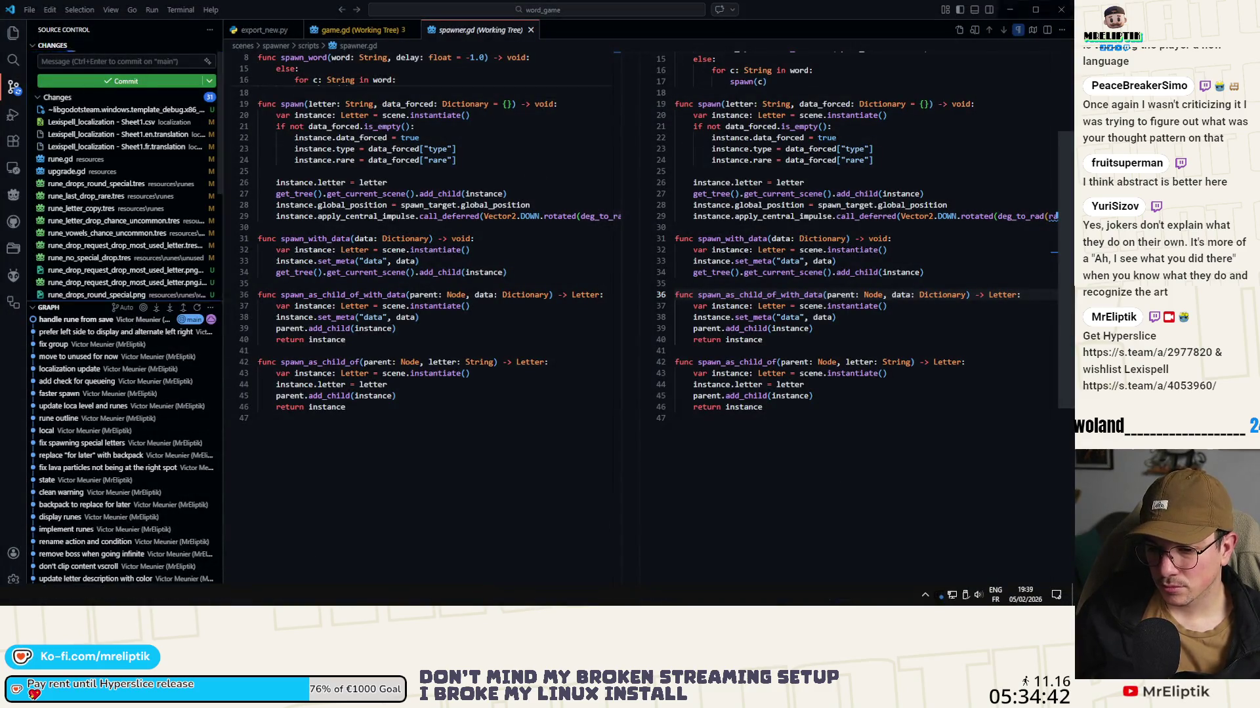
Step: Check the Input Map for actions bound to Joypad Button 10, then rerun Lexispell
{"action": "key", "text": "alt+Tab"}
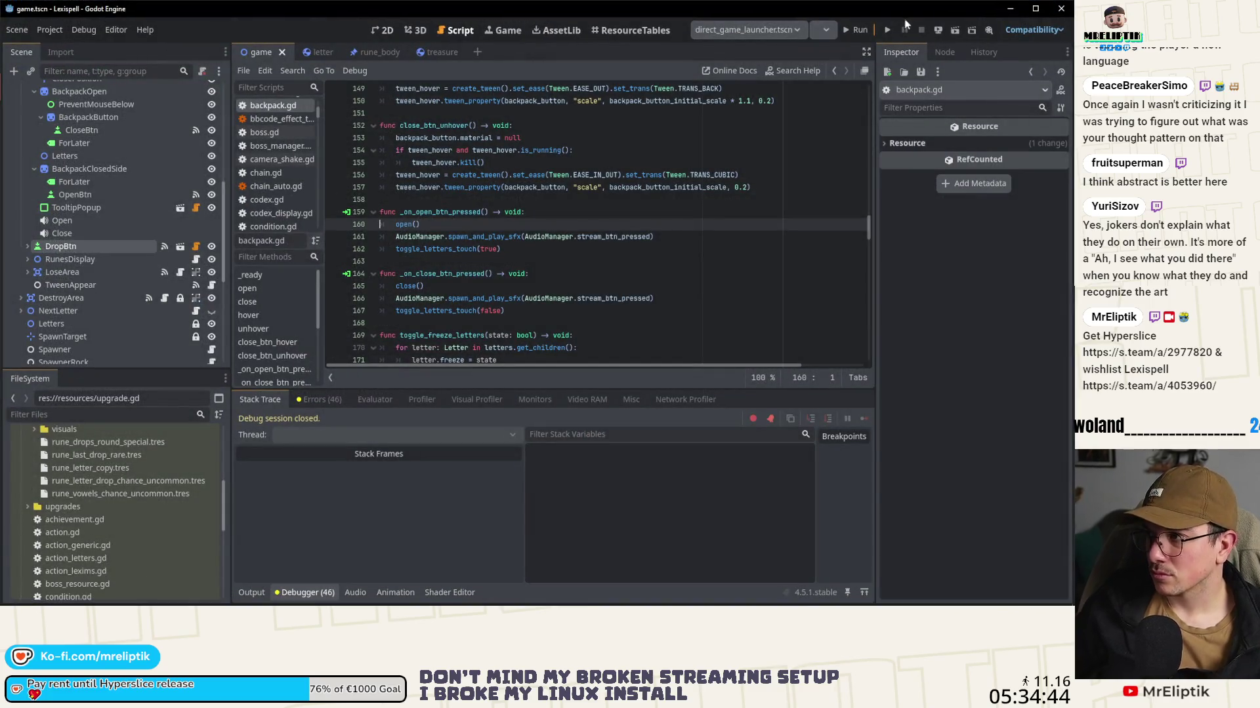
{"action": "left_click", "coordinate": [50, 30]}
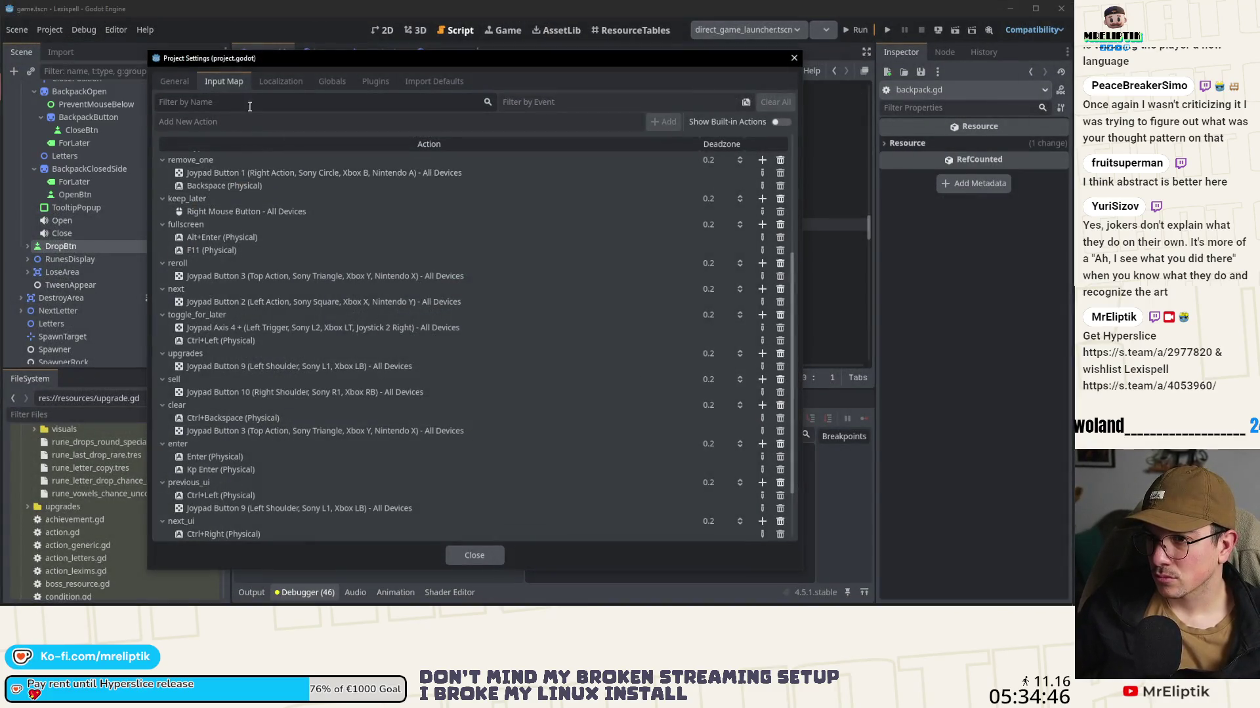
{"action": "left_click", "coordinate": [519, 102]}
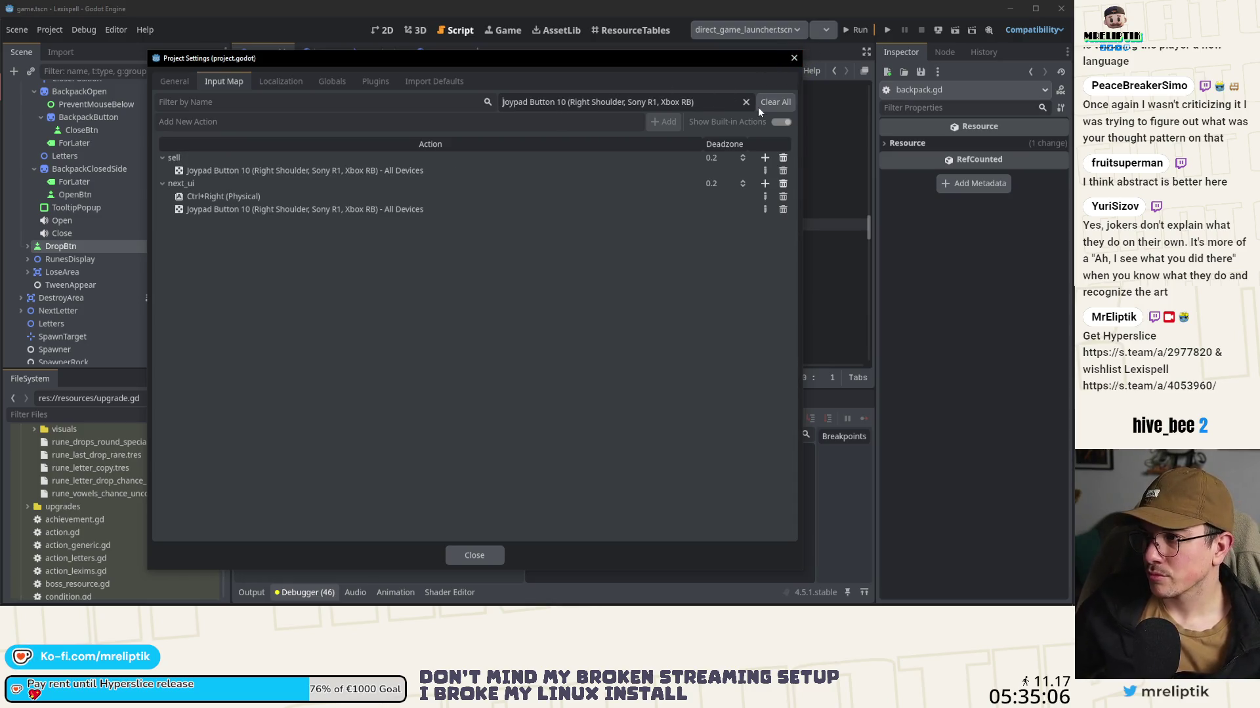
{"action": "left_click", "coordinate": [794, 58]}
{"action": "left_click", "coordinate": [853, 31]}
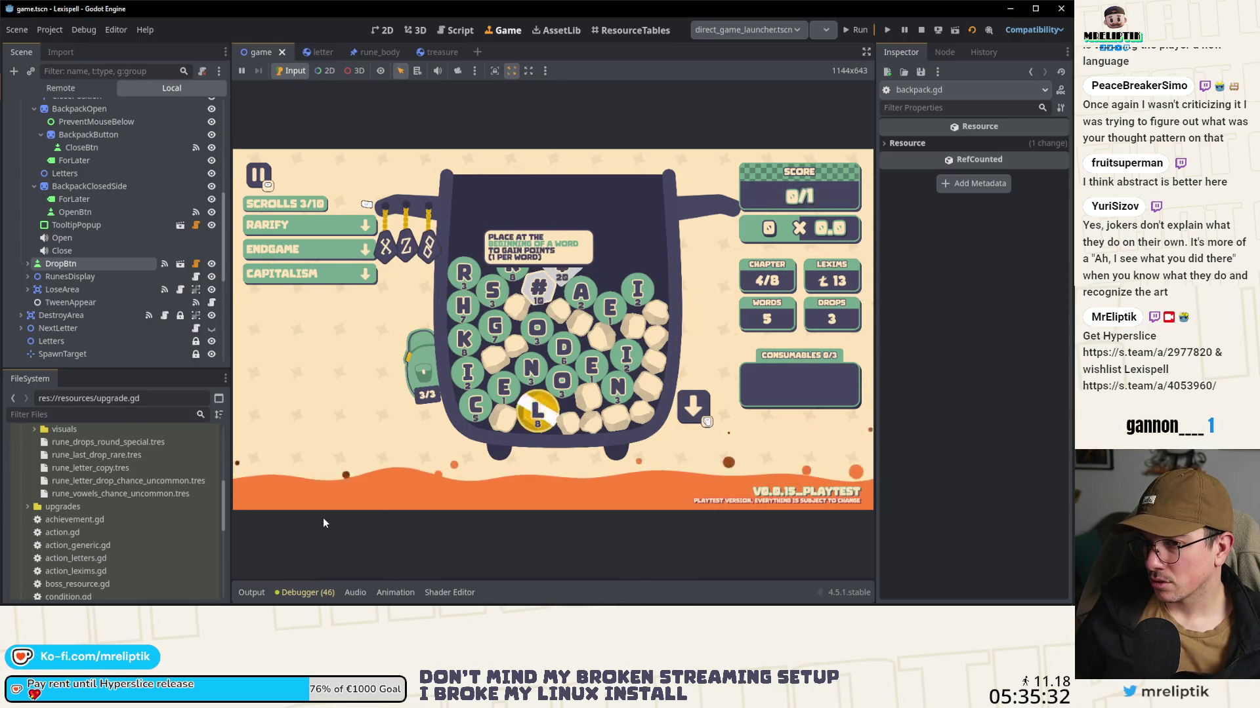
Step: Revert OpenBtn's Normal, Disabled and Focus theme style overrides to their defaults
{"action": "mouse_move", "coordinate": [245, 253]}
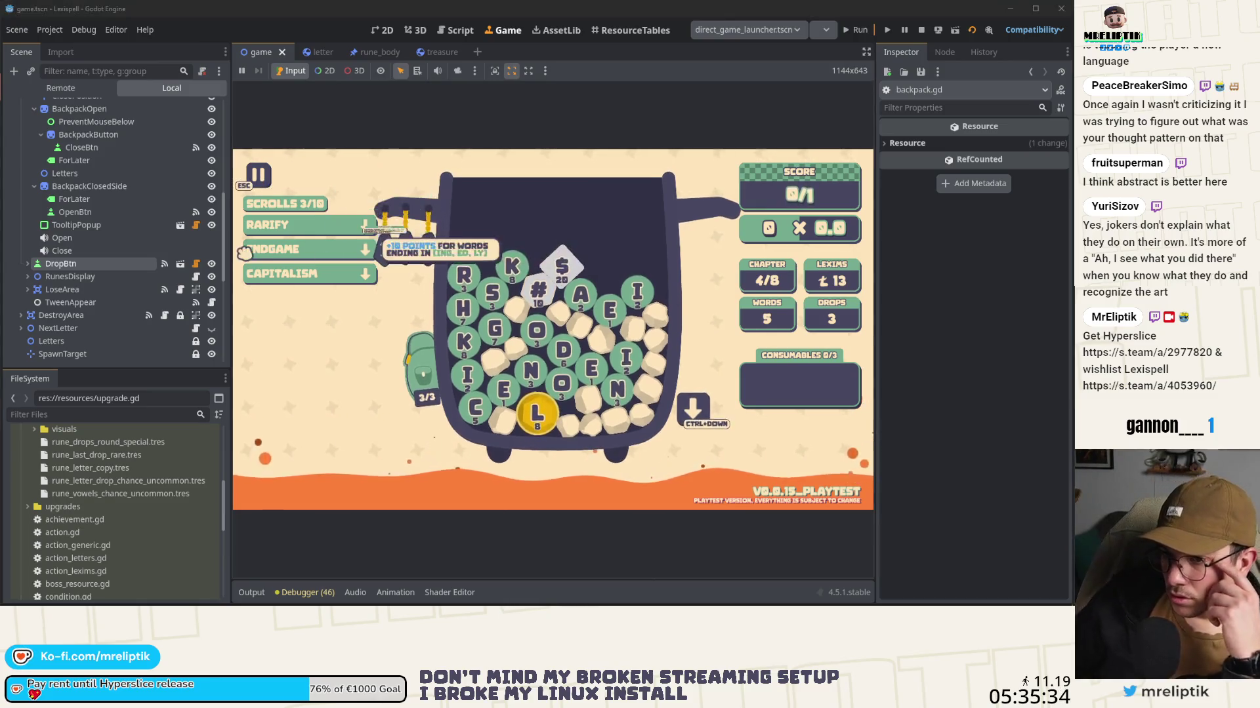
{"action": "left_click", "coordinate": [28, 264]}
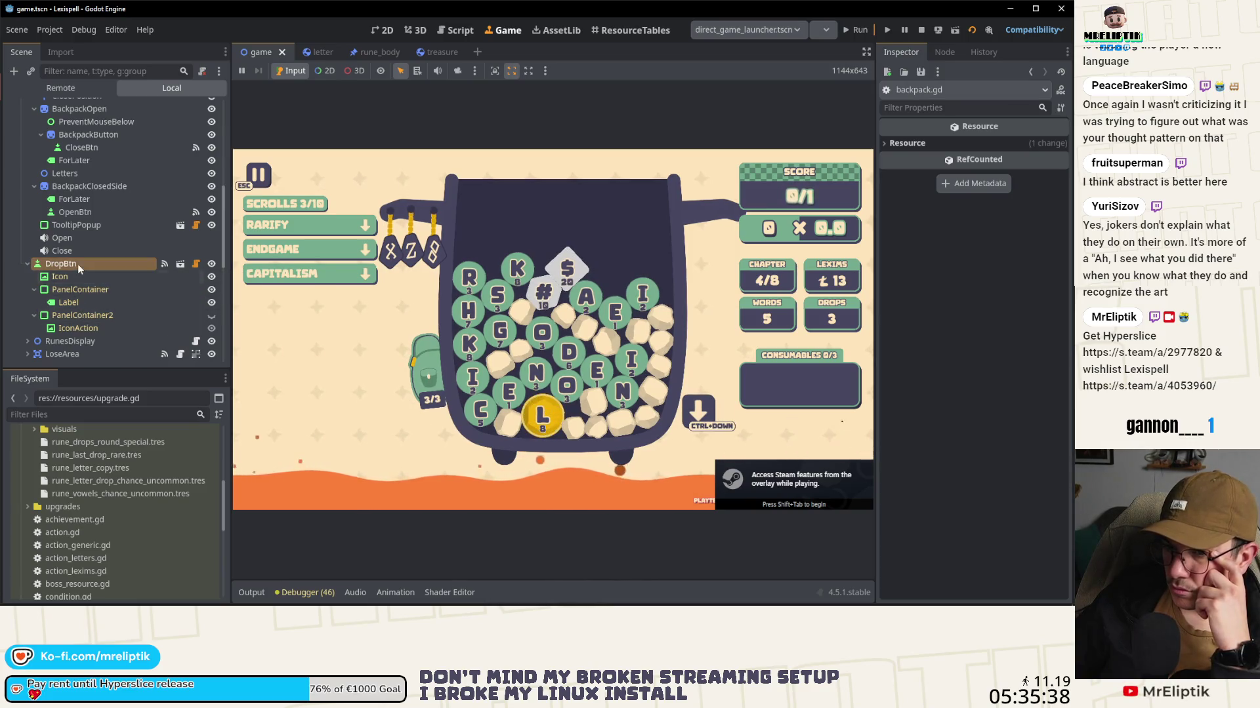
{"action": "left_click", "coordinate": [27, 264]}
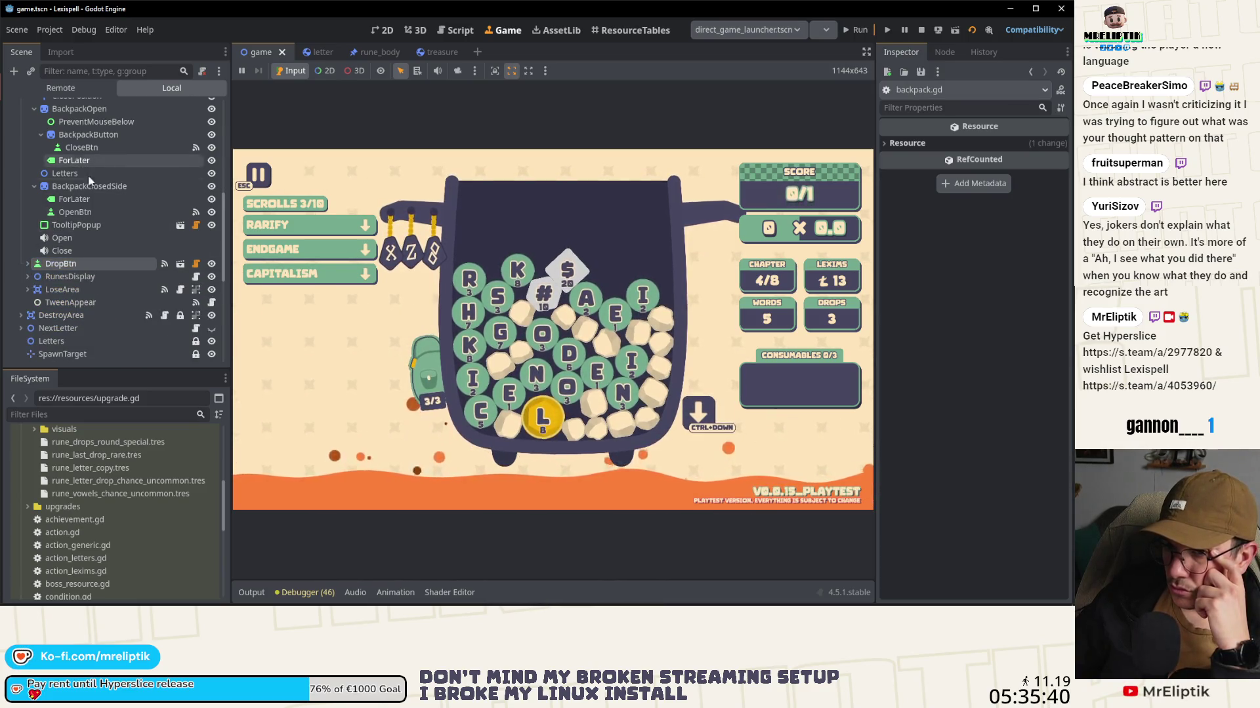
{"action": "left_click", "coordinate": [76, 214]}
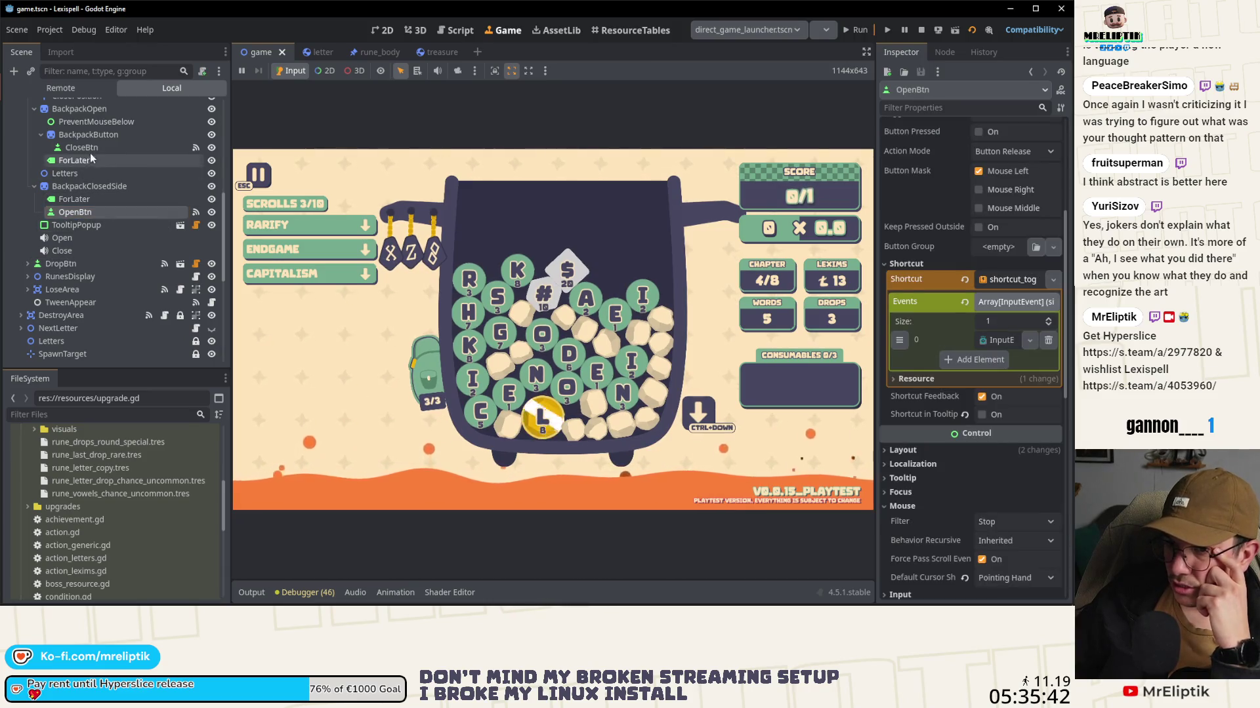
{"action": "scroll", "coordinate": [923, 395], "scroll_direction": "down", "scroll_amount": 4}
{"action": "left_click", "coordinate": [924, 395]}
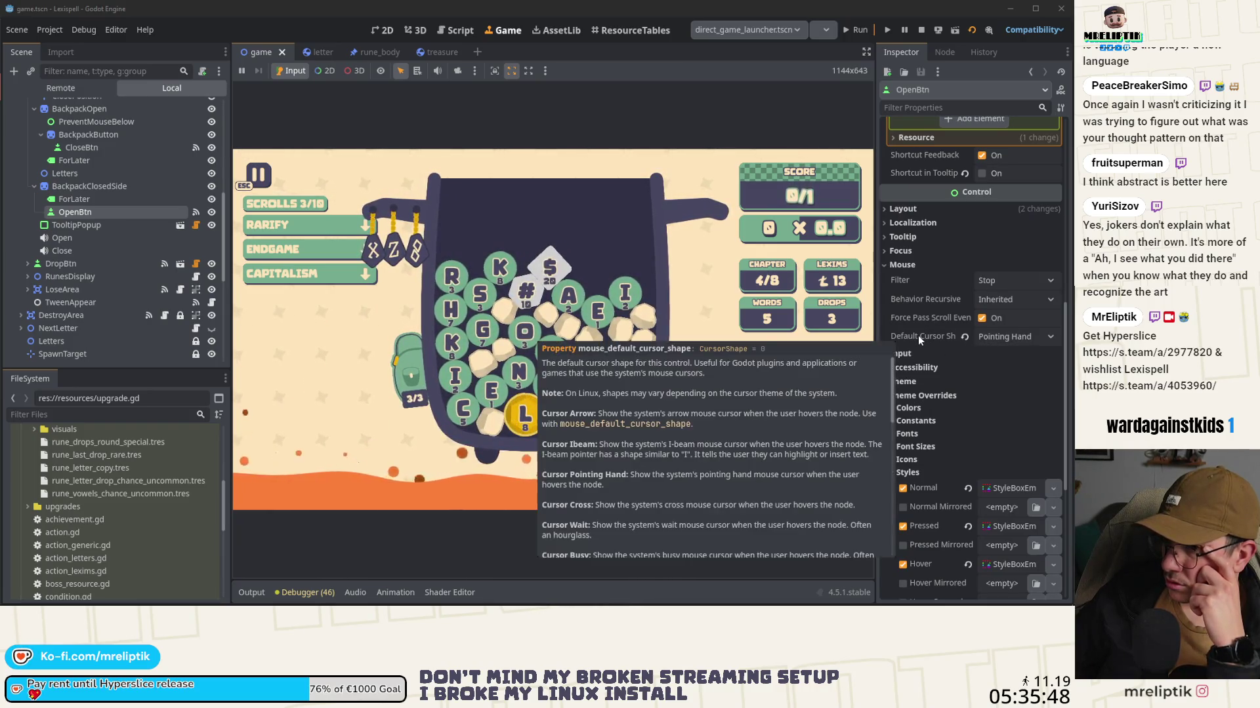
{"action": "mouse_move", "coordinate": [420, 363]}
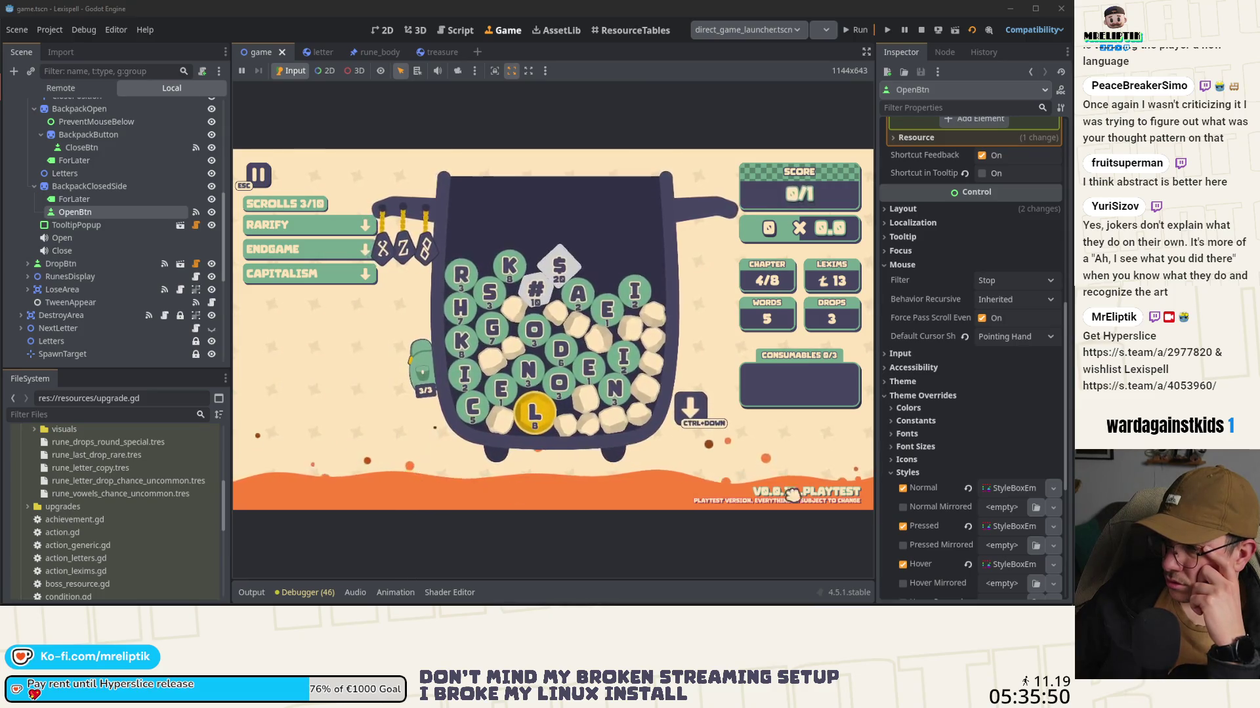
{"action": "scroll", "coordinate": [956, 476], "scroll_direction": "down", "scroll_amount": 4}
{"action": "scroll", "coordinate": [955, 477], "scroll_direction": "up", "scroll_amount": 1}
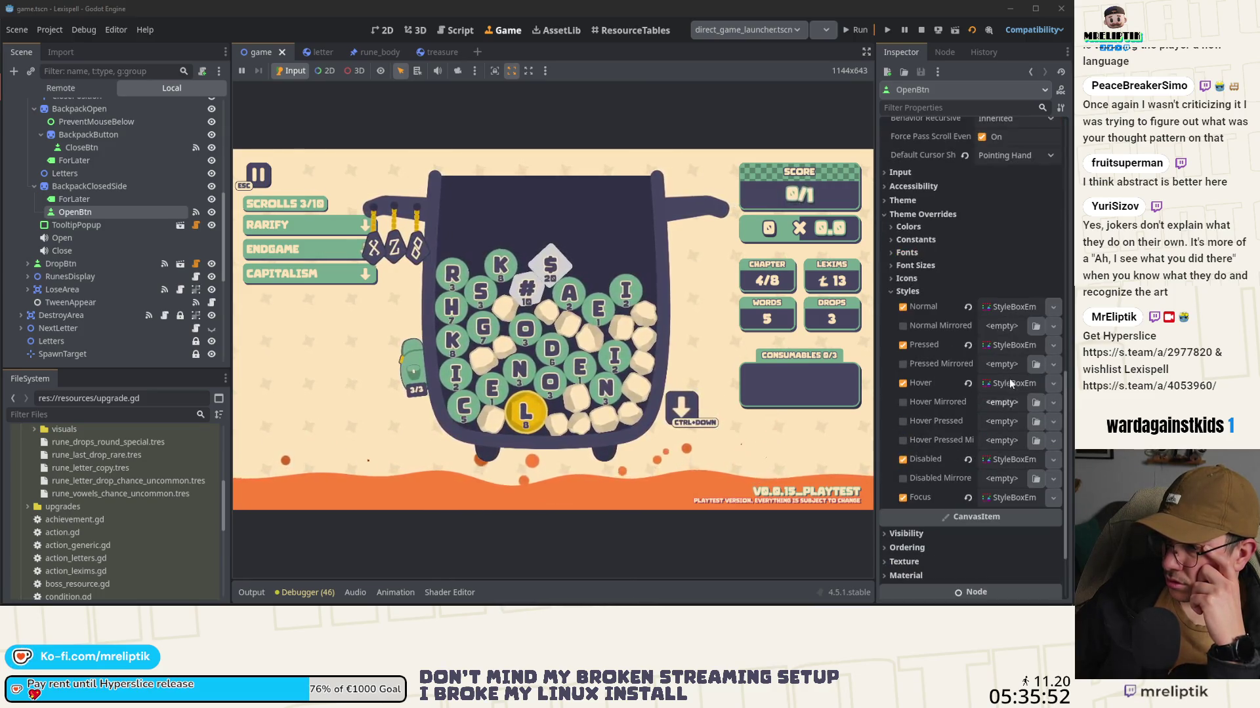
{"action": "left_click", "coordinate": [967, 306]}
{"action": "left_click", "coordinate": [968, 459]}
{"action": "left_click", "coordinate": [968, 497]}
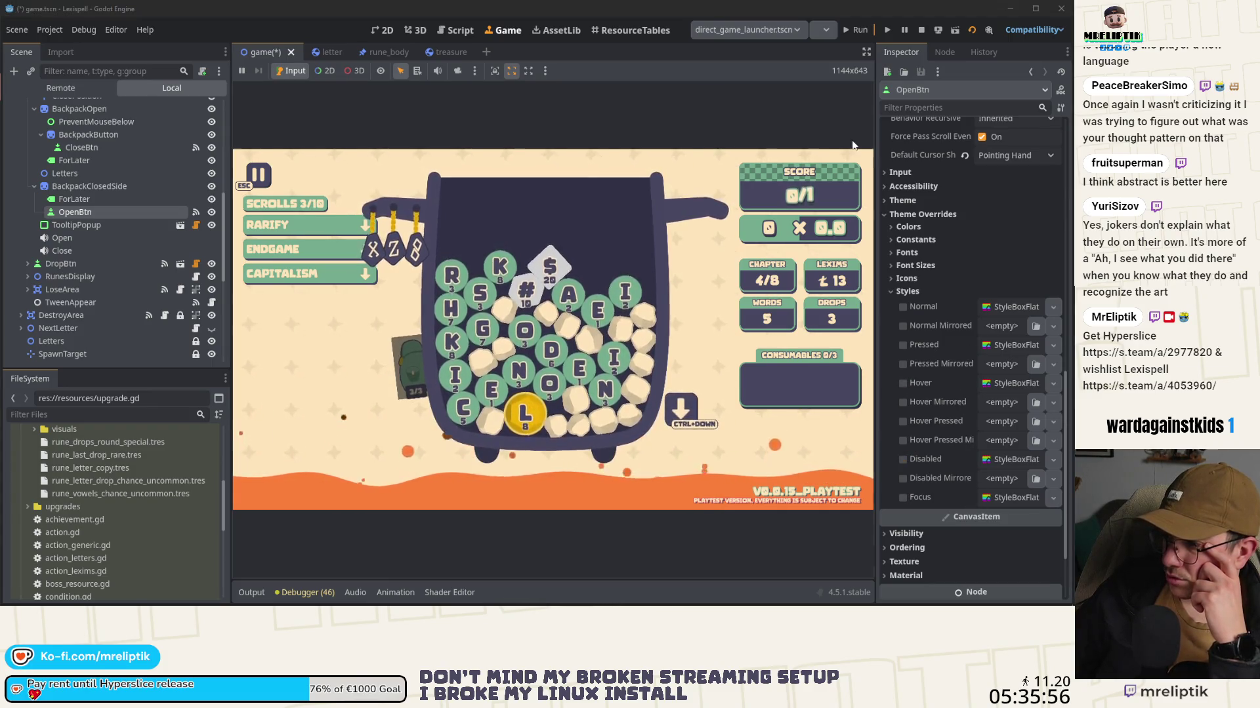
Step: Save and relaunch the game, then try a 'toggle' Scene dock filter and clear it
{"action": "left_click", "coordinate": [855, 30]}
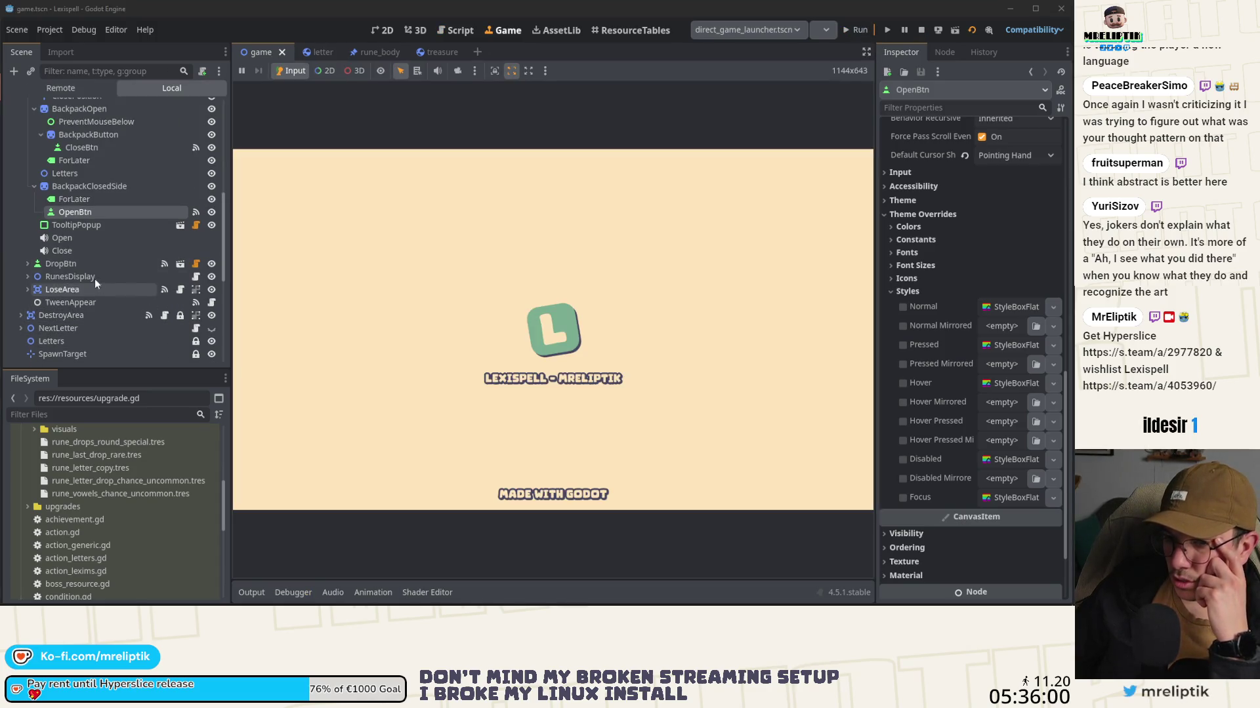
{"action": "left_click", "coordinate": [76, 211]}
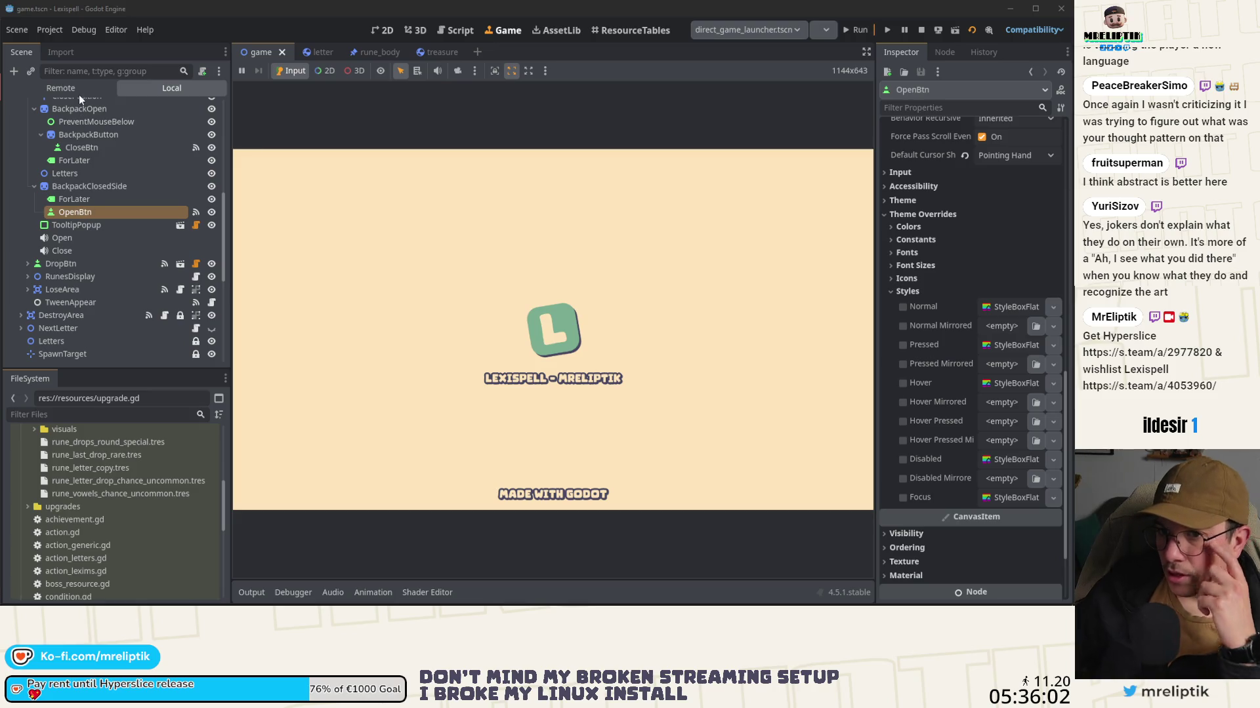
{"action": "scroll", "coordinate": [75, 97], "scroll_direction": "up", "scroll_amount": 3}
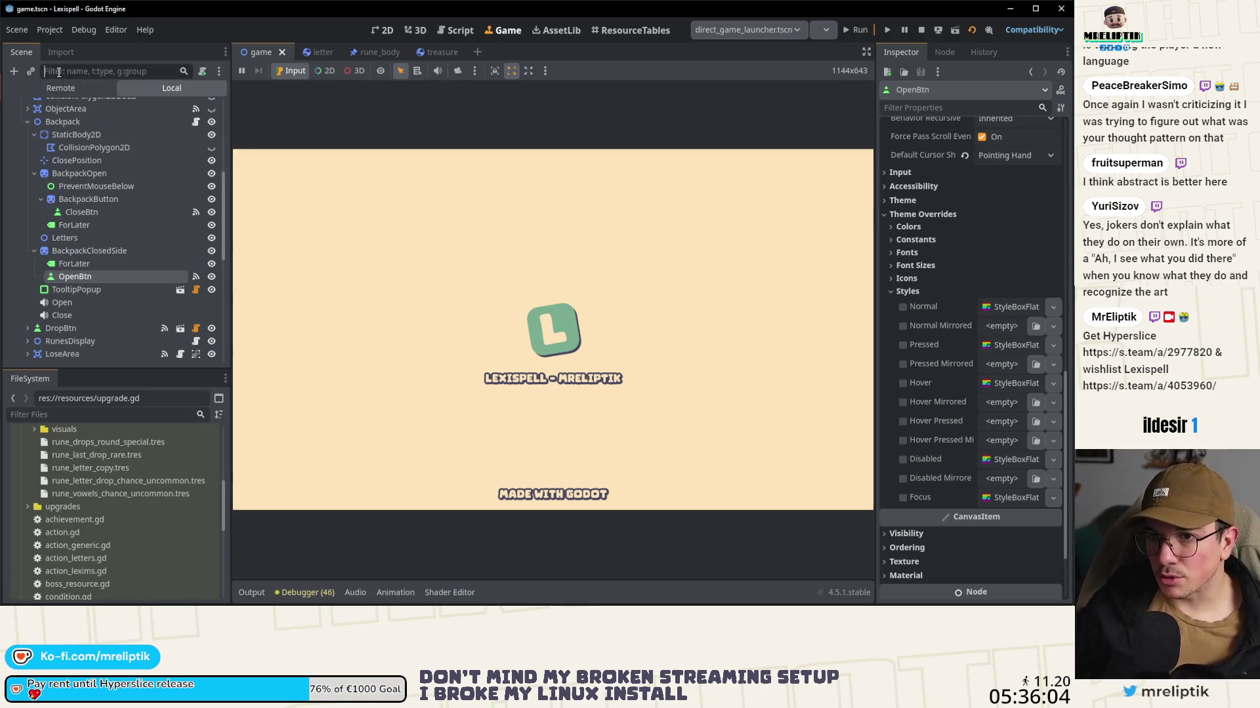
{"action": "left_click", "coordinate": [58, 71]}
{"action": "type", "text": "toggle"}
{"action": "key", "text": "ctrl+a"}
{"action": "key", "text": "BackSpace"}
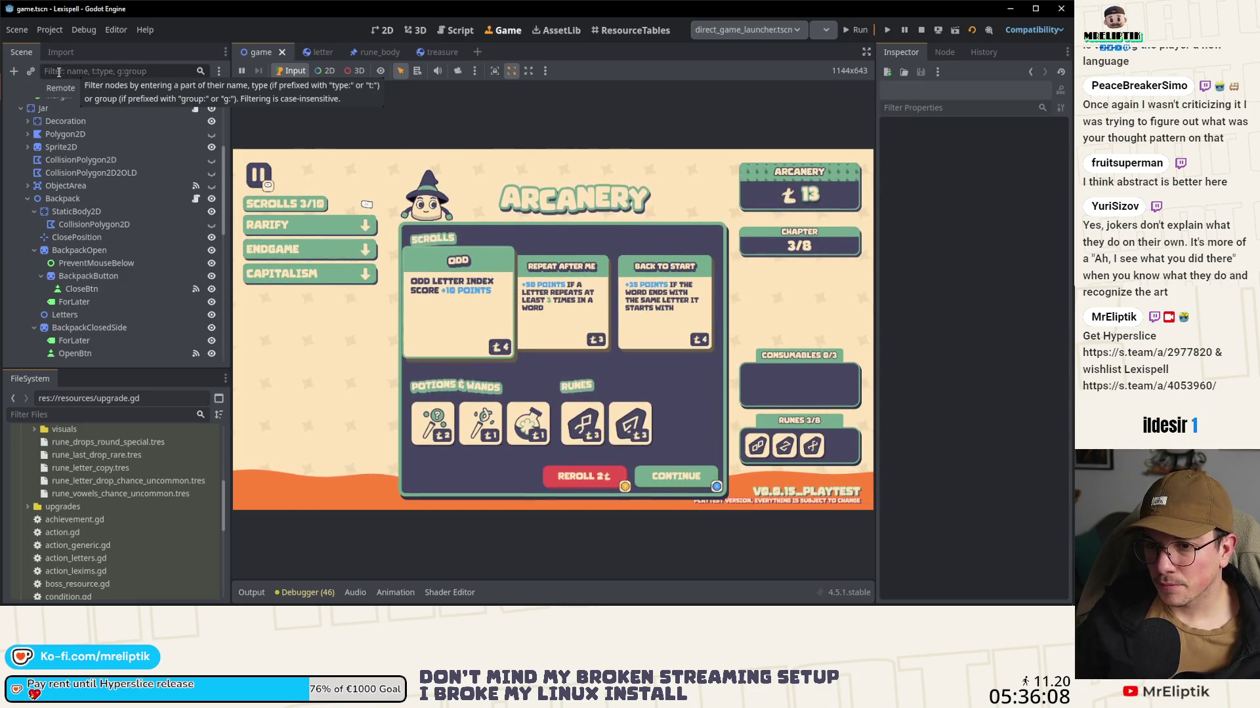
{"action": "scroll", "coordinate": [59, 294], "scroll_direction": "up", "scroll_amount": 4}
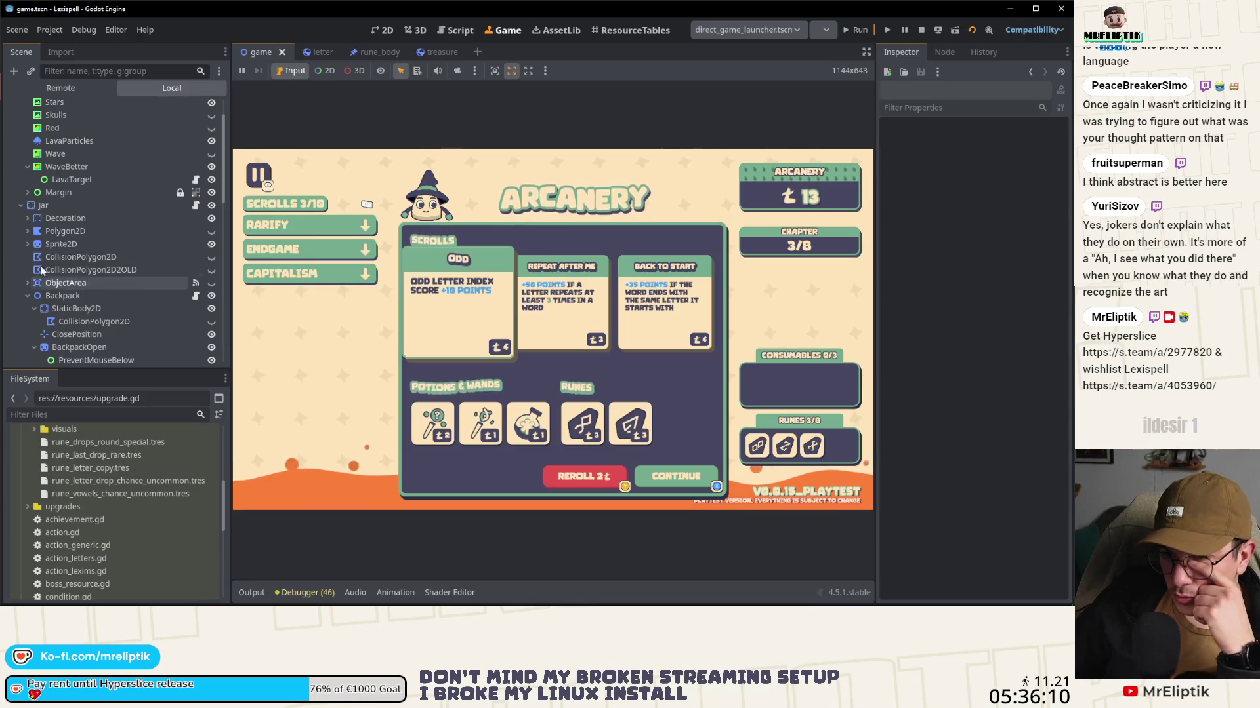
Step: Collapse the Backpack branch and filter the Scene dock with 't:bu', then erase it
{"action": "left_click", "coordinate": [27, 283]}
{"action": "left_click", "coordinate": [26, 283]}
{"action": "left_click", "coordinate": [26, 295]}
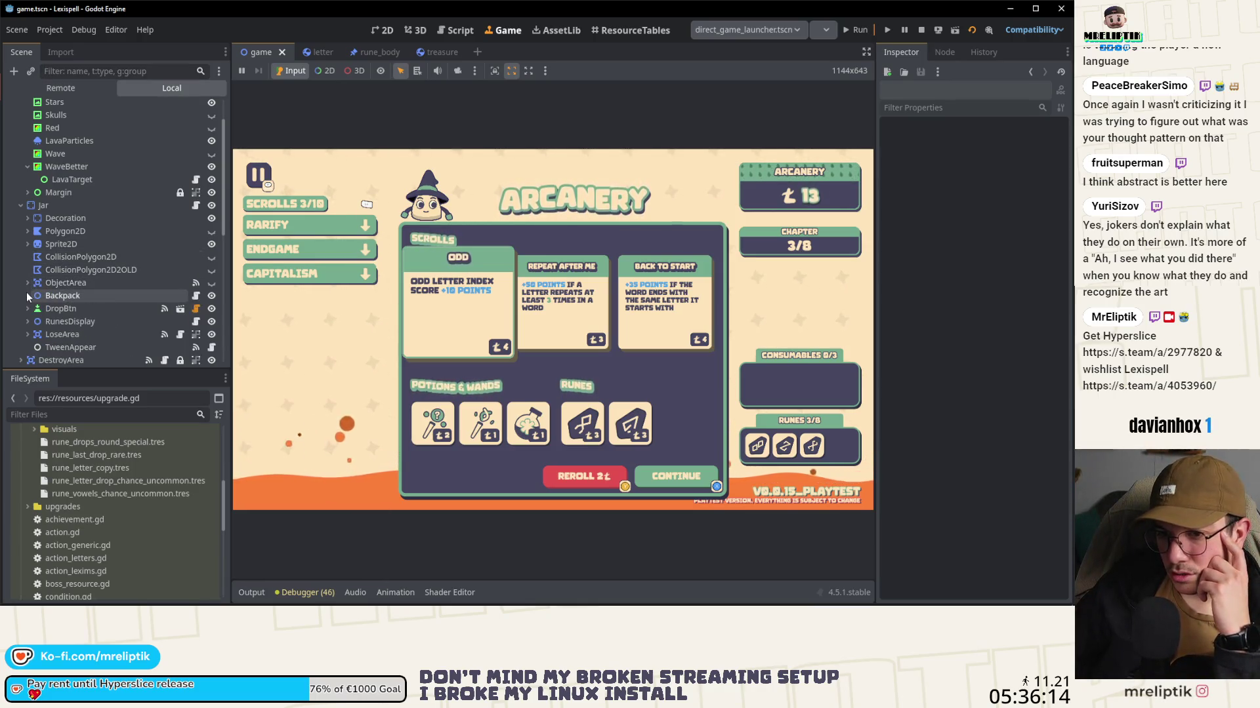
{"action": "left_click", "coordinate": [68, 70]}
{"action": "type", "text": "bu"}
{"action": "key", "text": "Home"}
{"action": "type", "text": "t:"}
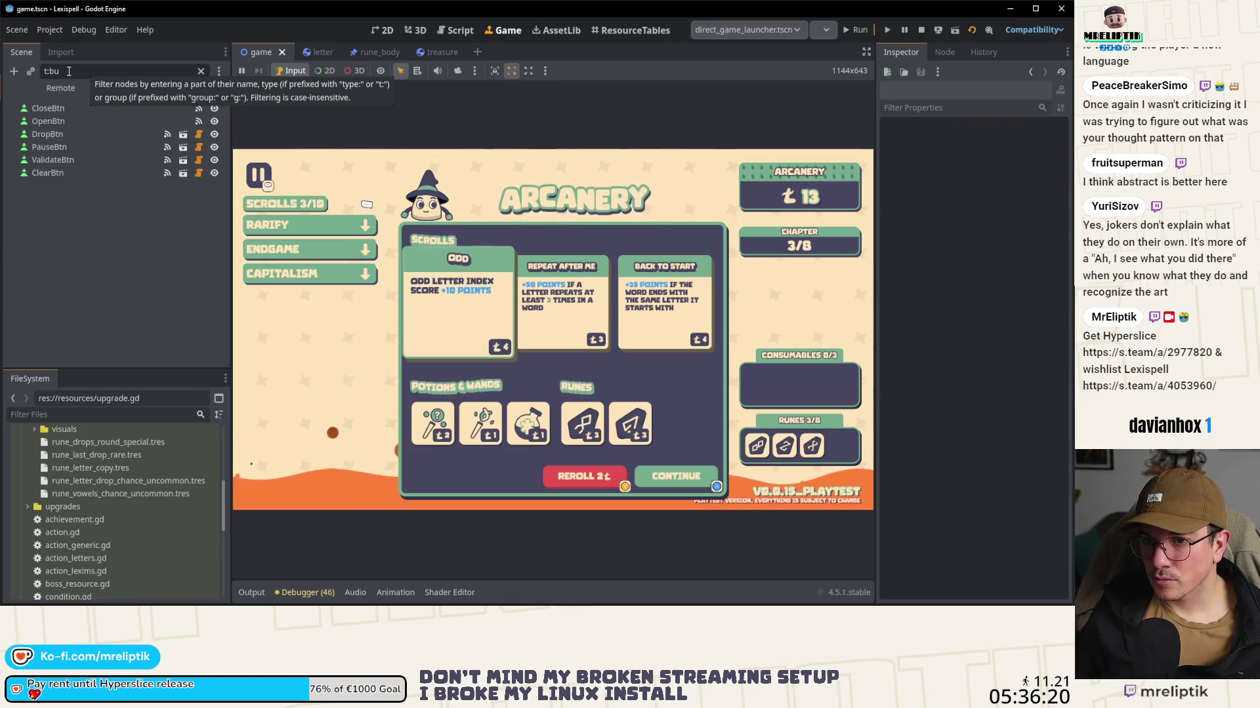
{"action": "key", "text": "BackSpace"}
{"action": "key", "text": "BackSpace"}
{"action": "key", "text": "BackSpace"}
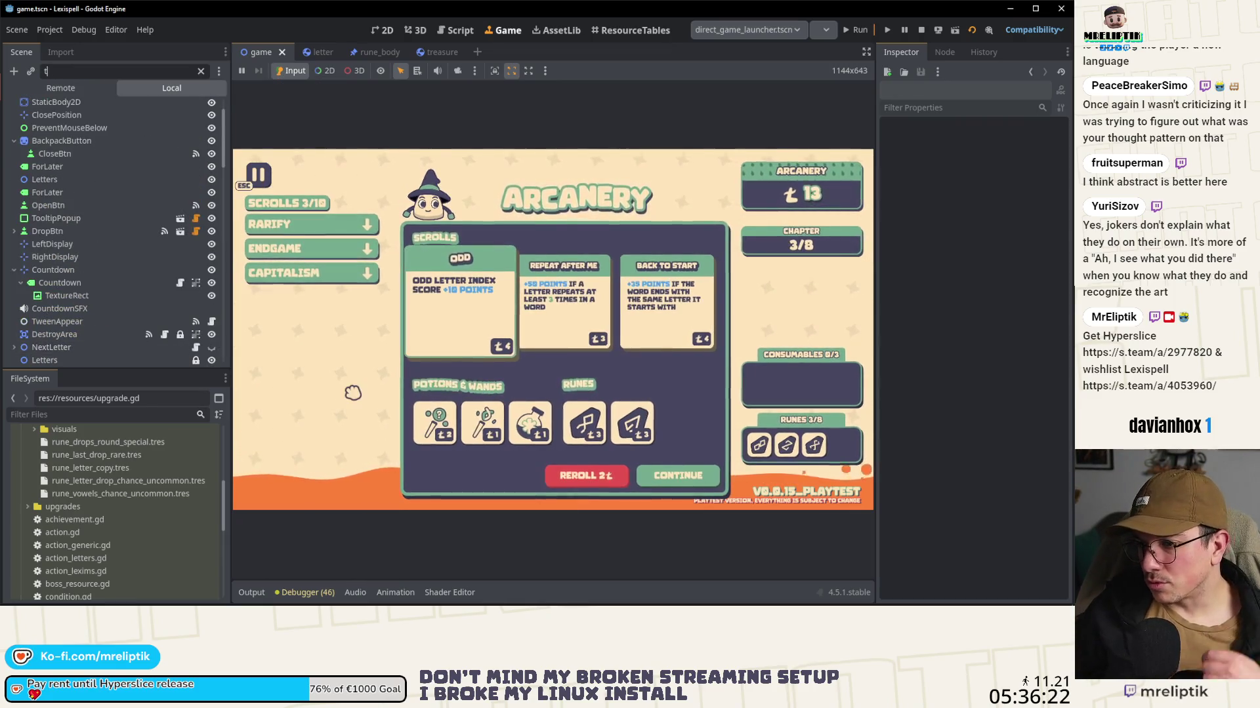
Step: Continue from the Arcanery shop into the level and drop a new batch of letters
{"action": "left_click", "coordinate": [353, 393]}
{"action": "left_click", "coordinate": [678, 475]}
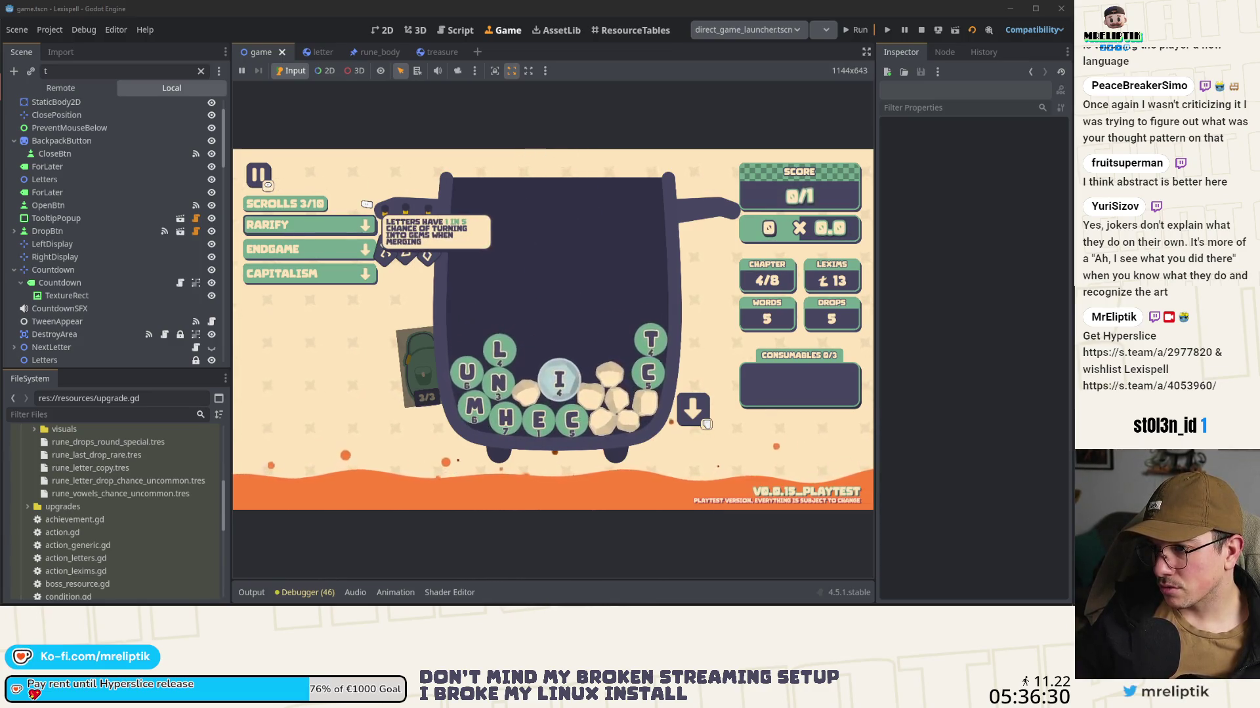
{"action": "left_click", "coordinate": [705, 422]}
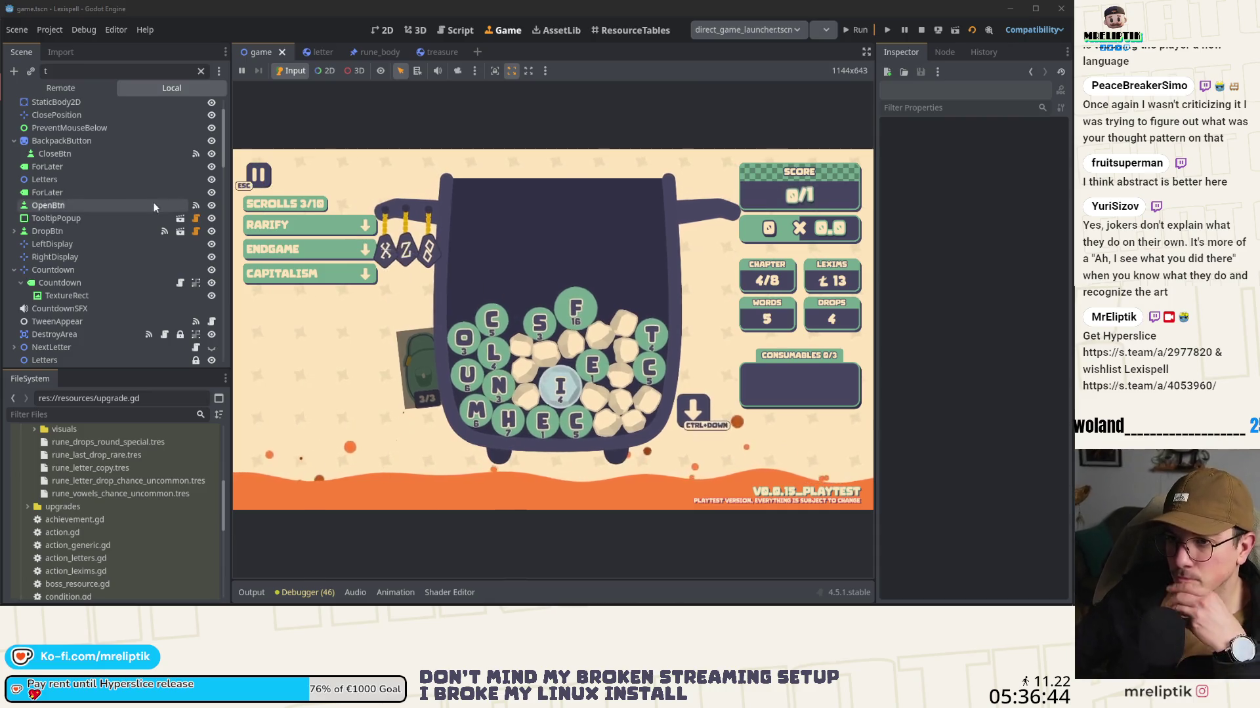
Step: Select OpenBtn, widen the Inspector panel, and review its BaseButton and Shortcut settings
{"action": "left_click", "coordinate": [66, 209]}
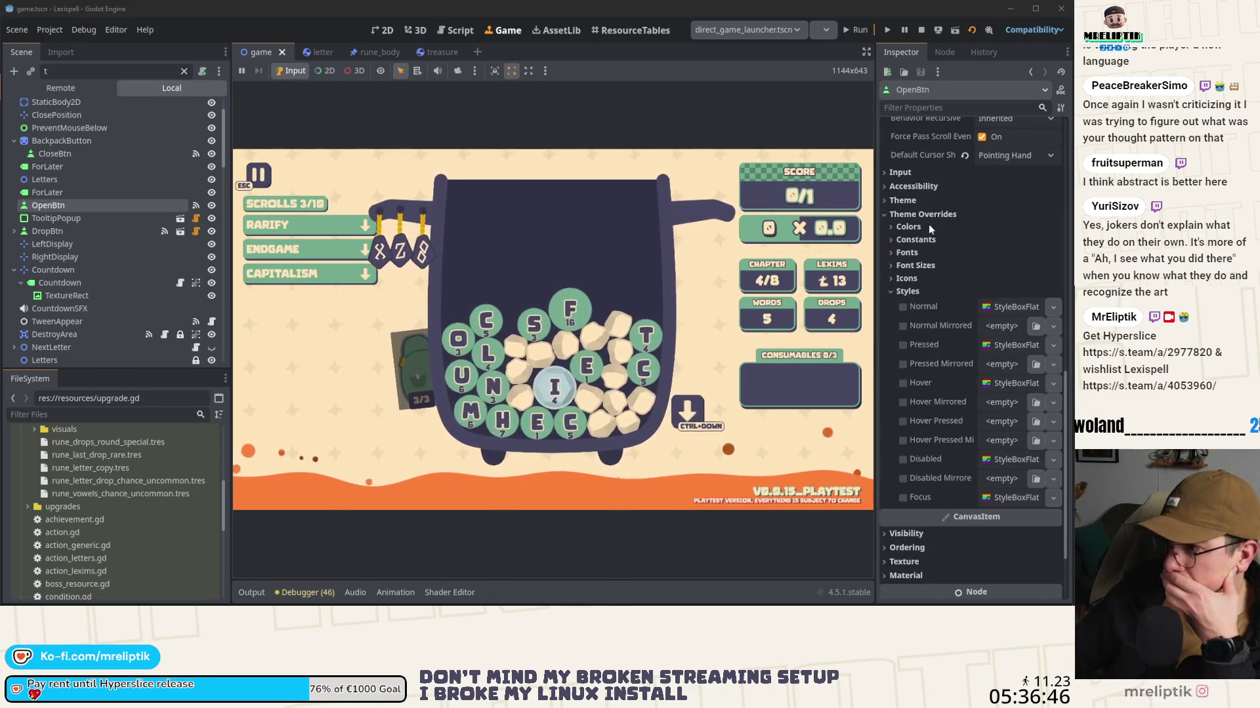
{"action": "scroll", "coordinate": [927, 263], "scroll_direction": "down", "scroll_amount": 10}
{"action": "scroll", "coordinate": [934, 371], "scroll_direction": "up", "scroll_amount": 4}
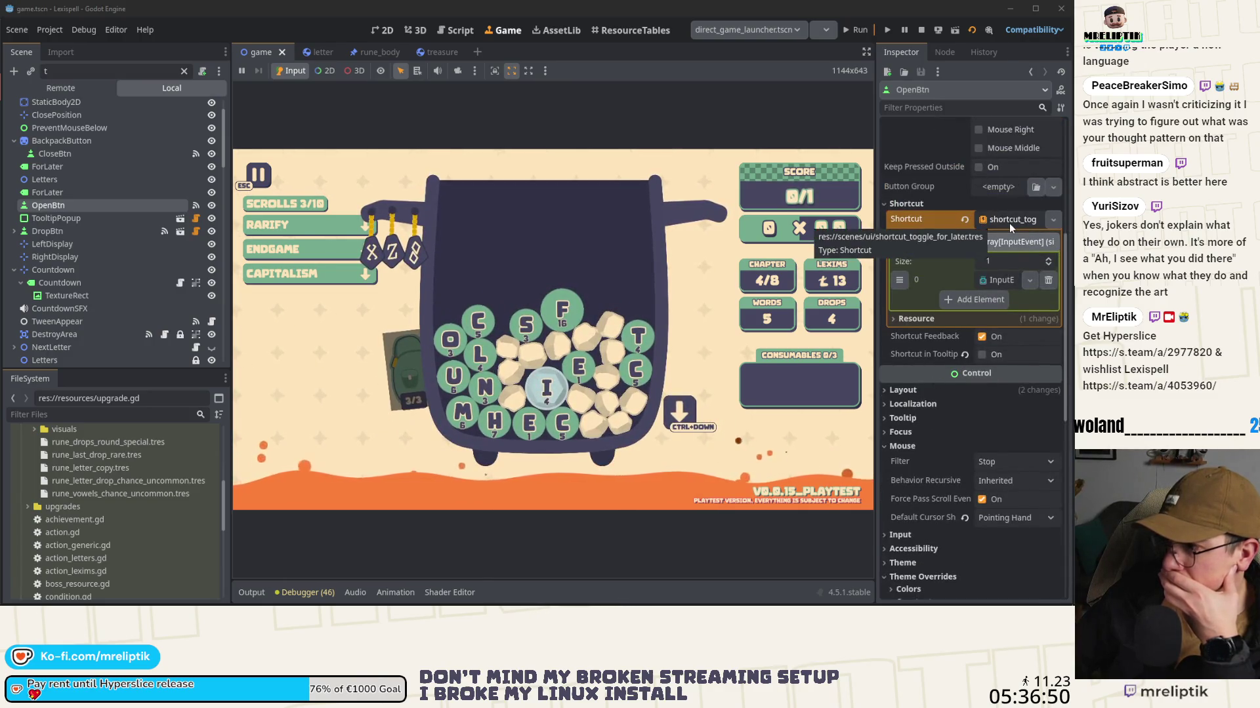
{"action": "left_click_drag", "start_coordinate": [876, 239], "coordinate": [665, 251]}
{"action": "scroll", "coordinate": [724, 327], "scroll_direction": "up", "scroll_amount": 7}
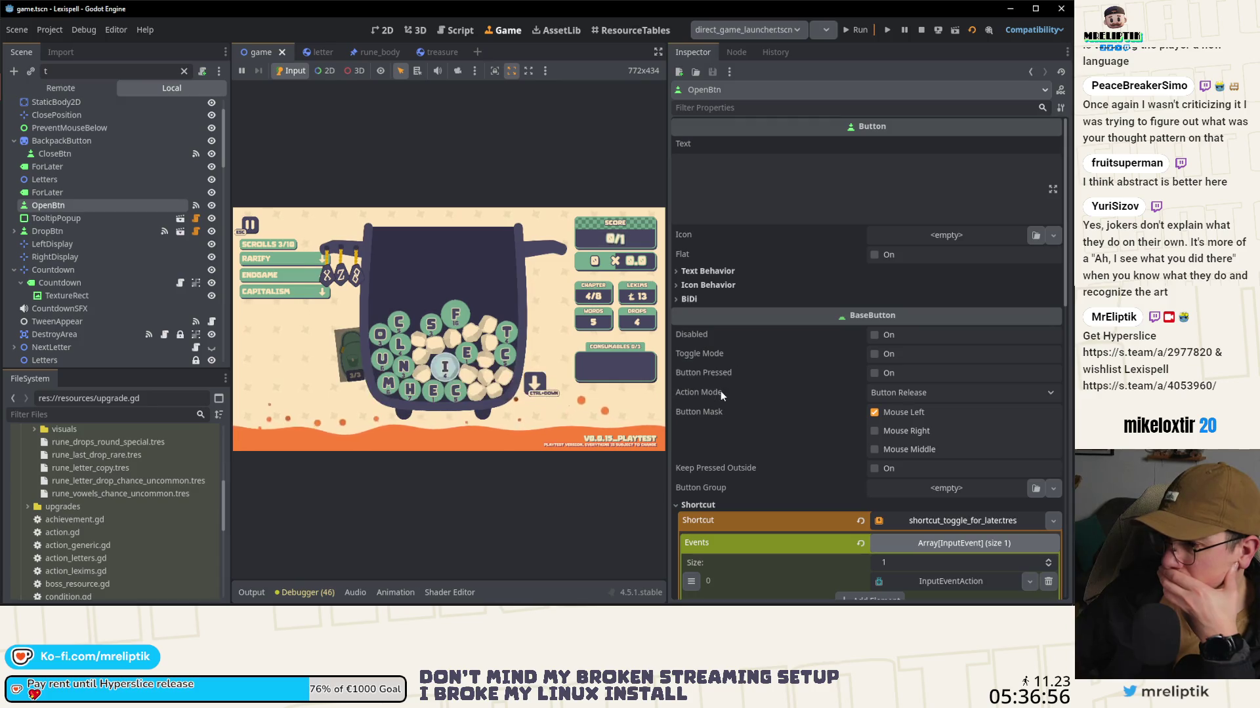
{"action": "mouse_move", "coordinate": [720, 391]}
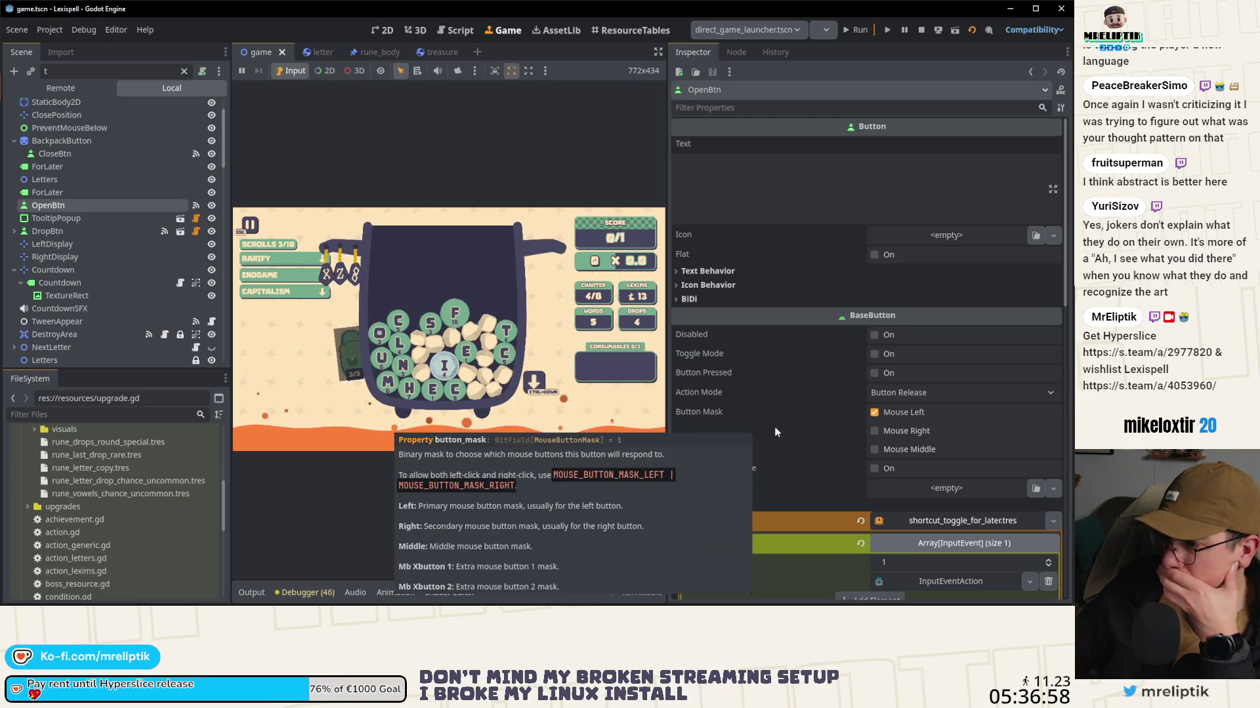
{"action": "mouse_move", "coordinate": [697, 361]}
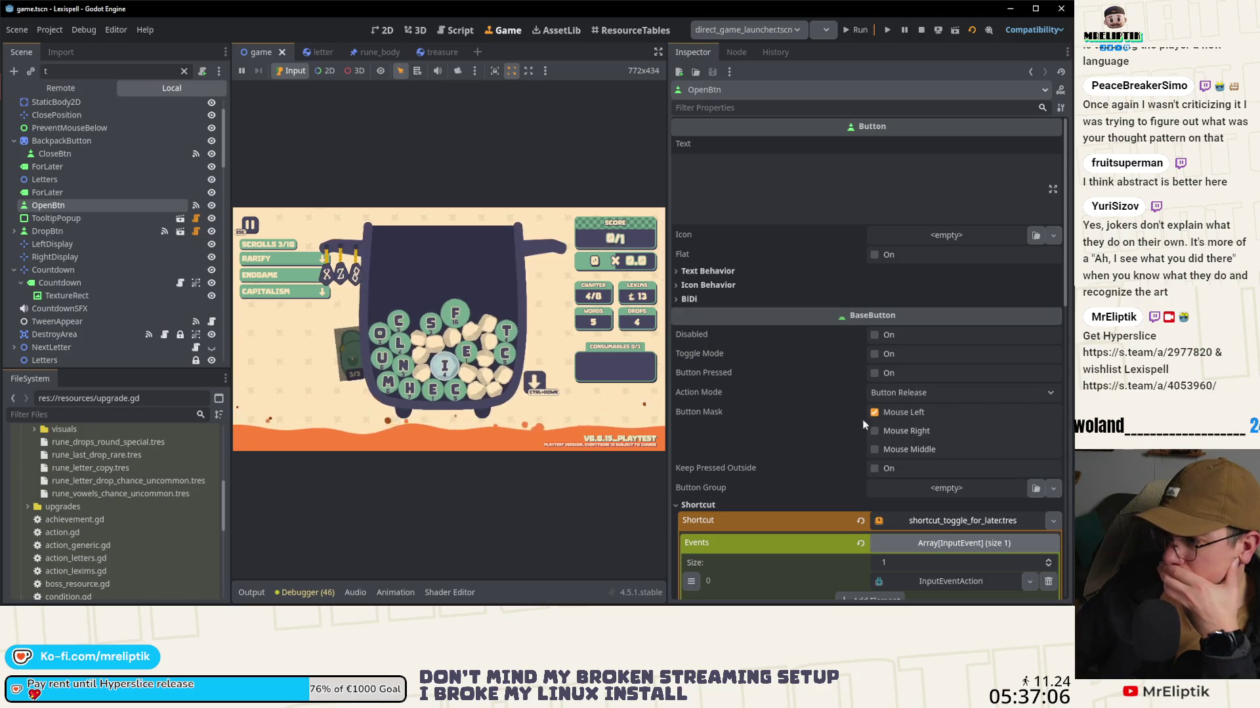
{"action": "scroll", "coordinate": [887, 410], "scroll_direction": "down", "scroll_amount": 5}
{"action": "mouse_move", "coordinate": [719, 289]}
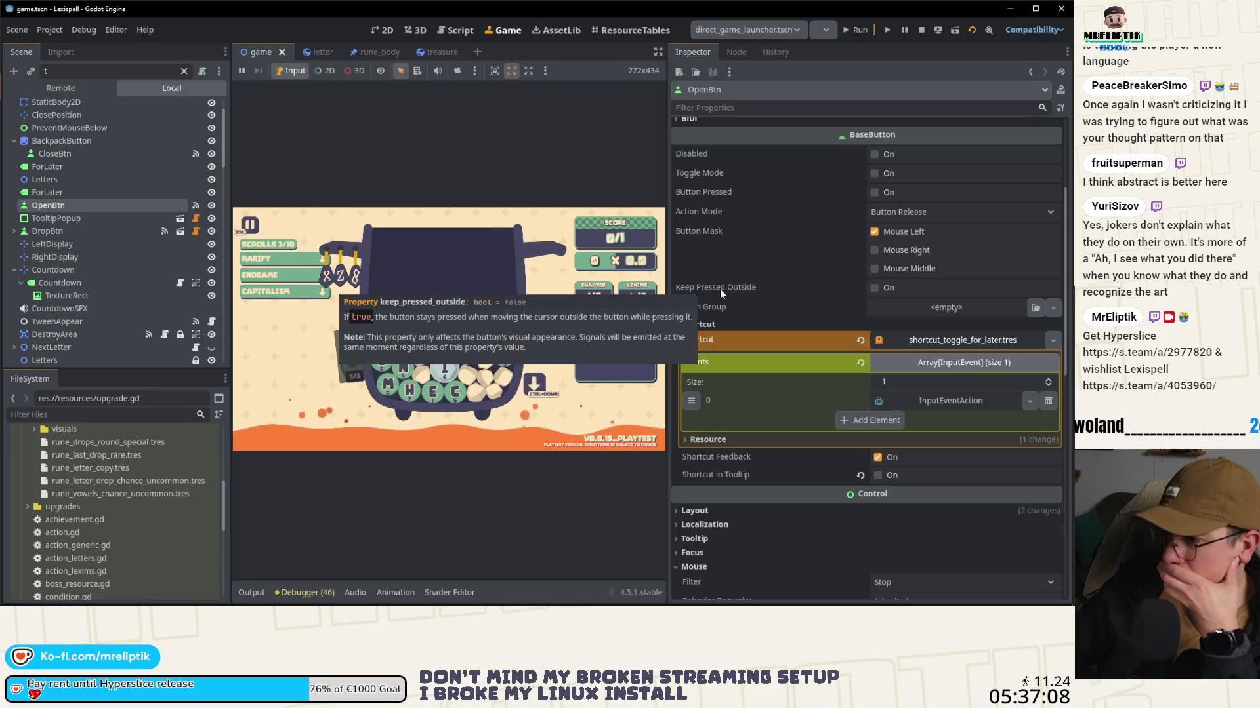
{"action": "scroll", "coordinate": [785, 374], "scroll_direction": "down", "scroll_amount": 3}
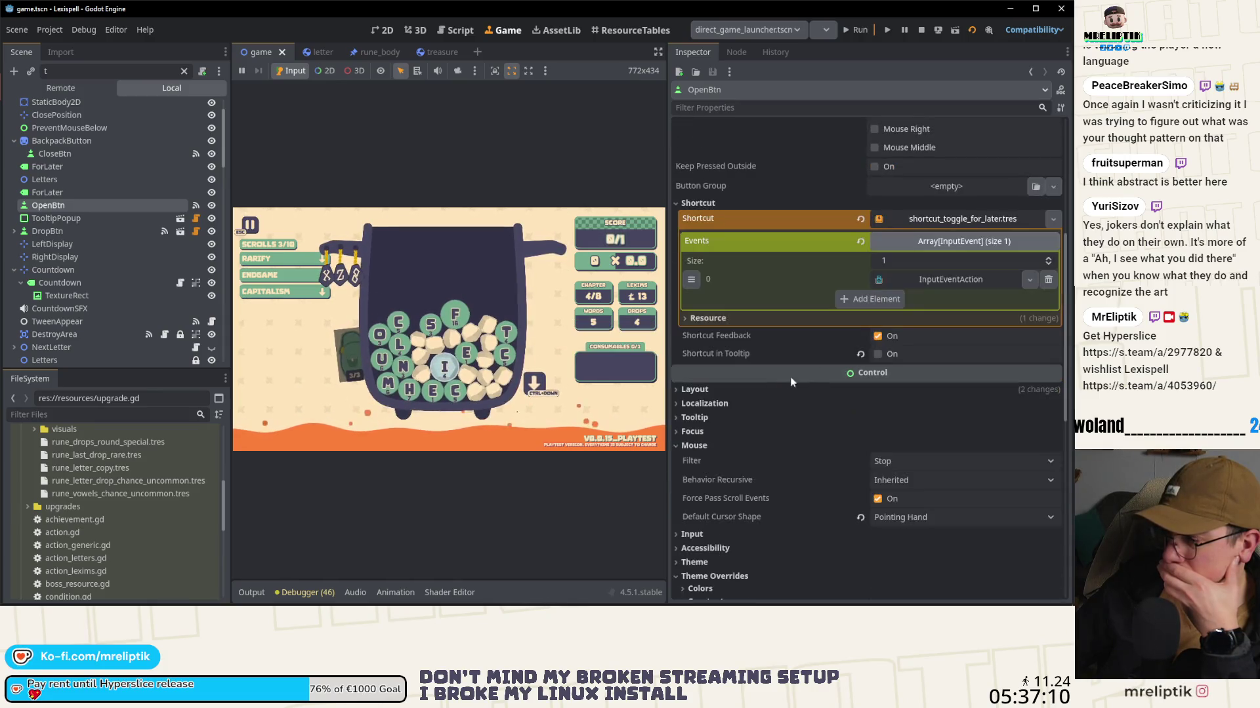
{"action": "scroll", "coordinate": [740, 346], "scroll_direction": "down", "scroll_amount": 3}
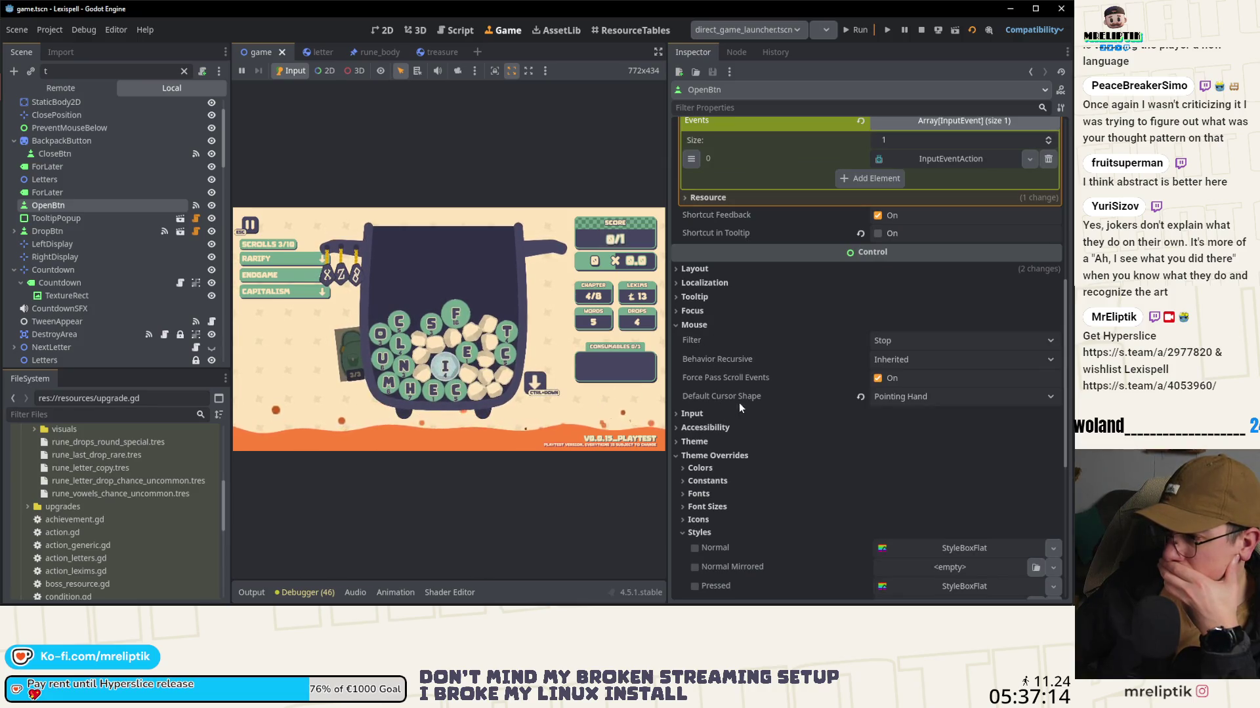
Step: Peek at OpenBtn's Input and Visibility sections, then list its signal connections
{"action": "left_click", "coordinate": [689, 414]}
{"action": "left_click", "coordinate": [689, 412]}
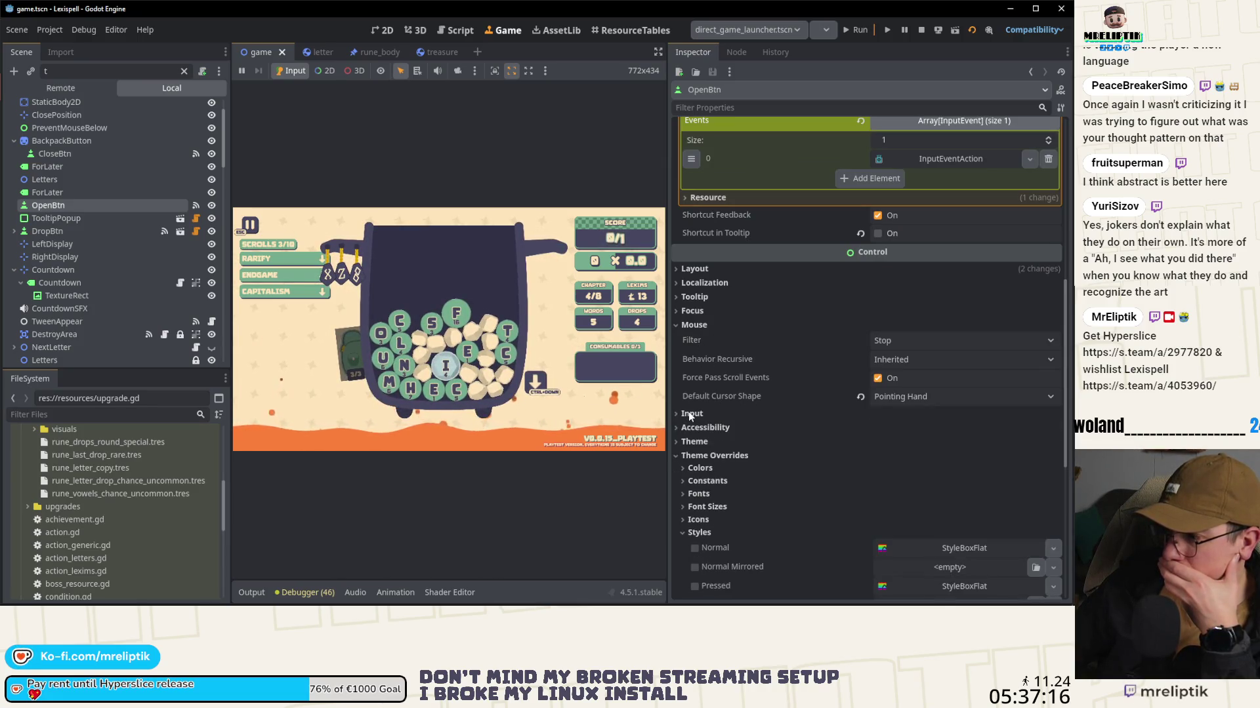
{"action": "scroll", "coordinate": [688, 412], "scroll_direction": "down", "scroll_amount": 4}
{"action": "scroll", "coordinate": [695, 340], "scroll_direction": "down", "scroll_amount": 4}
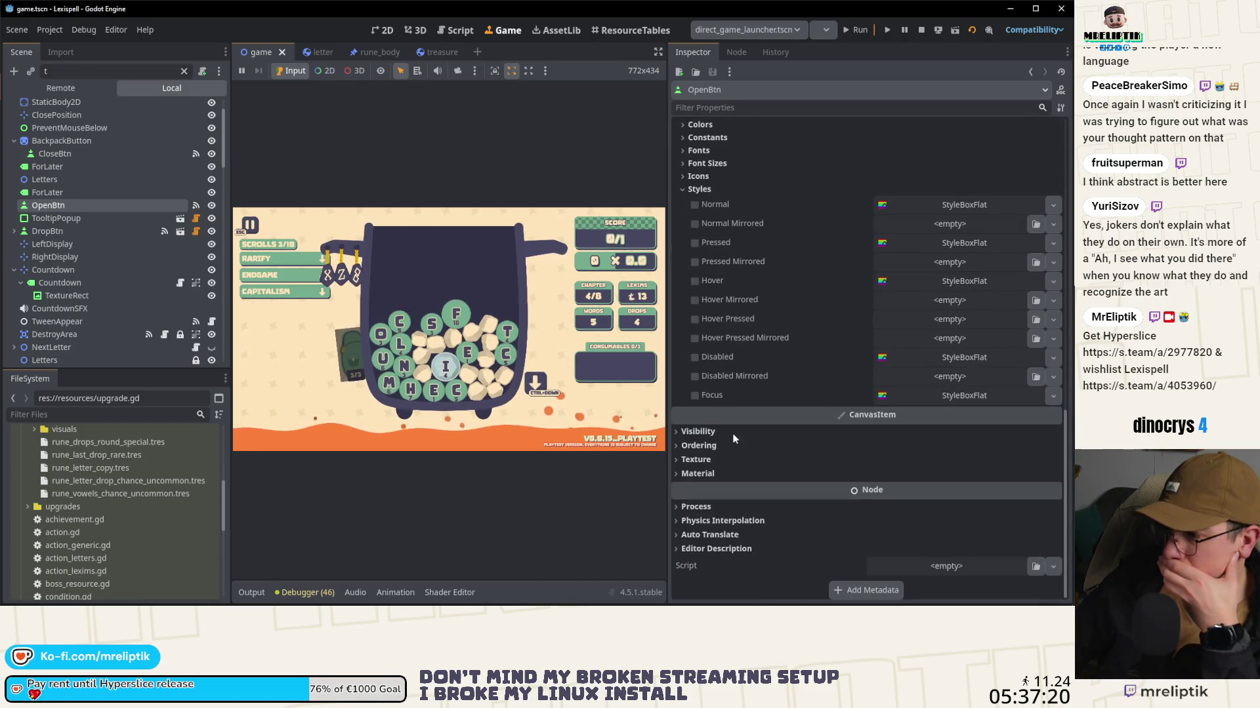
{"action": "left_click", "coordinate": [698, 431]}
{"action": "left_click", "coordinate": [697, 432]}
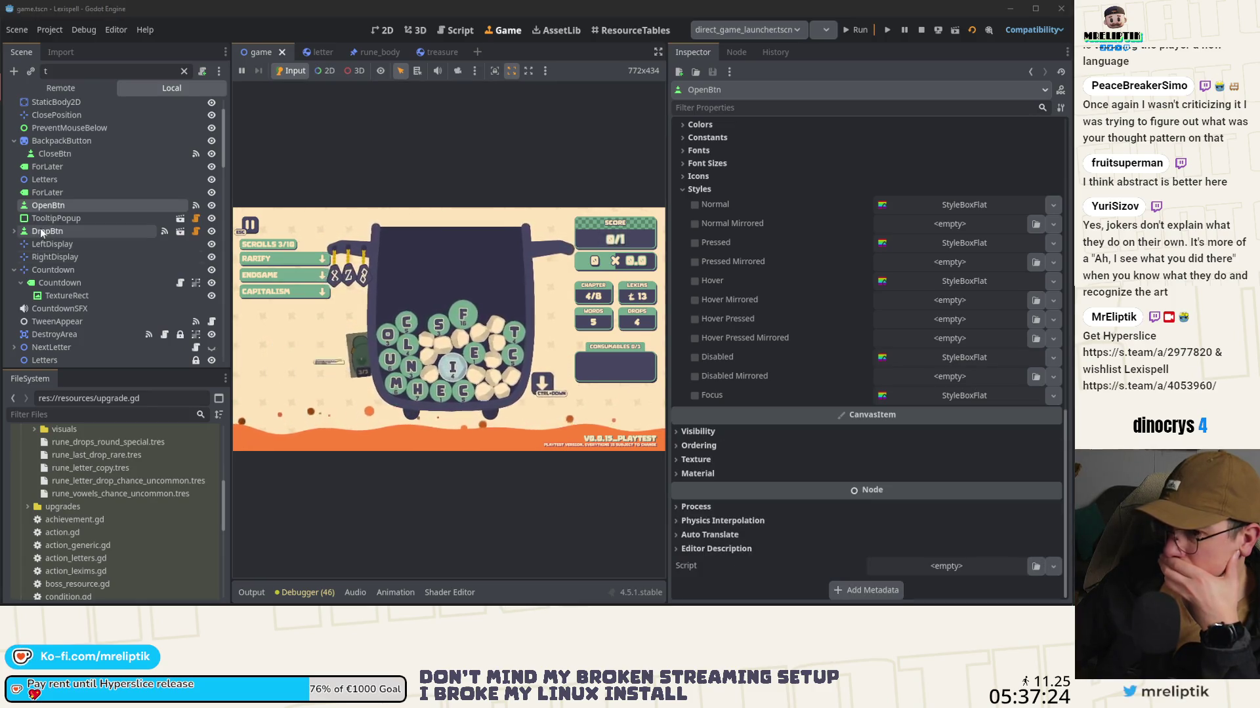
{"action": "left_click", "coordinate": [65, 207]}
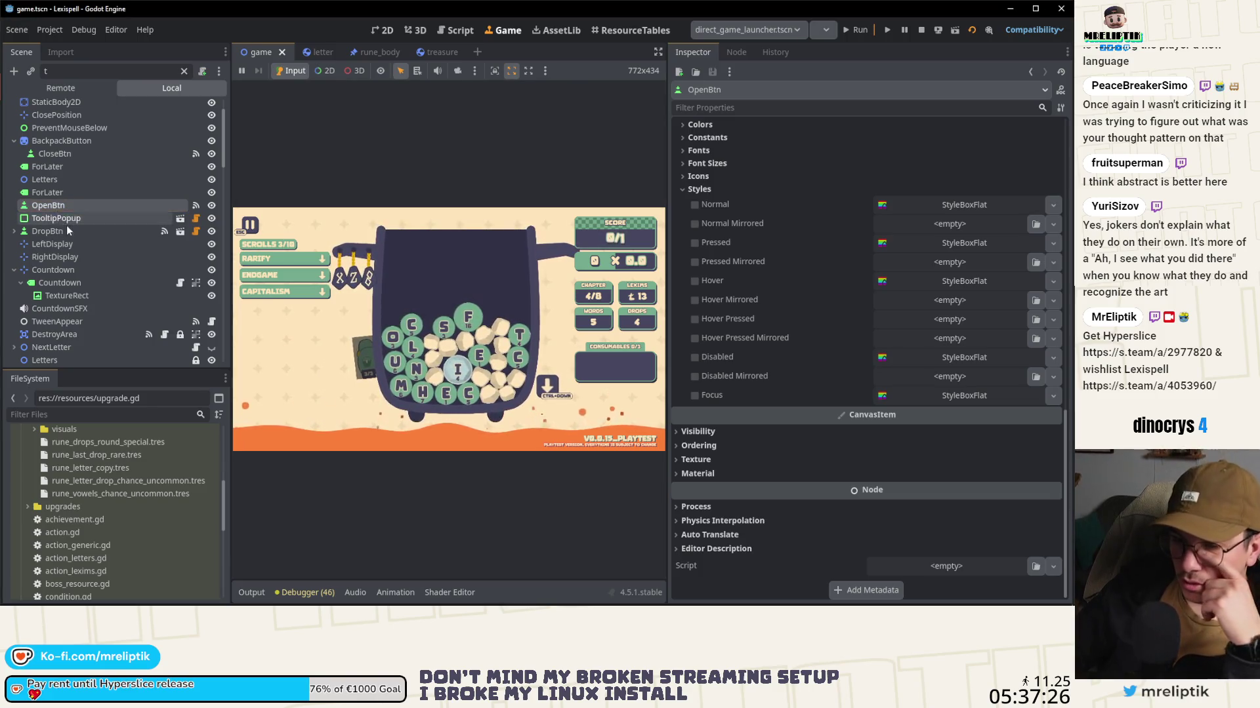
{"action": "left_click", "coordinate": [736, 52]}
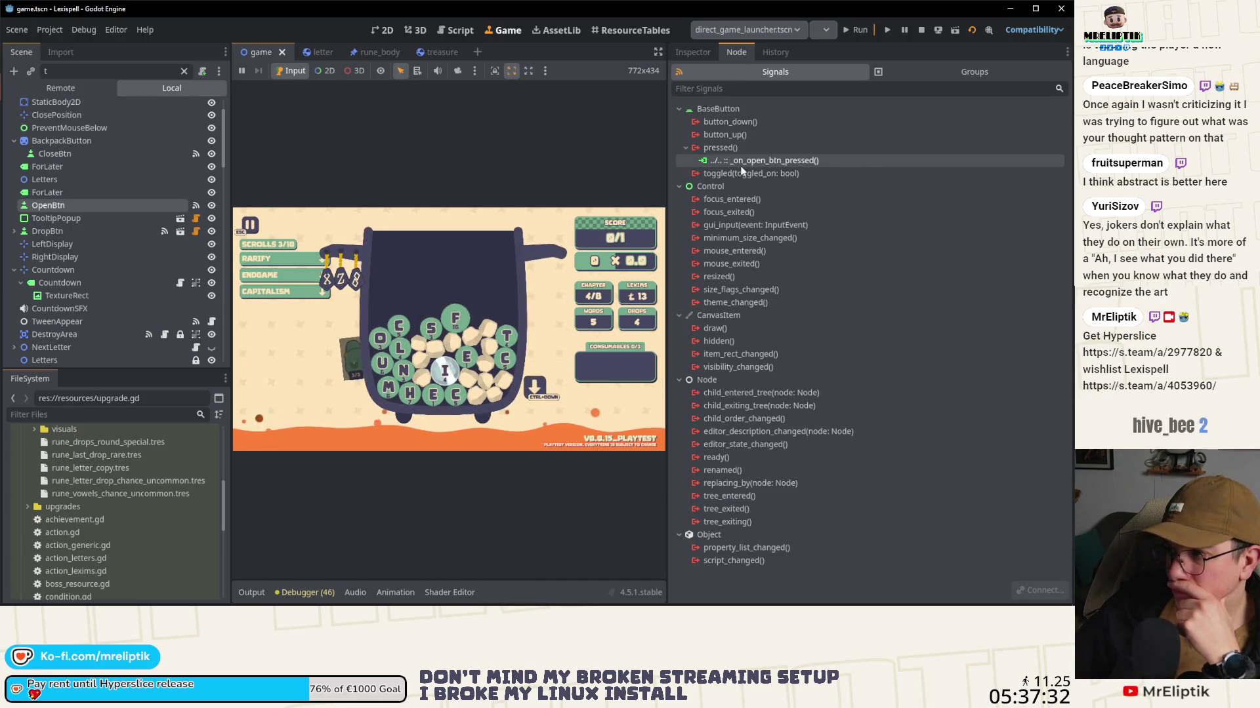
Step: Wipe the spelled word SFCONR from the running game's tray with Ctrl+Backspace
{"action": "mouse_move", "coordinate": [716, 148]}
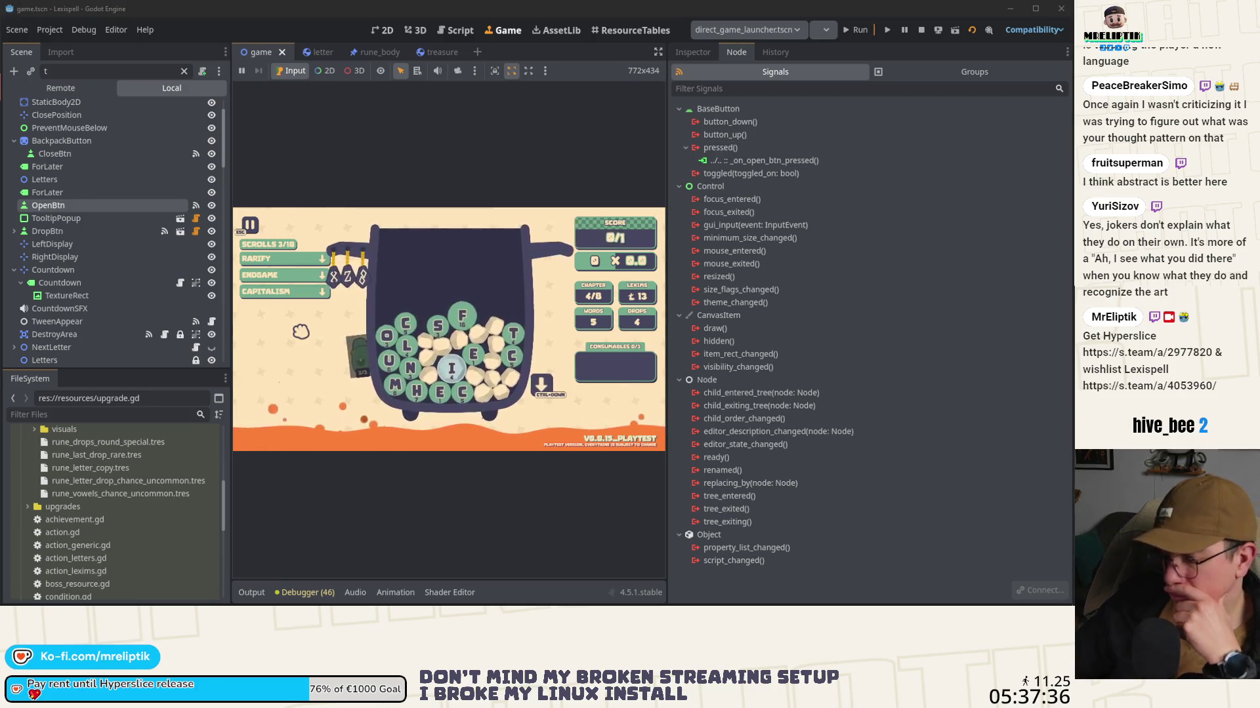
{"action": "mouse_move", "coordinate": [323, 245]}
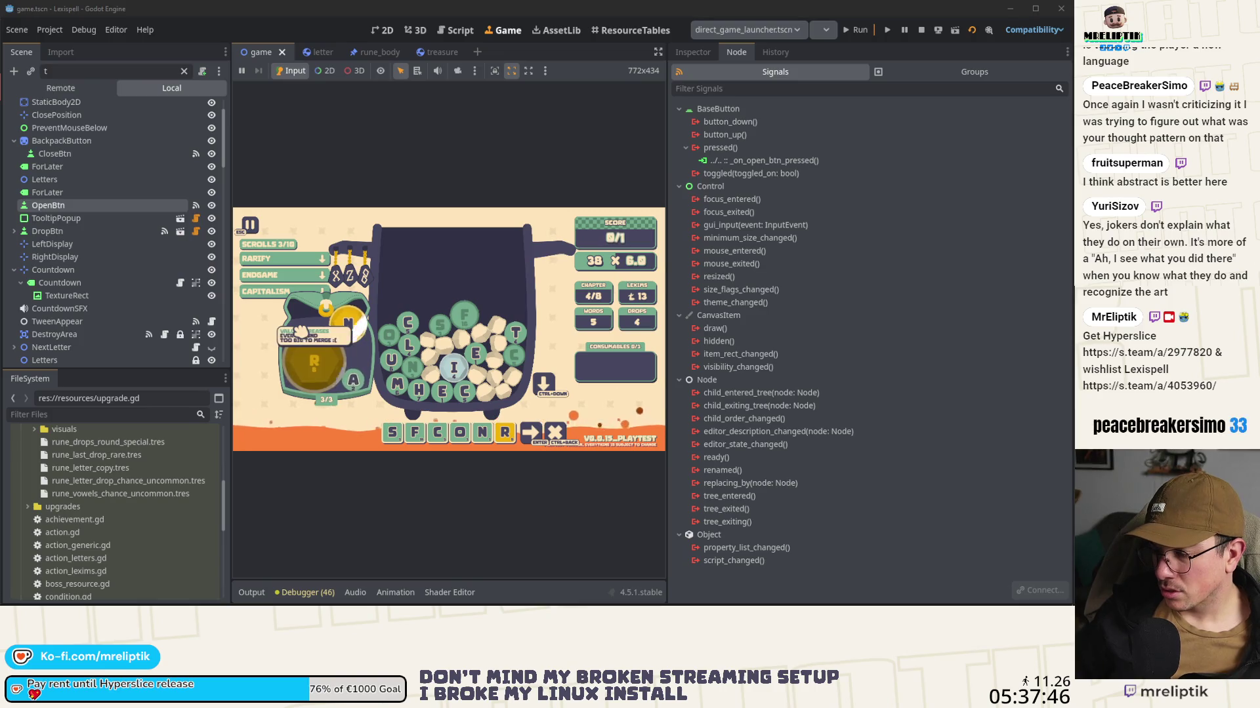
{"action": "key", "text": "ctrl+BackSpace"}
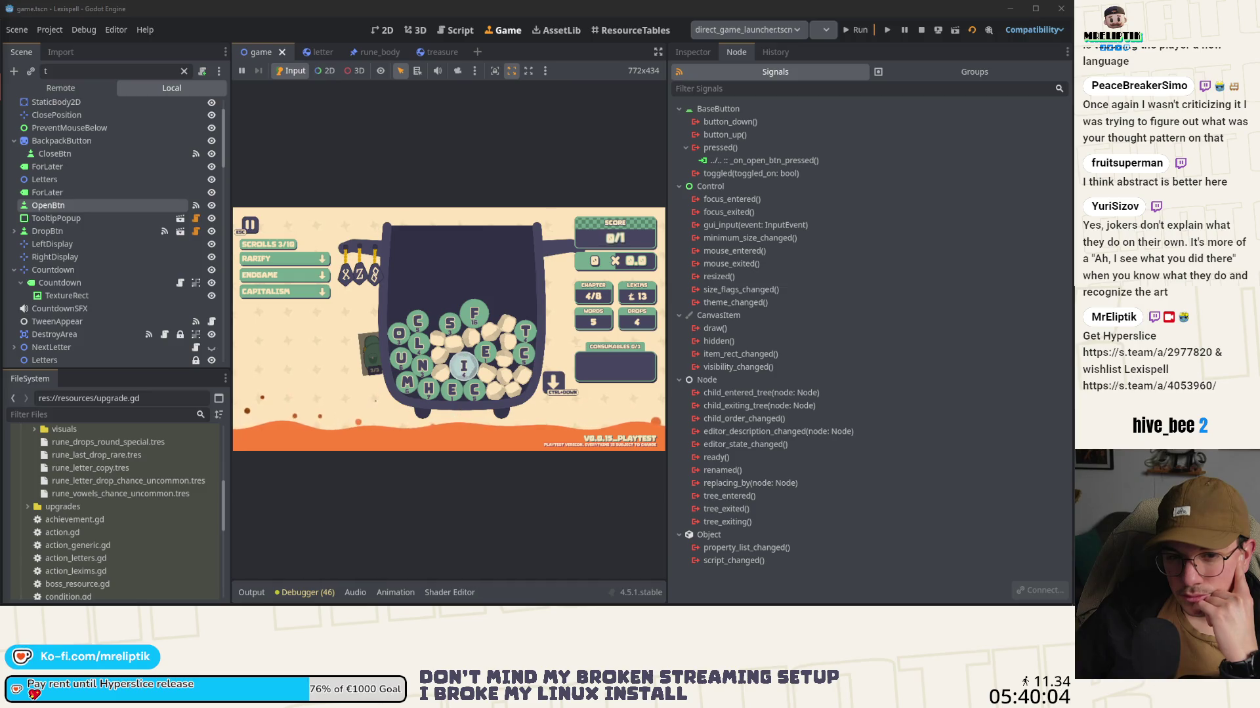
{"action": "left_click", "coordinate": [49, 206]}
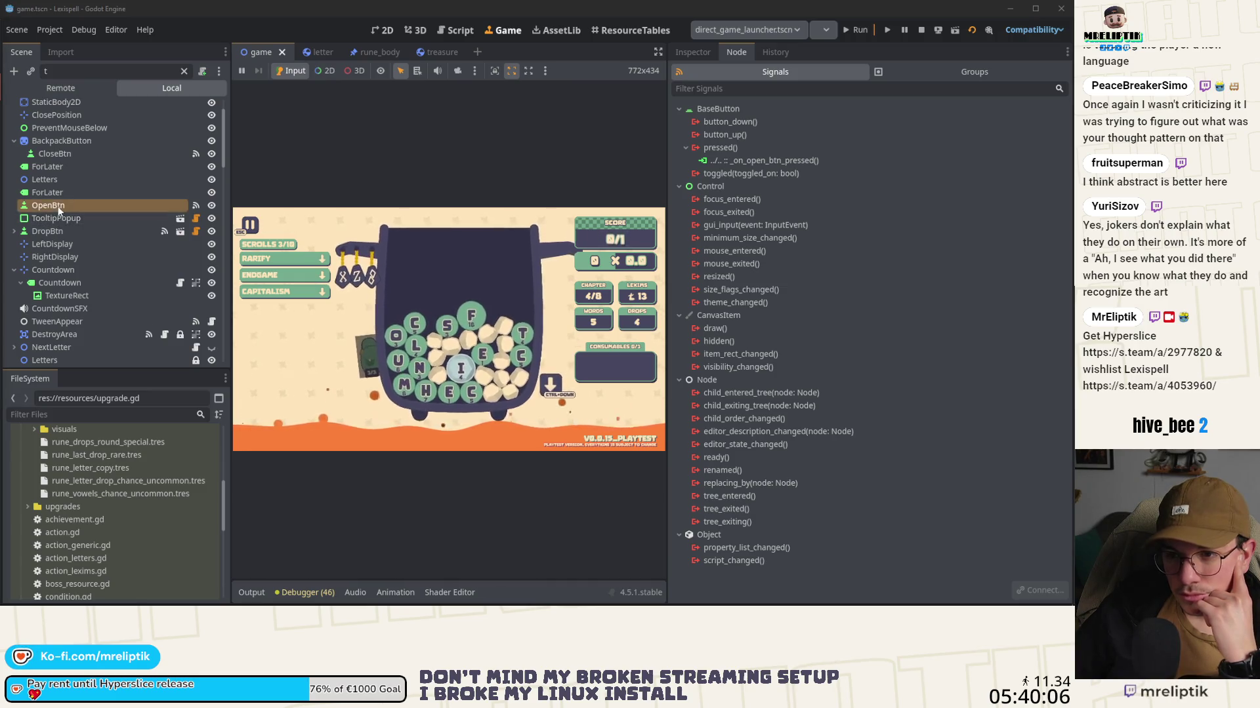
Step: Set OpenBtn's mouse filter to Pass (Propagate Up) and relaunch the game to test it
{"action": "left_click", "coordinate": [695, 60]}
{"action": "scroll", "coordinate": [922, 316], "scroll_direction": "up", "scroll_amount": 2}
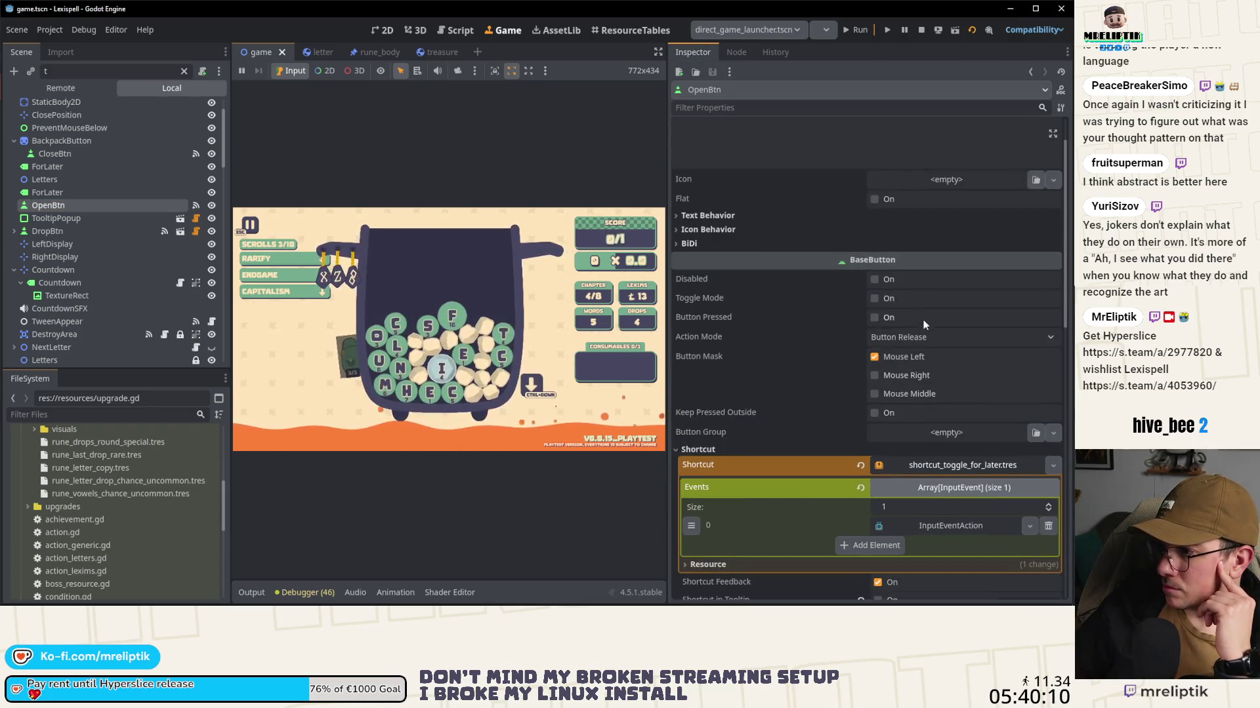
{"action": "scroll", "coordinate": [922, 316], "scroll_direction": "down", "scroll_amount": 3}
{"action": "scroll", "coordinate": [925, 295], "scroll_direction": "down", "scroll_amount": 5}
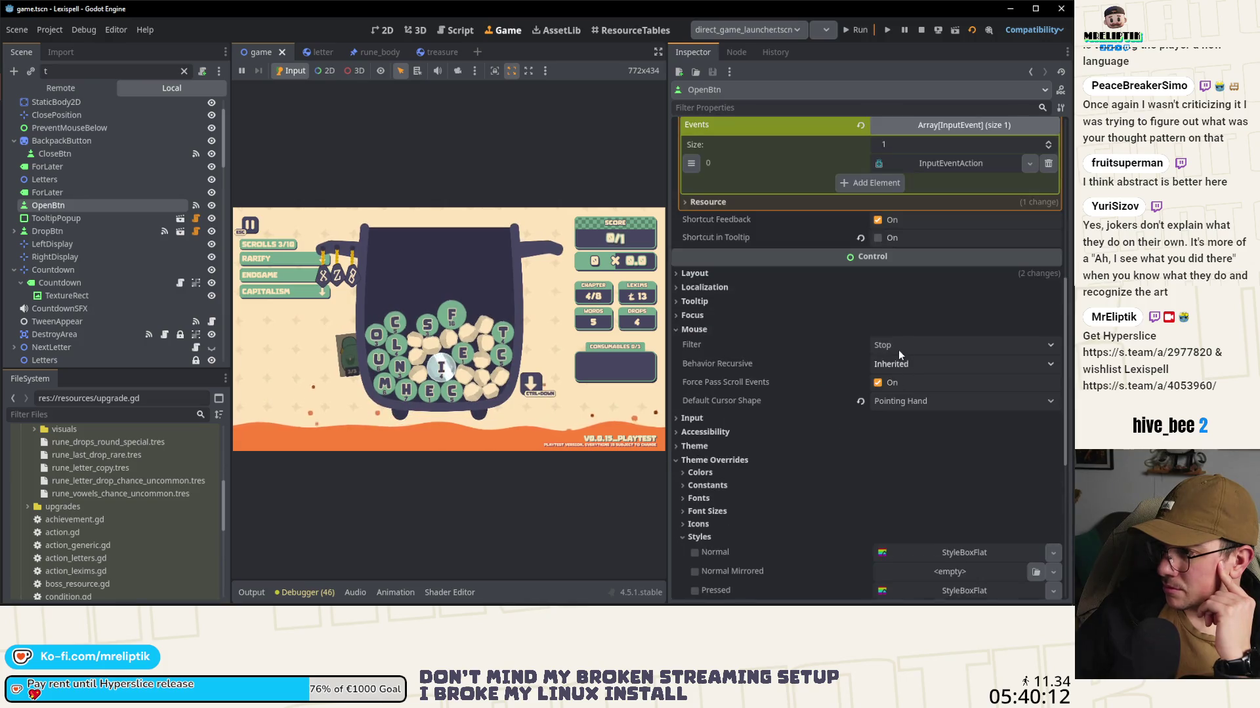
{"action": "left_click", "coordinate": [962, 346]}
{"action": "left_click", "coordinate": [932, 374]}
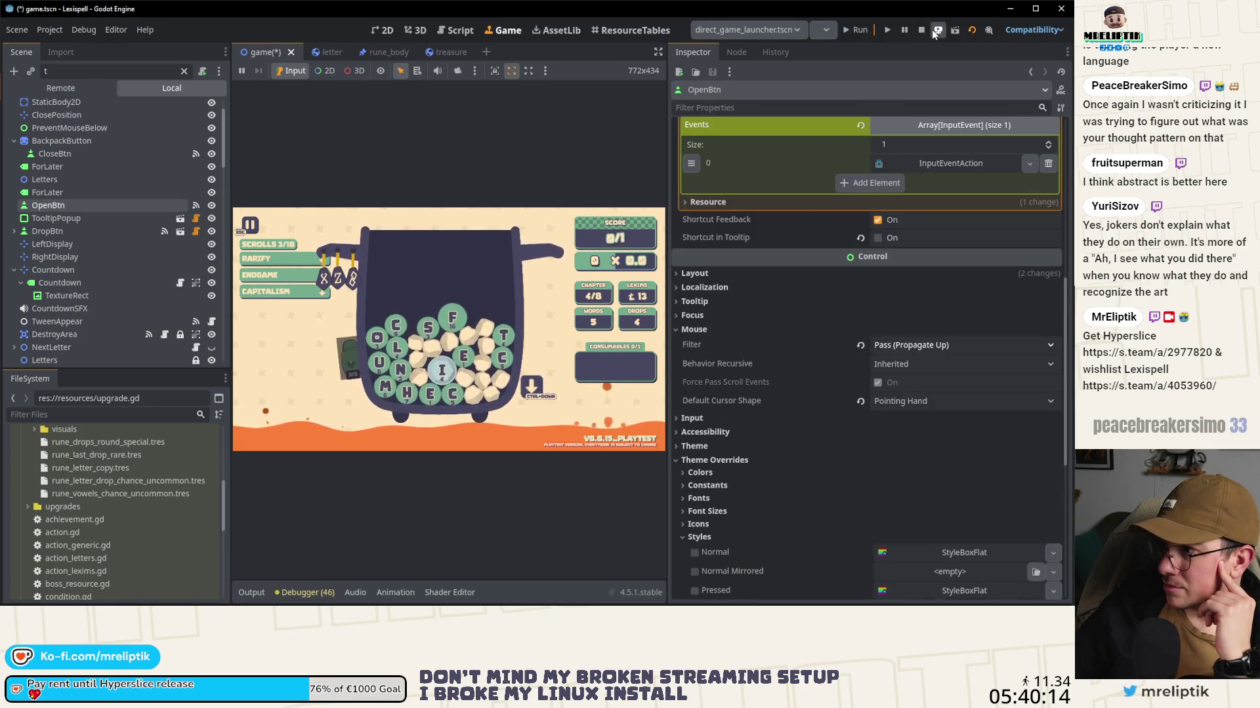
{"action": "left_click", "coordinate": [860, 30]}
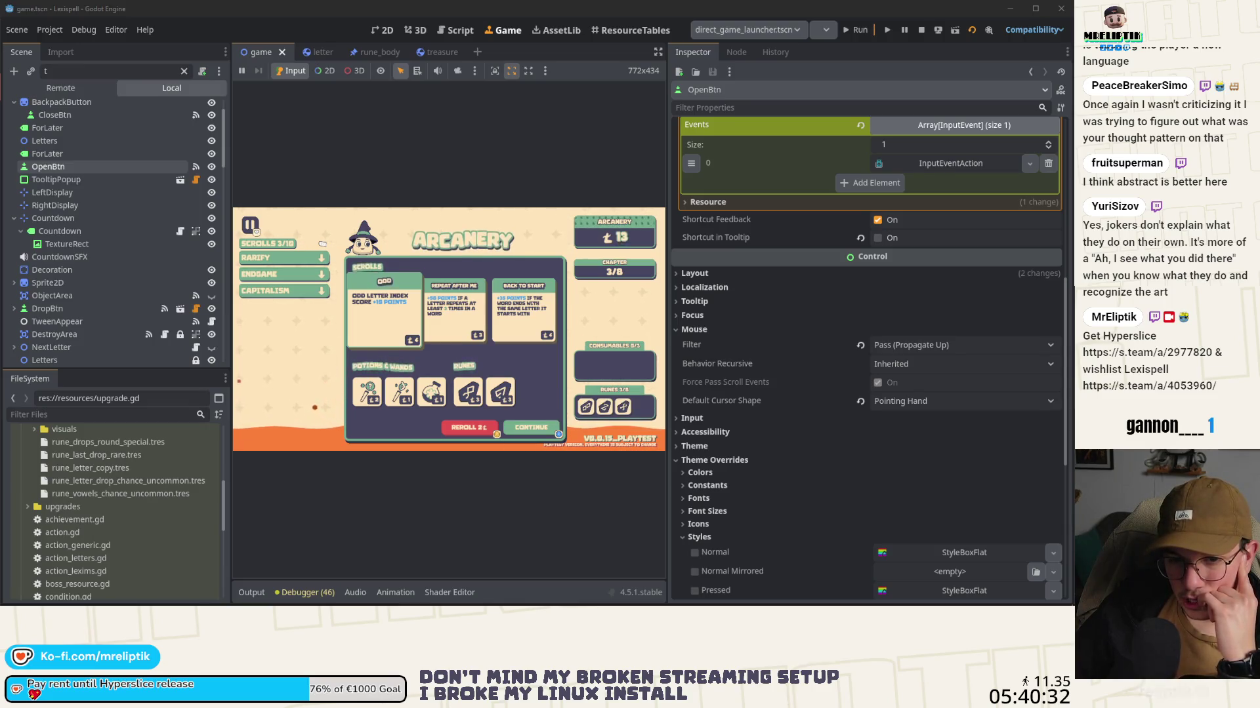
Step: Leave the Arcanery shop with the gamepad and drop fresh letters into the cauldron, leaving 4 drops
{"action": "key", "text": "Down"}
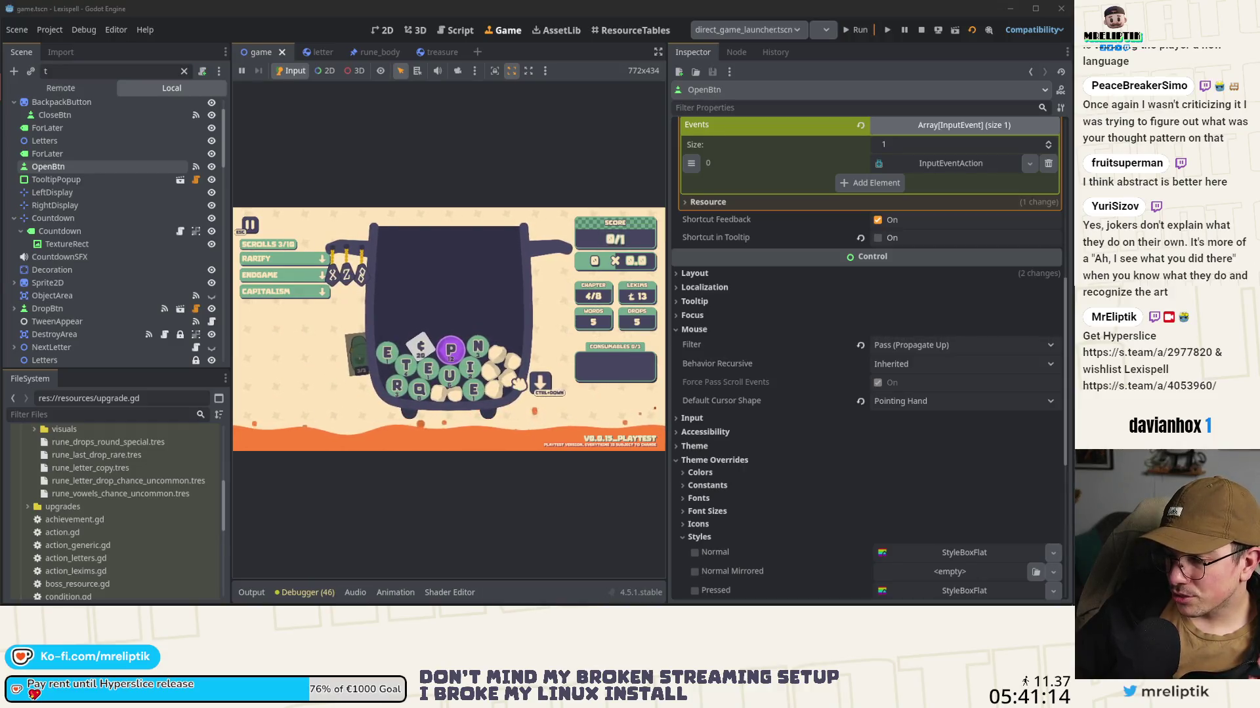
{"action": "left_click", "coordinate": [547, 393]}
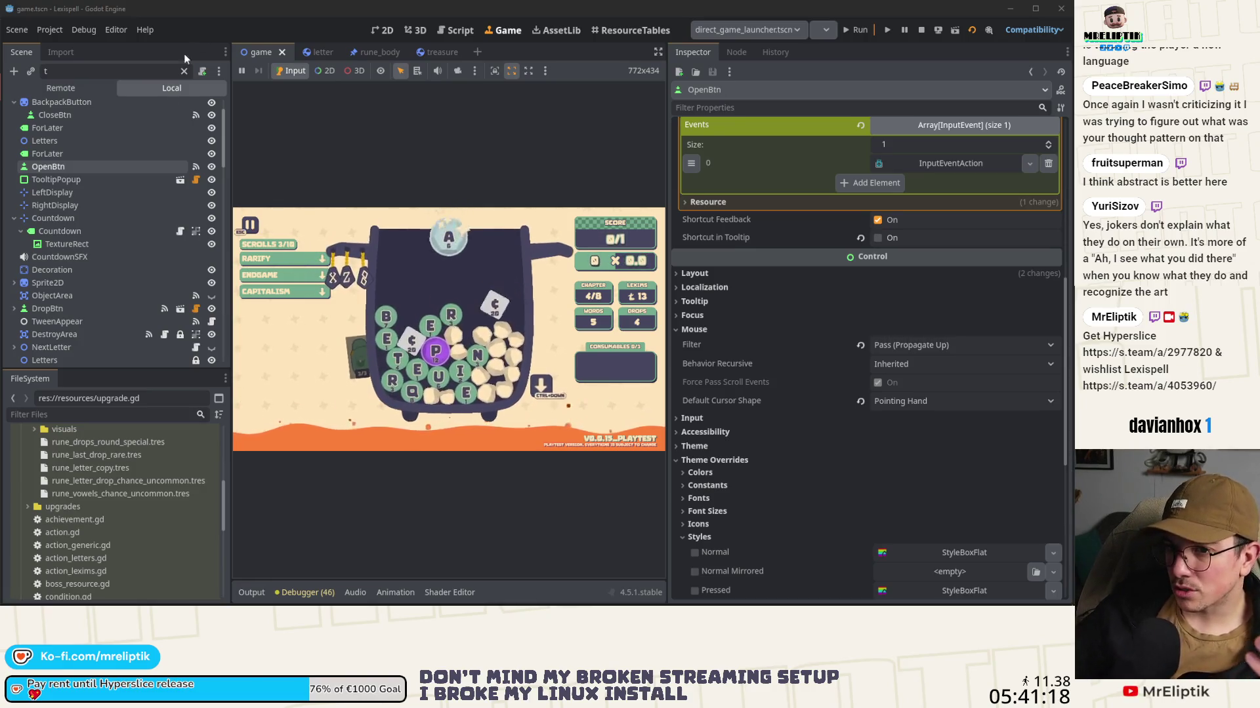
Step: Select DropBtn, briefly expand its children, and open its square_icon_btn.gd script
{"action": "left_click", "coordinate": [76, 309]}
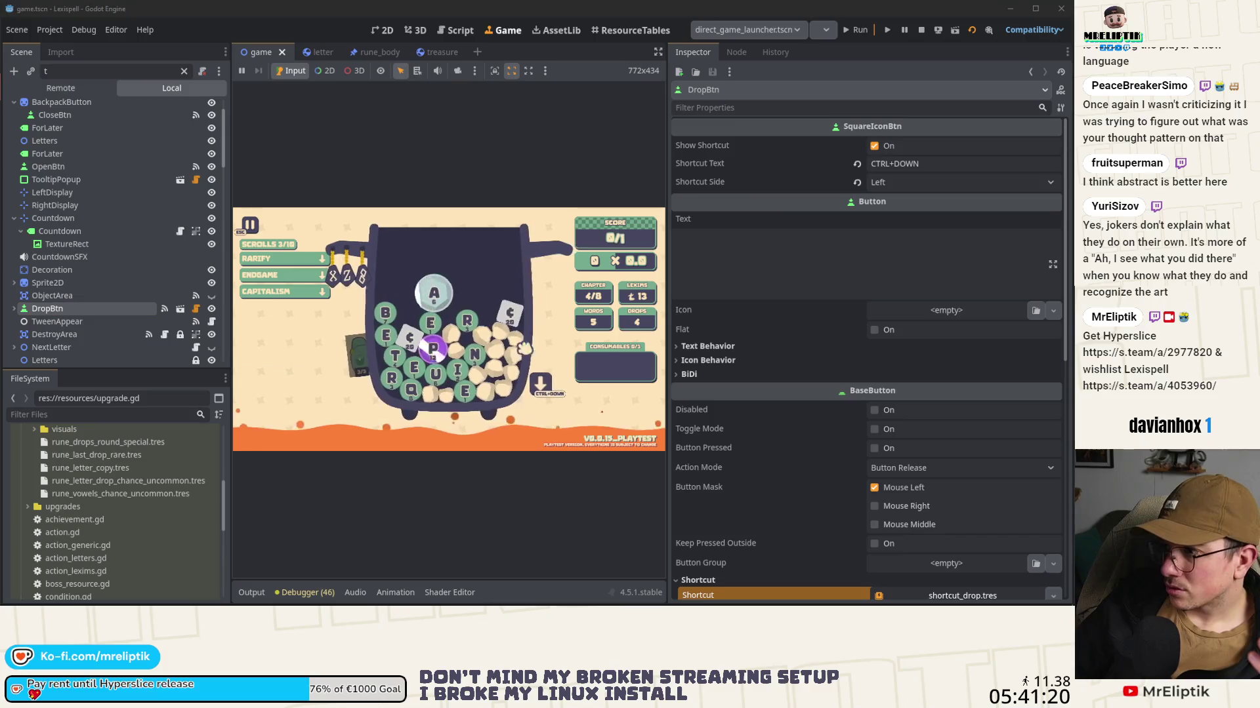
{"action": "left_click", "coordinate": [14, 308]}
{"action": "left_click", "coordinate": [14, 309]}
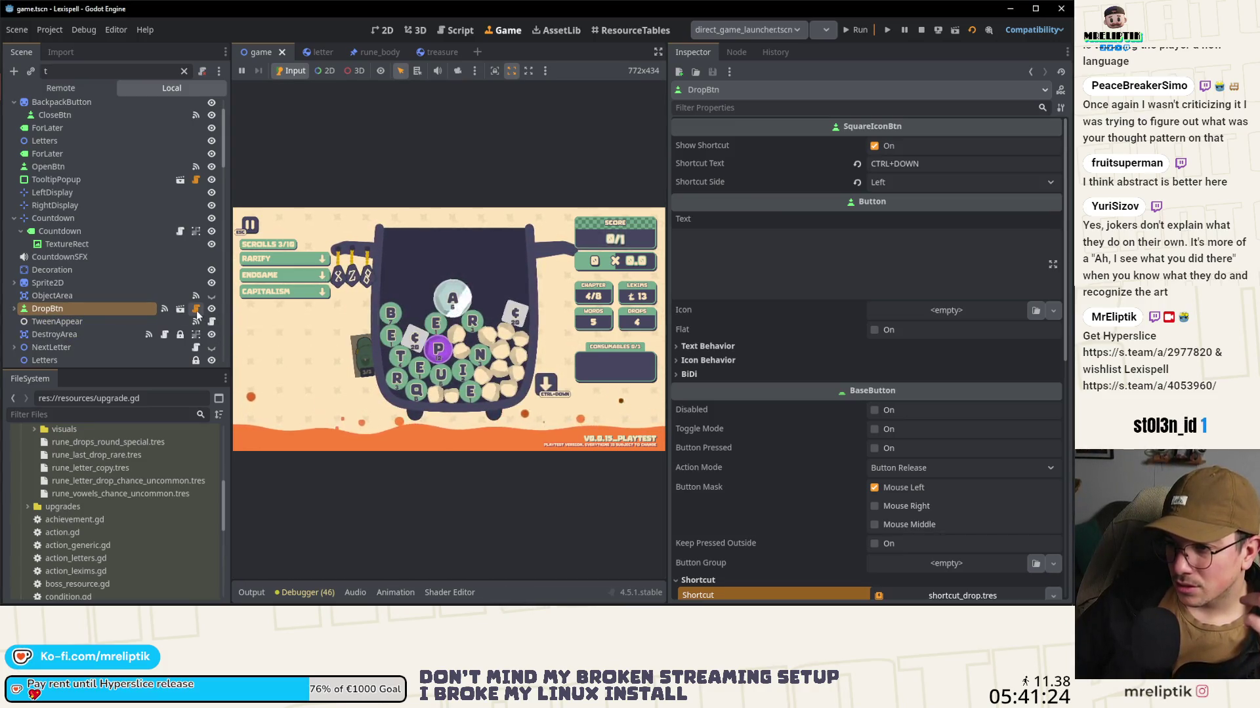
{"action": "left_click", "coordinate": [195, 309]}
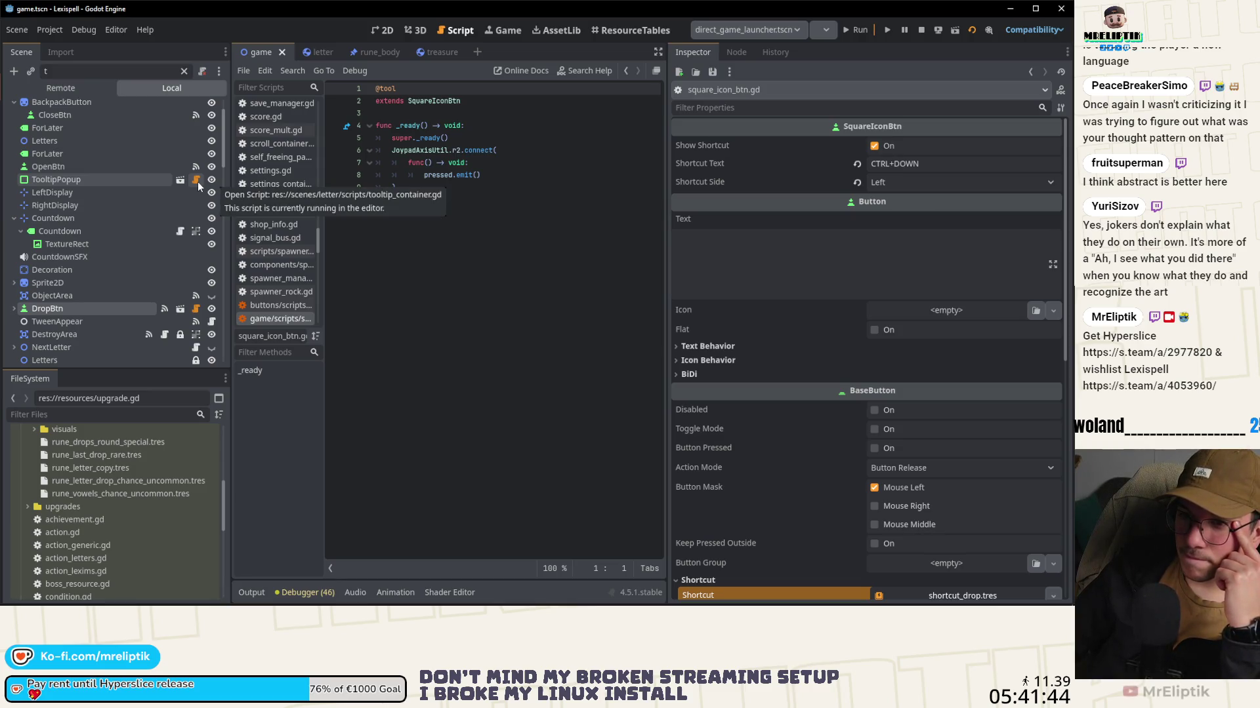
Step: Reopen DropBtn's square_icon_btn.gd and select all nine lines of the script
{"action": "left_click", "coordinate": [187, 312]}
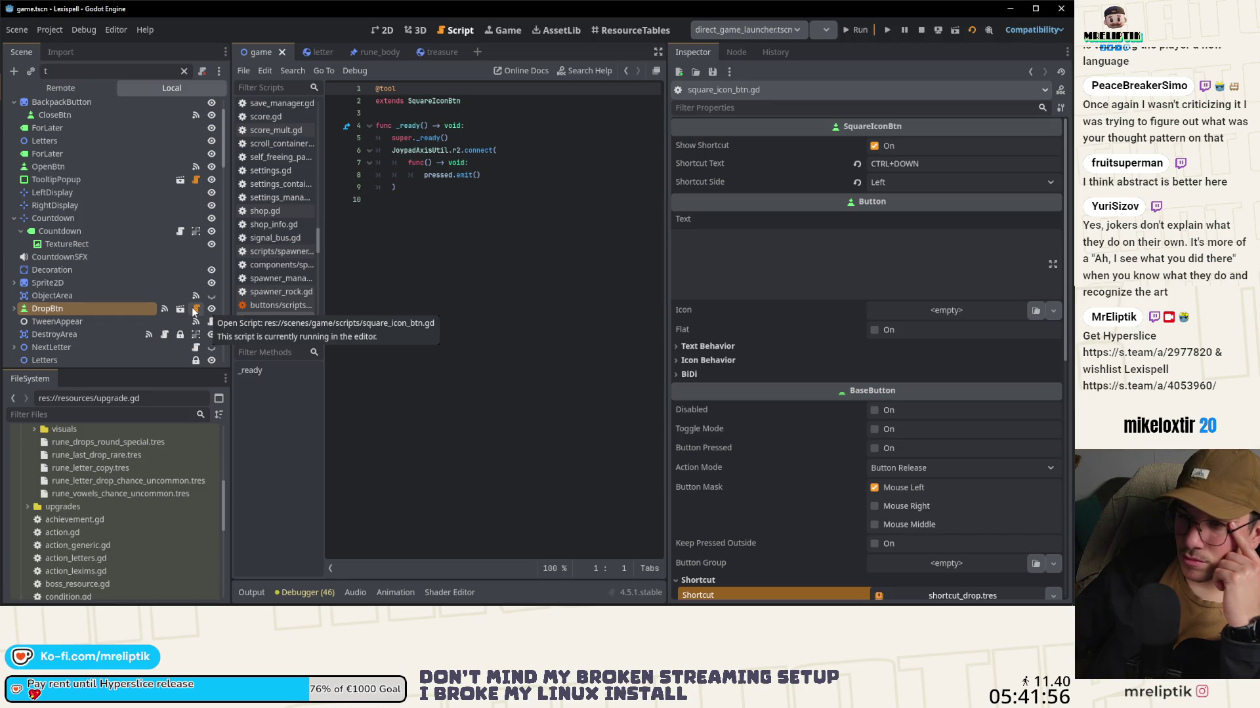
{"action": "left_click", "coordinate": [195, 310]}
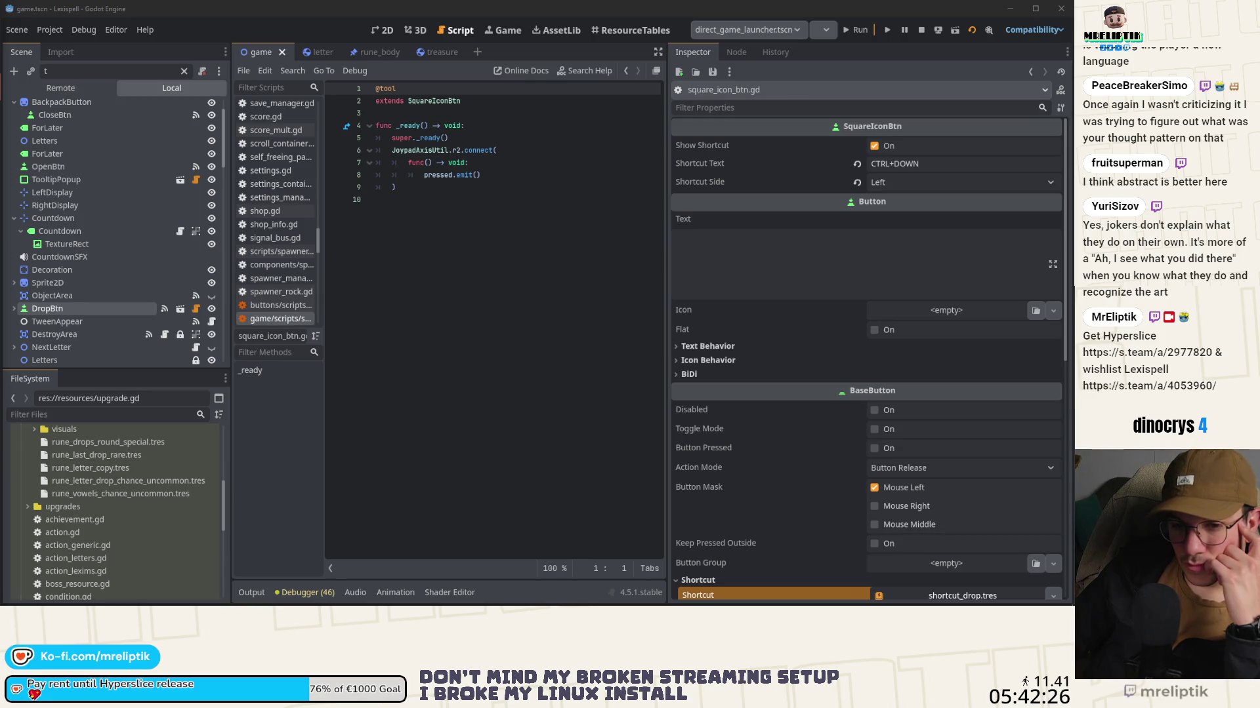
{"action": "left_click", "coordinate": [451, 192]}
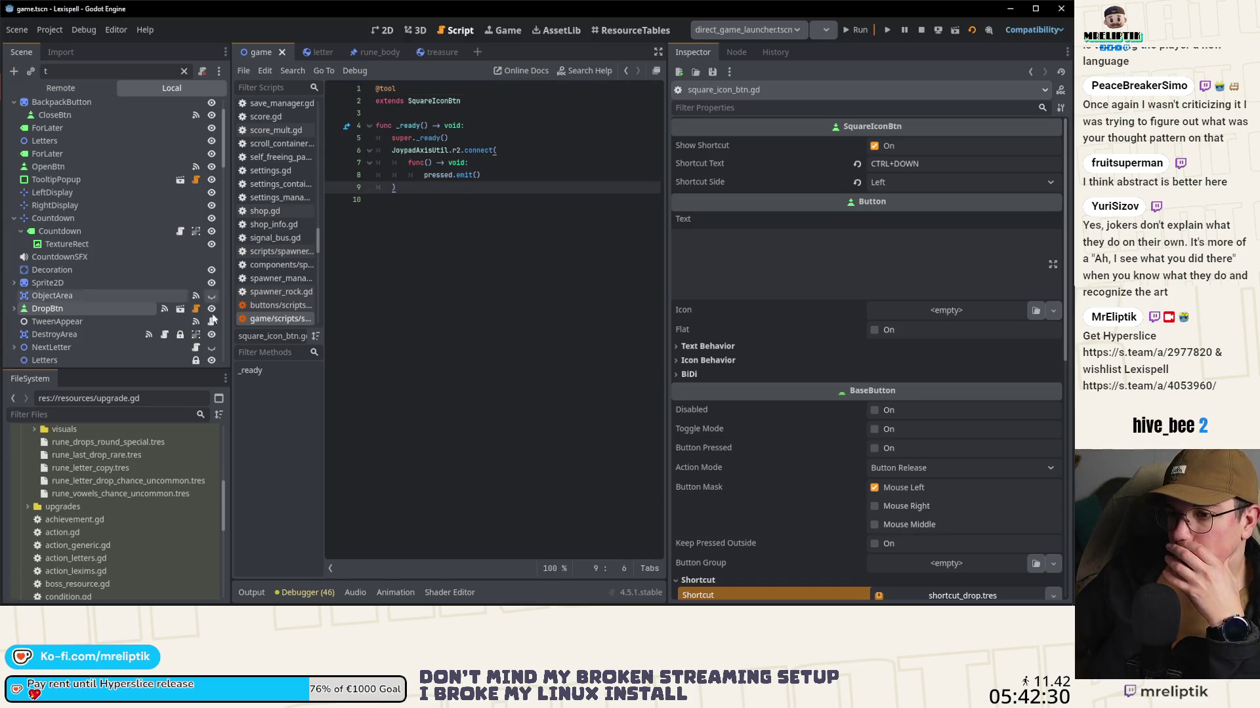
{"action": "left_click", "coordinate": [196, 308]}
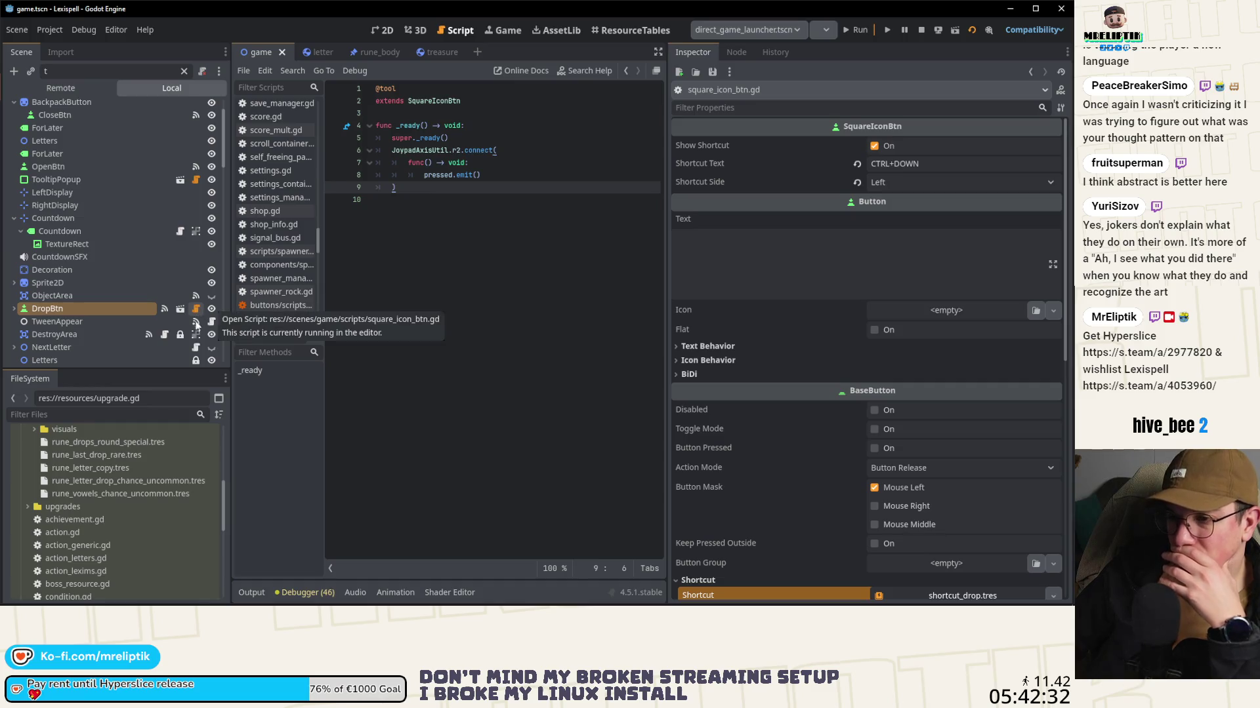
{"action": "left_click", "coordinate": [196, 317]}
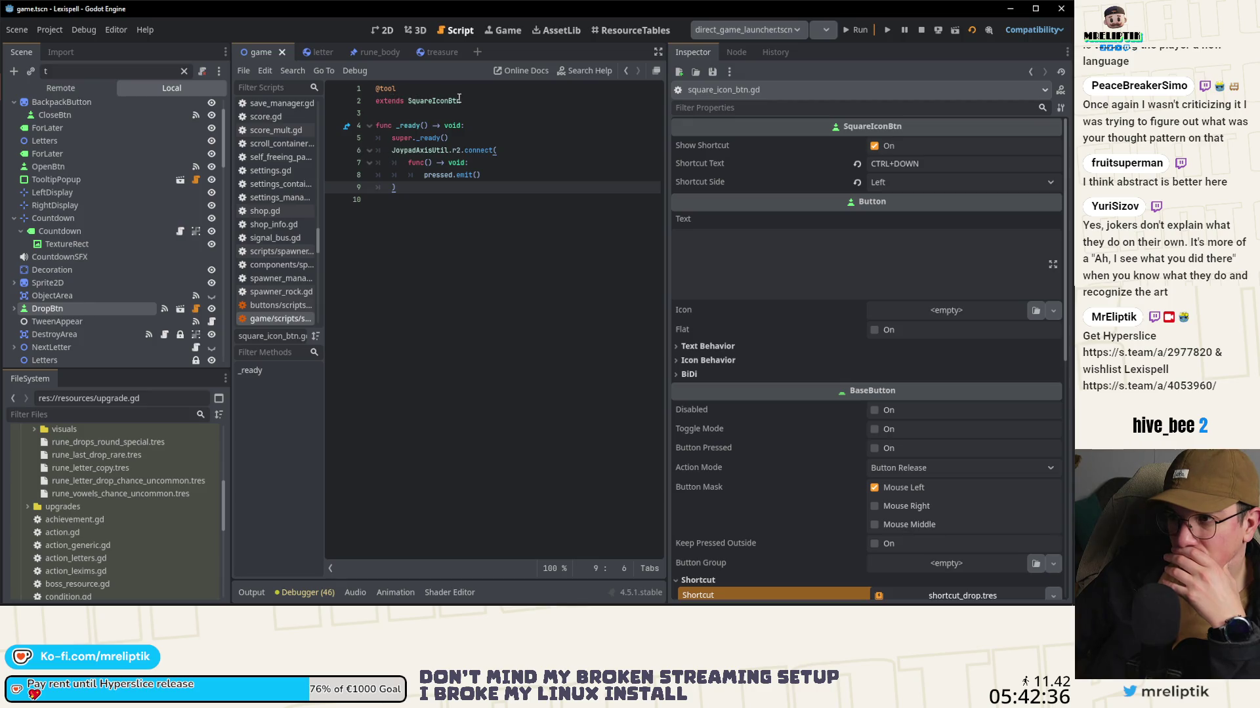
{"action": "mouse_move", "coordinate": [433, 197]}
{"action": "left_mouse_down"}
{"action": "mouse_move", "coordinate": [407, 189]}
{"action": "mouse_move", "coordinate": [368, 108]}
{"action": "mouse_move", "coordinate": [344, 92]}
{"action": "left_mouse_up"}
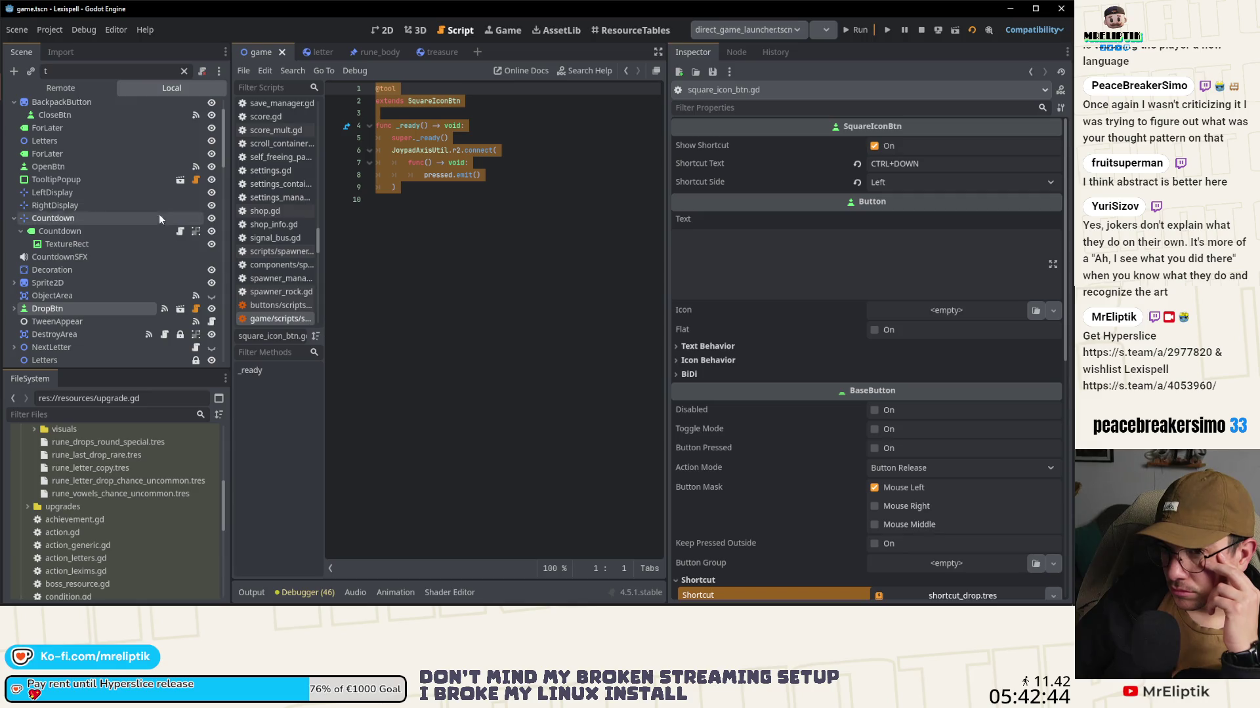
{"action": "left_click", "coordinate": [81, 166]}
Step: Attach the existing res://scenes/game/scripts/open_btn.gd to OpenBtn through Attach Script's Load option
{"action": "right_click", "coordinate": [72, 164]}
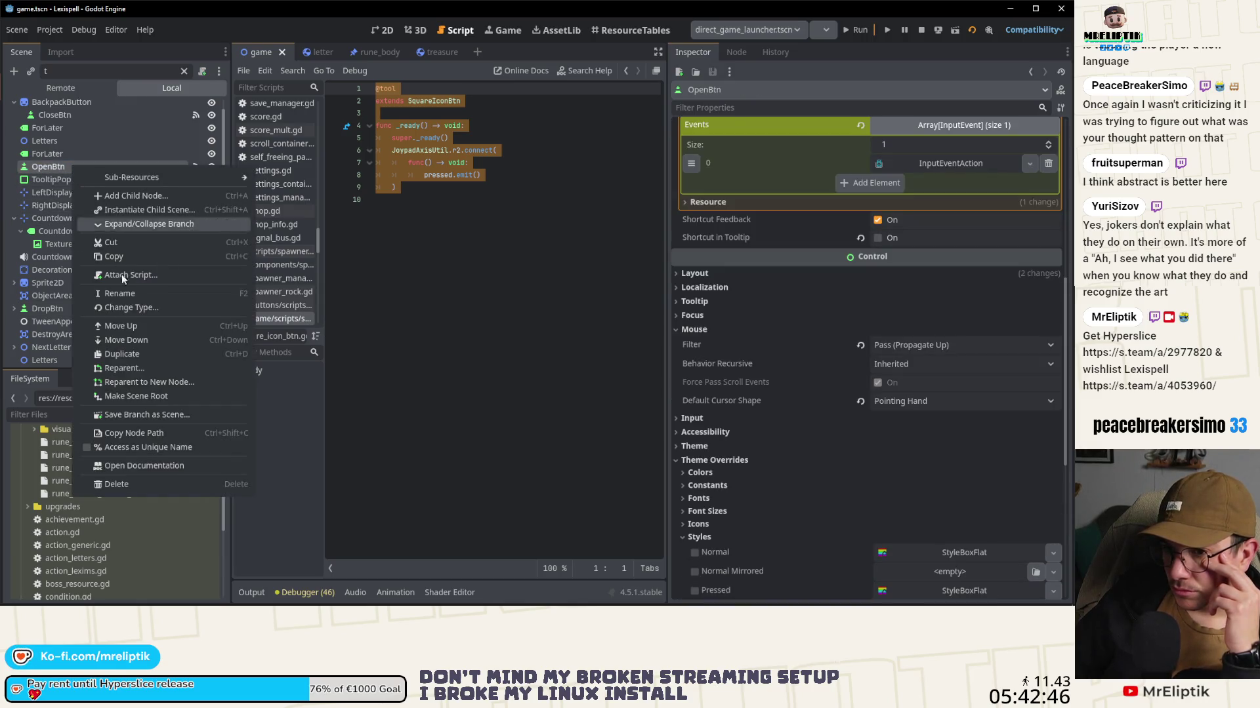
{"action": "left_click", "coordinate": [151, 275]}
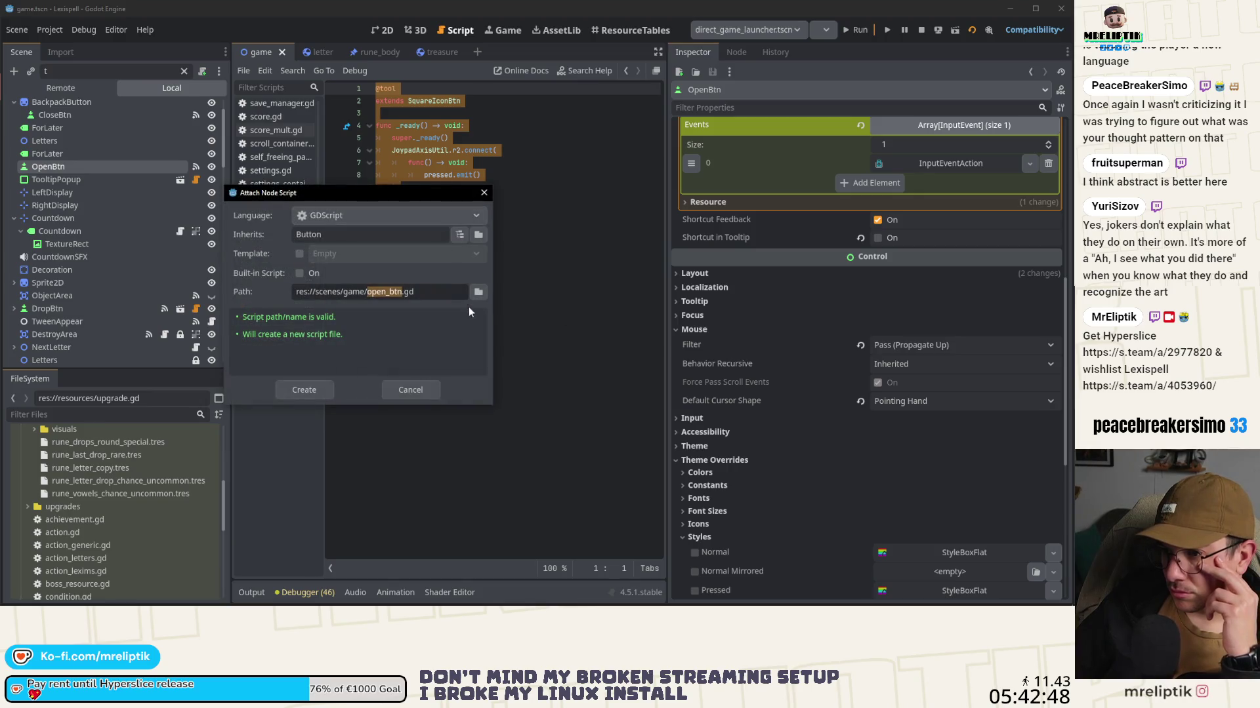
{"action": "left_click", "coordinate": [477, 292]}
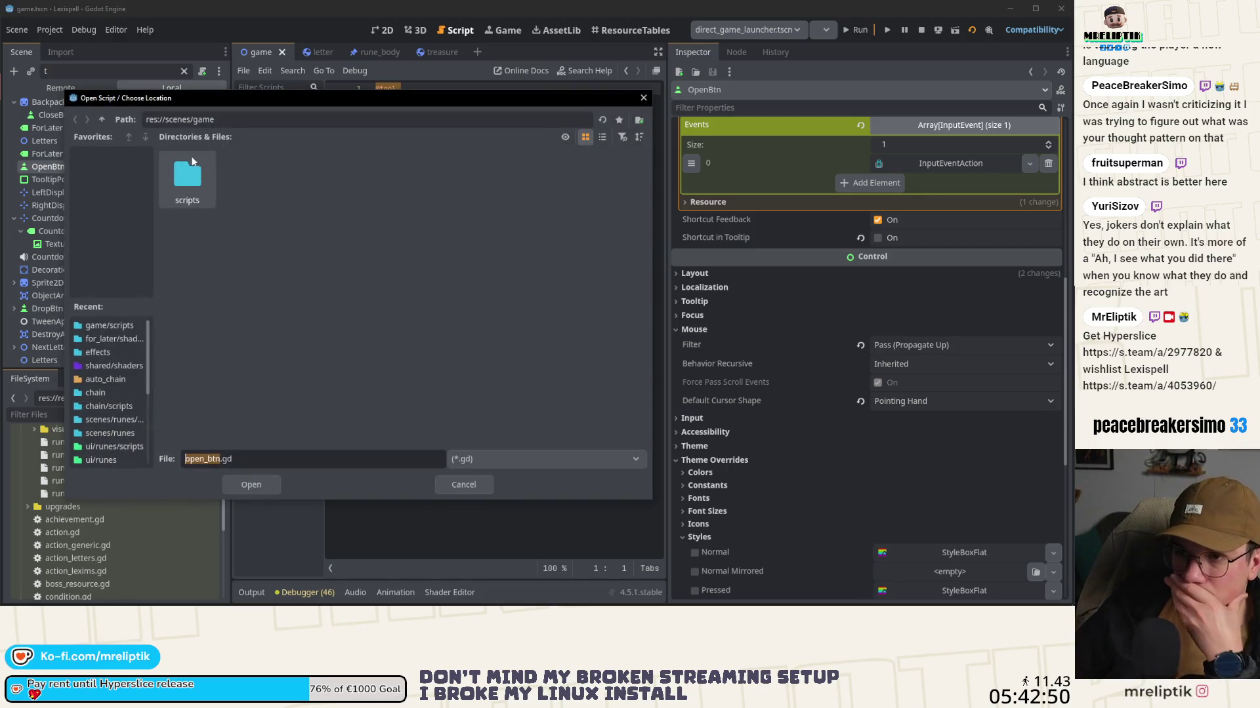
{"action": "double_click", "coordinate": [191, 182]}
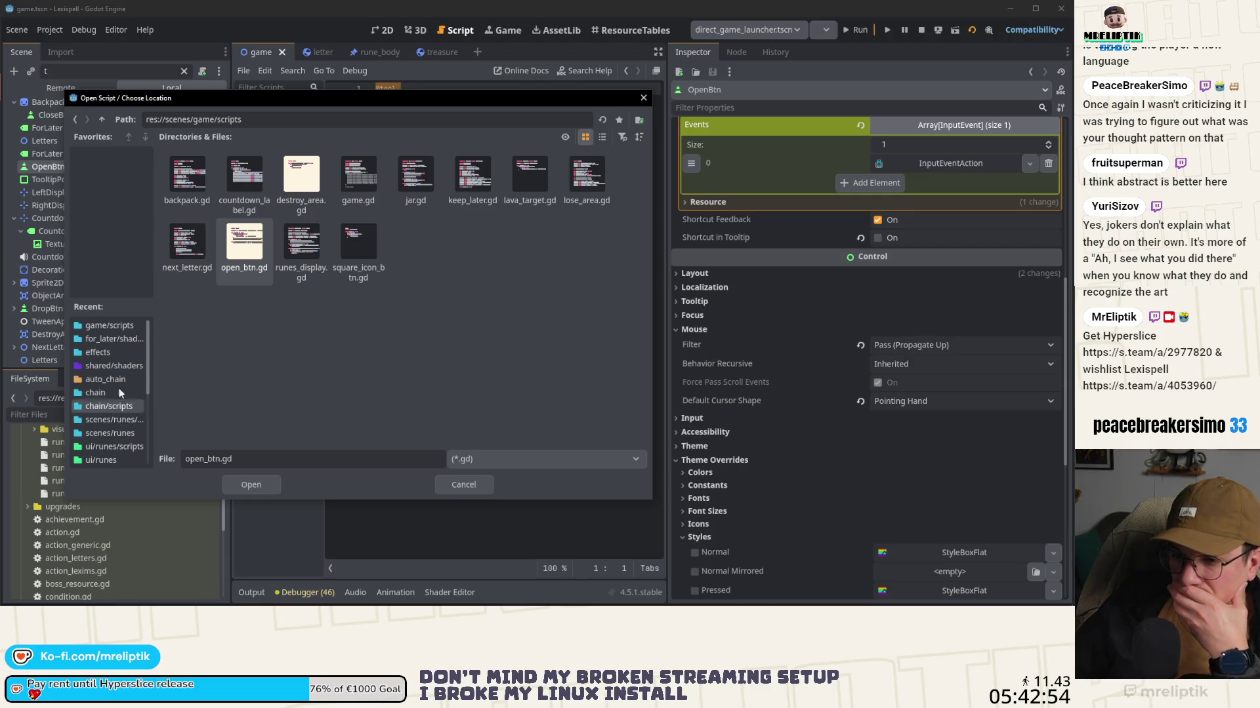
{"action": "left_click", "coordinate": [101, 120]}
{"action": "double_click", "coordinate": [204, 188]}
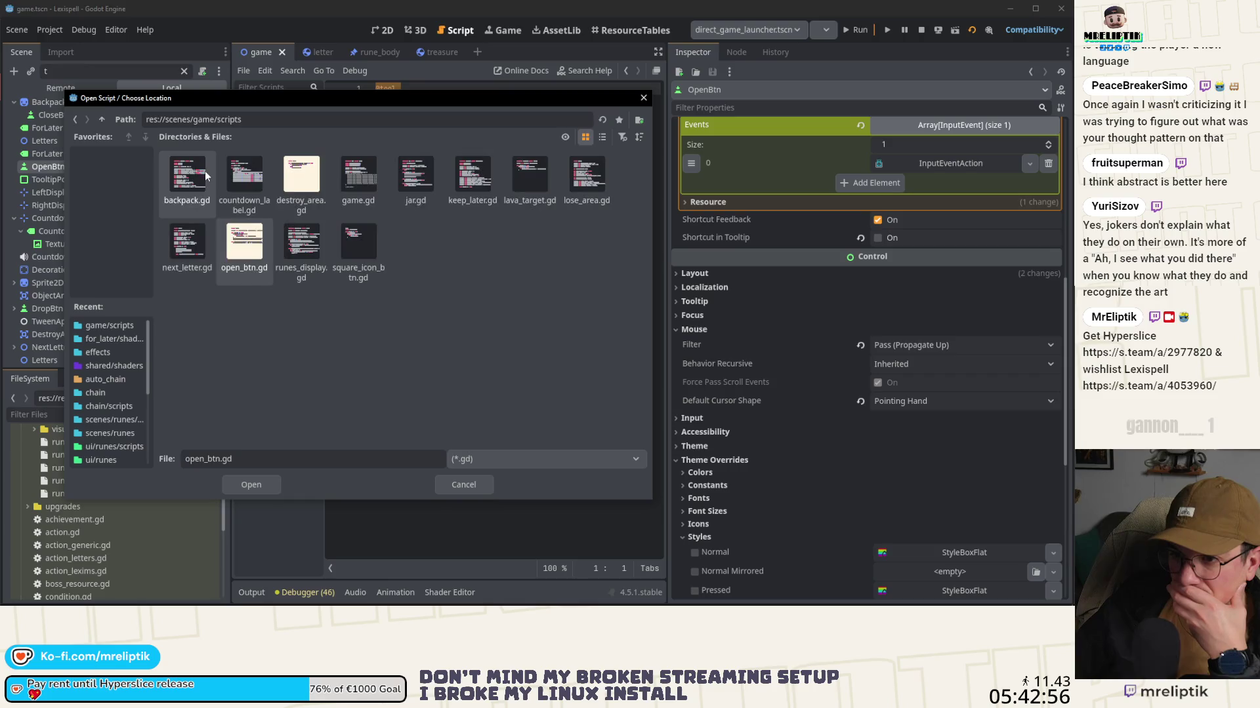
{"action": "left_click", "coordinate": [218, 460]}
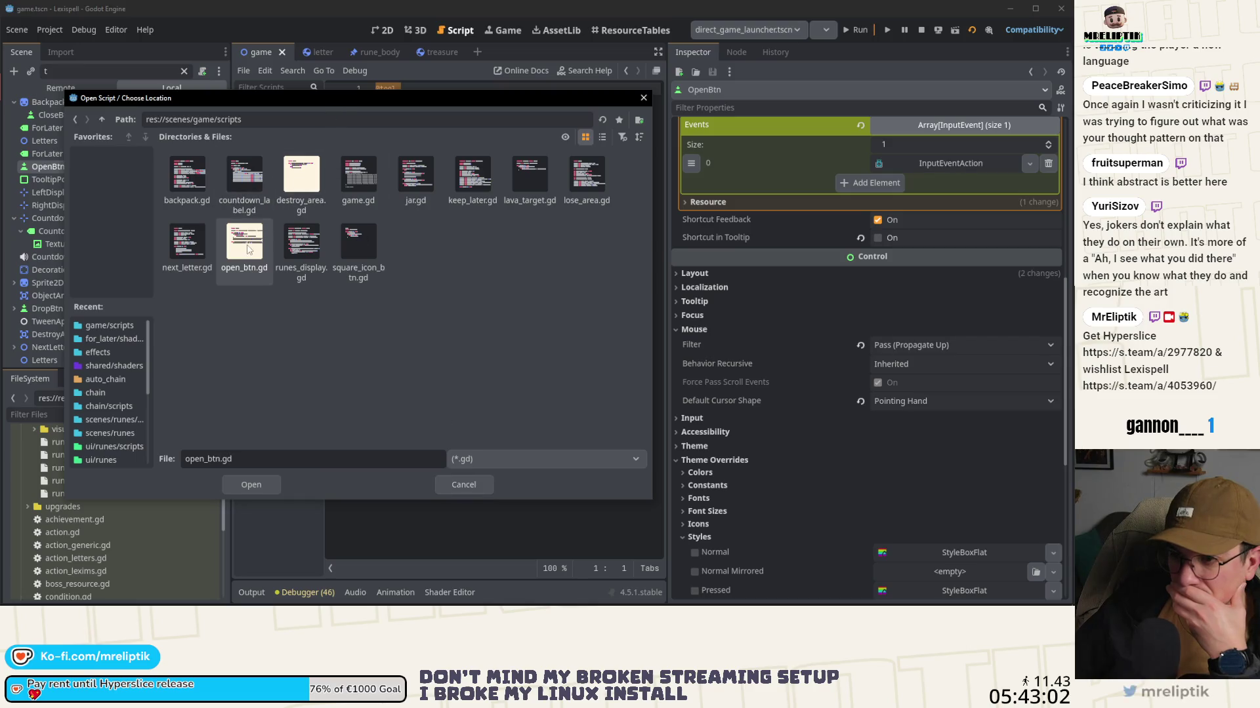
{"action": "mouse_move", "coordinate": [301, 104]}
{"action": "left_mouse_down"}
{"action": "mouse_move", "coordinate": [387, 419]}
{"action": "mouse_move", "coordinate": [380, 141]}
{"action": "left_mouse_up"}
{"action": "double_click", "coordinate": [386, 300]}
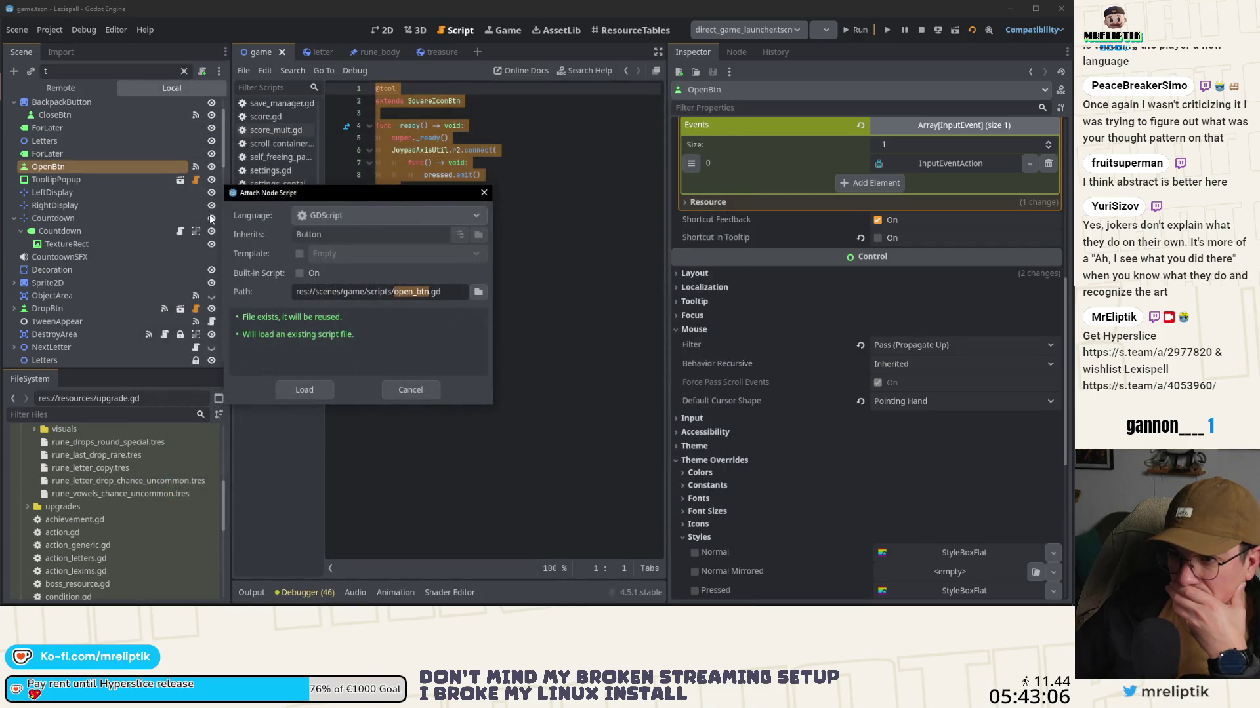
{"action": "left_click", "coordinate": [304, 390]}
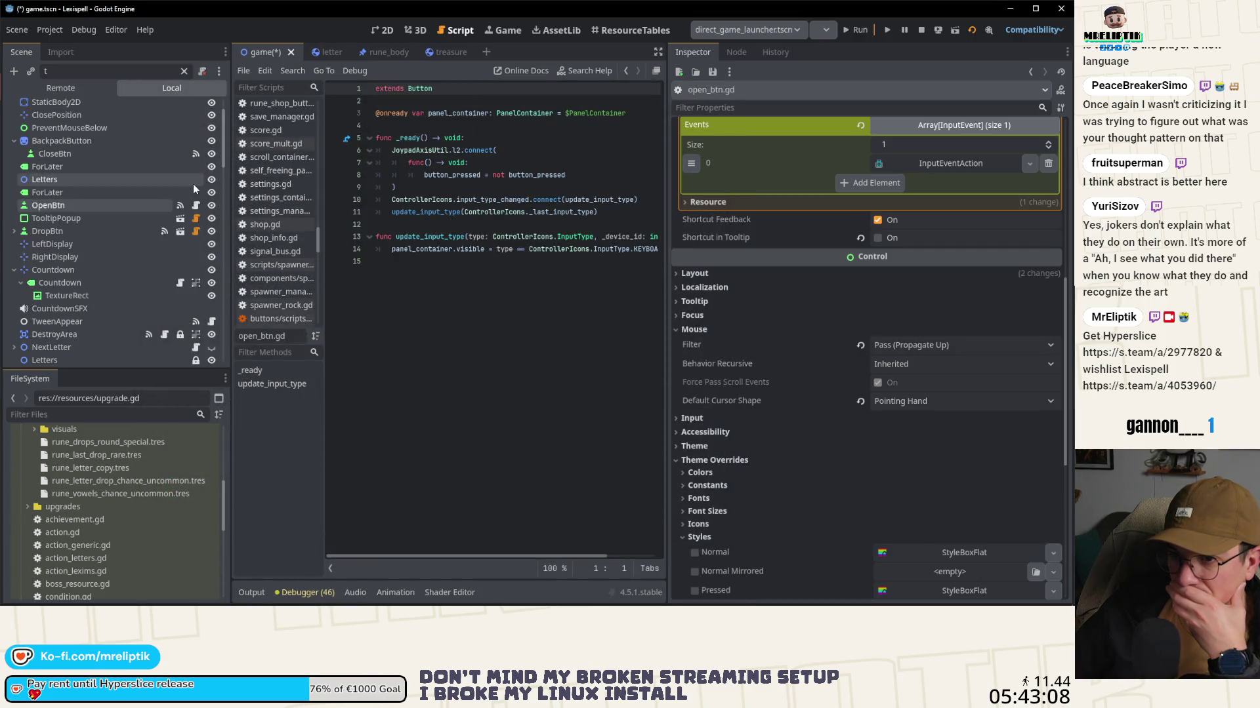
Step: Comment out the panel_container declaration and the input-type code on lines 10–14 in open_btn.gd, then save
{"action": "left_click", "coordinate": [195, 205]}
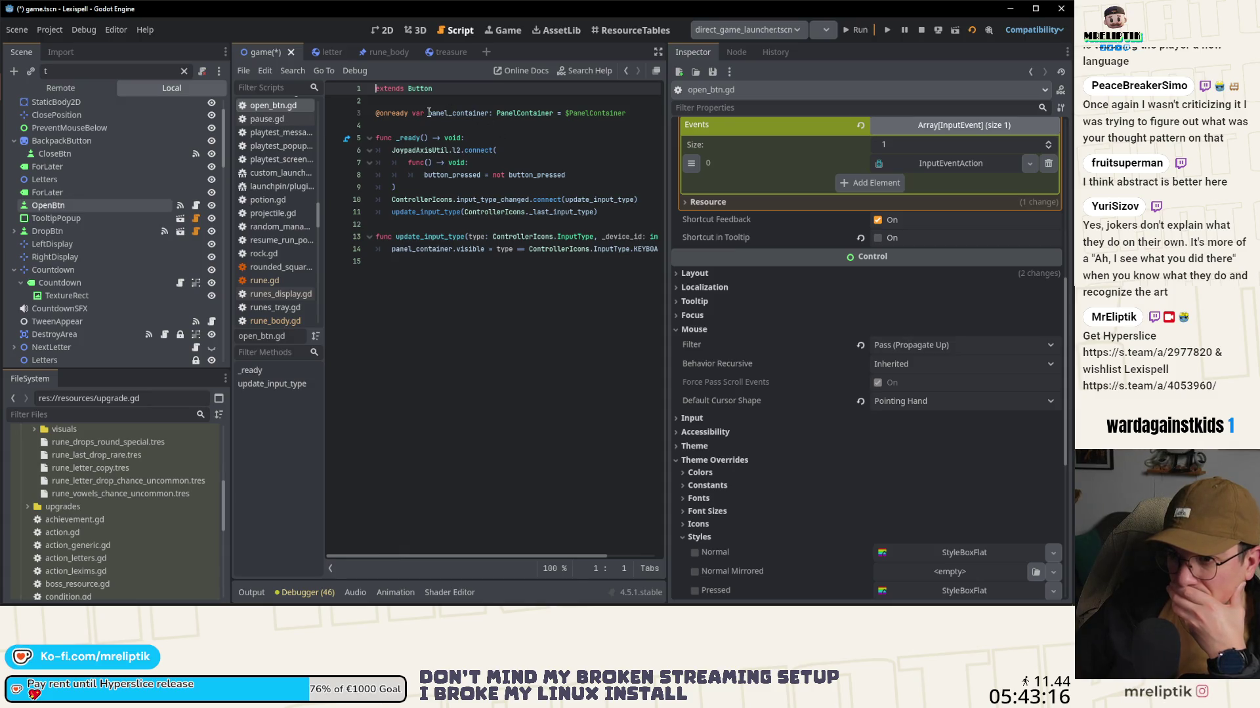
{"action": "left_click", "coordinate": [195, 208]}
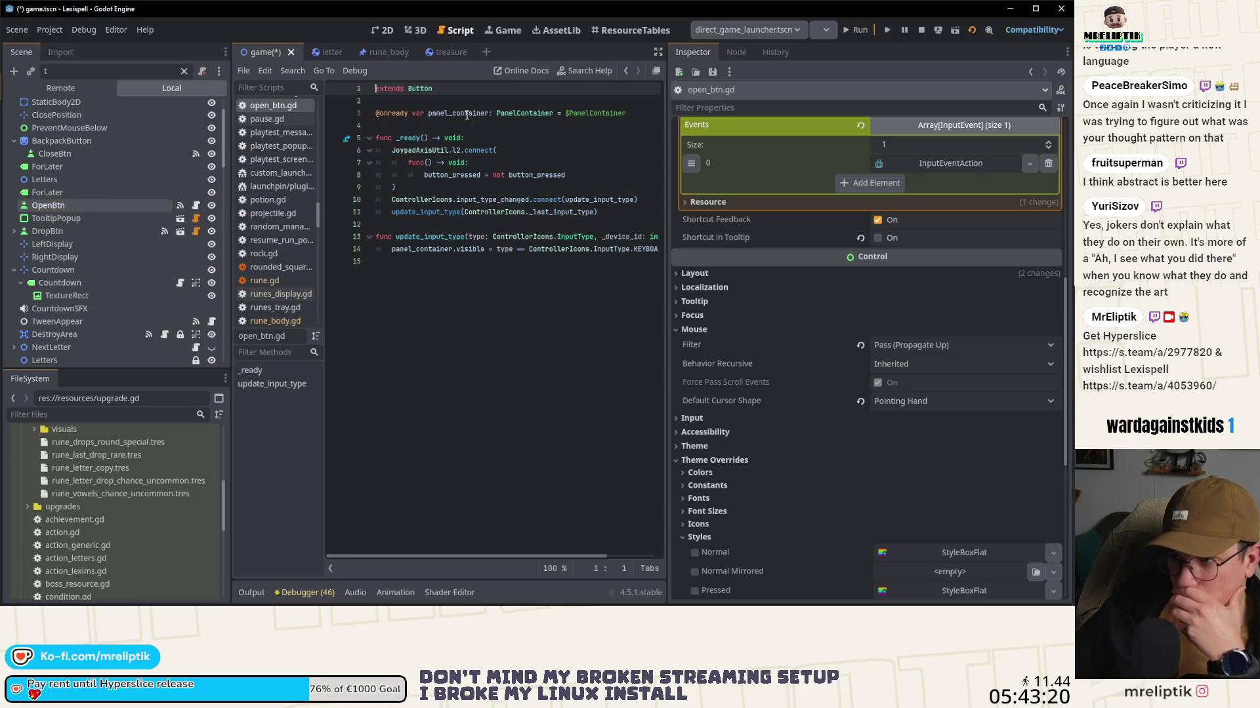
{"action": "left_click", "coordinate": [417, 113]}
{"action": "key", "text": "ctrl+k"}
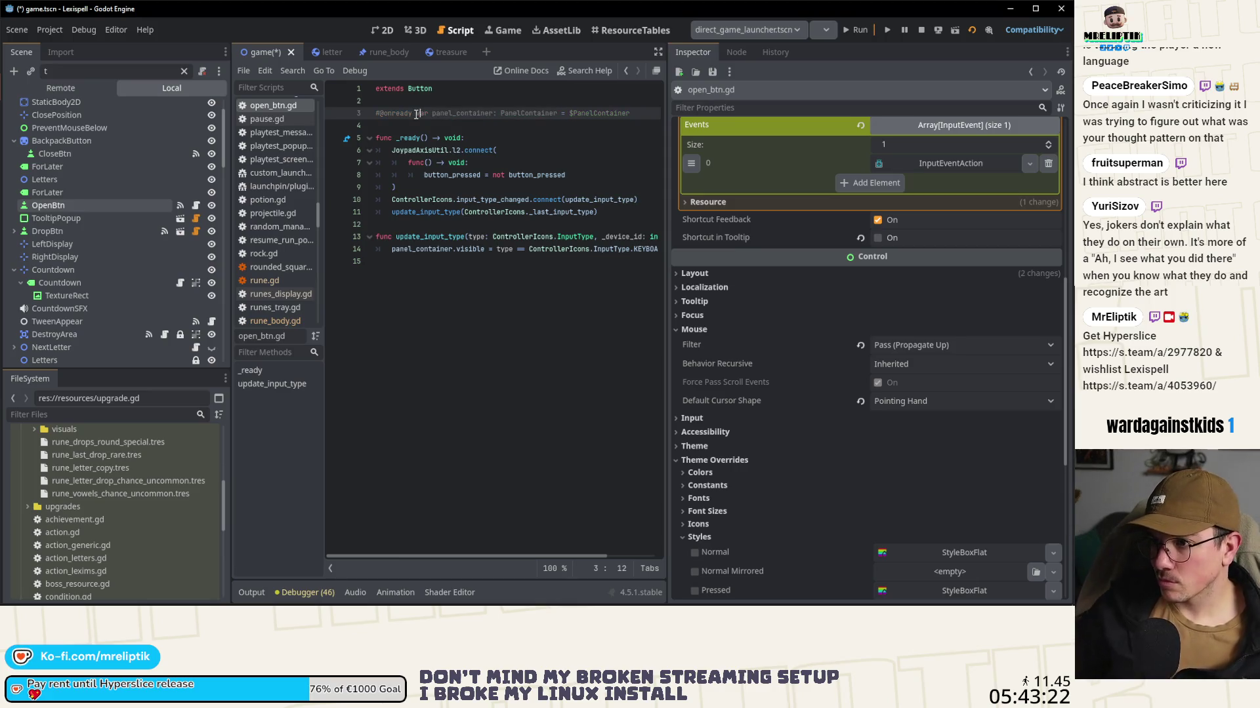
{"action": "left_click_drag", "start_coordinate": [380, 261], "coordinate": [331, 199]}
{"action": "key", "text": "ctrl+k"}
{"action": "key", "text": "ctrl+s"}
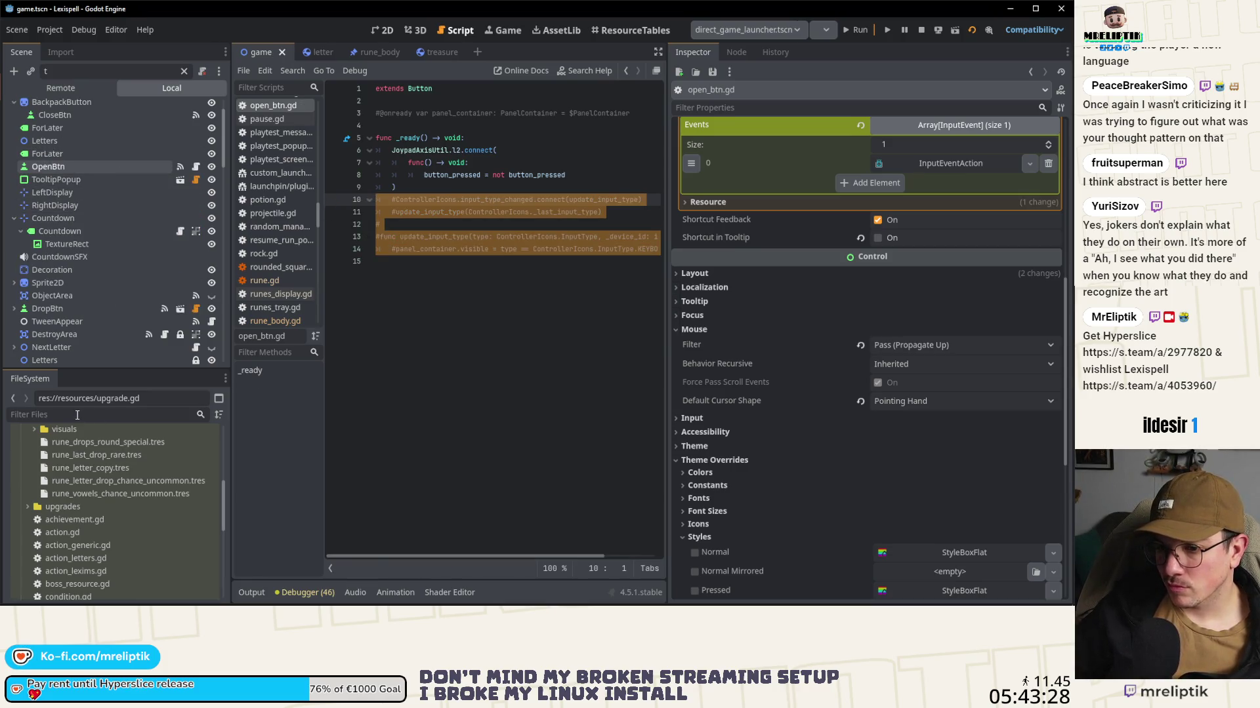
Step: Assign open_btn.gd to OpenBtn from a FileSystem search for 'open_b' and set its mouse filter to Stop
{"action": "left_click", "coordinate": [78, 415]}
{"action": "type", "text": "open_b"}
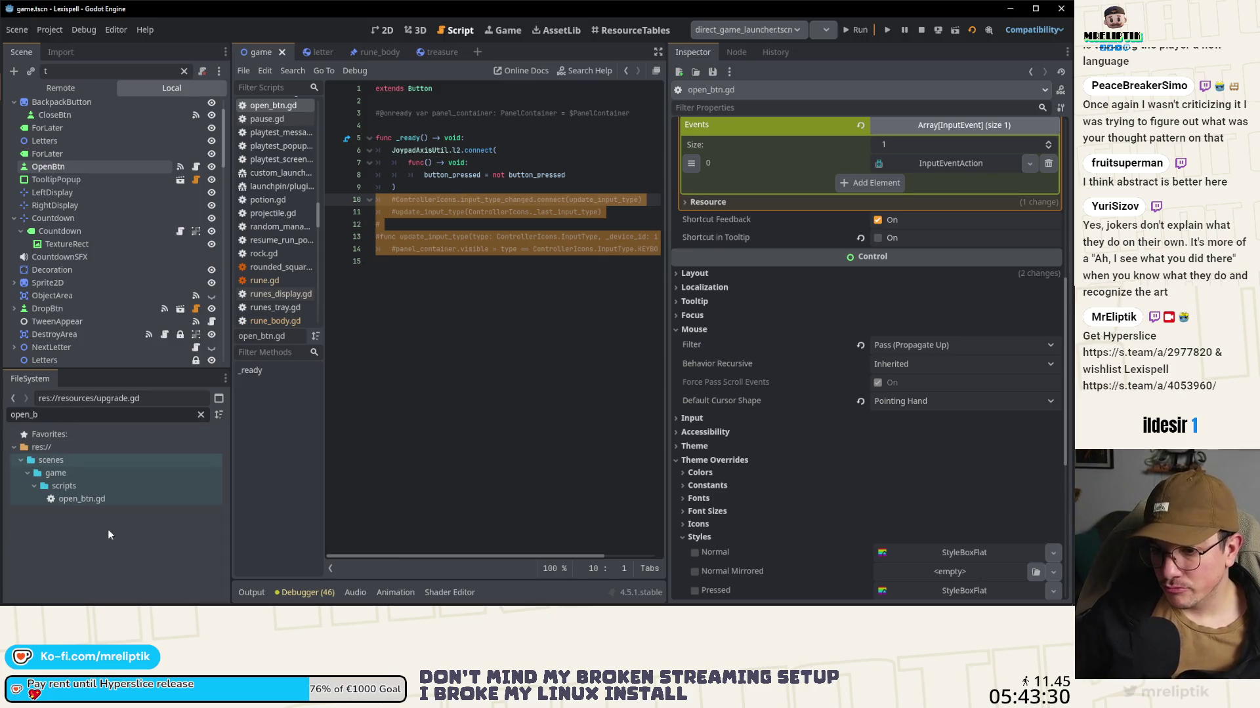
{"action": "mouse_move", "coordinate": [89, 496]}
{"action": "left_mouse_down"}
{"action": "mouse_move", "coordinate": [119, 187]}
{"action": "mouse_move", "coordinate": [99, 131]}
{"action": "mouse_move", "coordinate": [68, 148]}
{"action": "mouse_move", "coordinate": [65, 169]}
{"action": "left_mouse_up"}
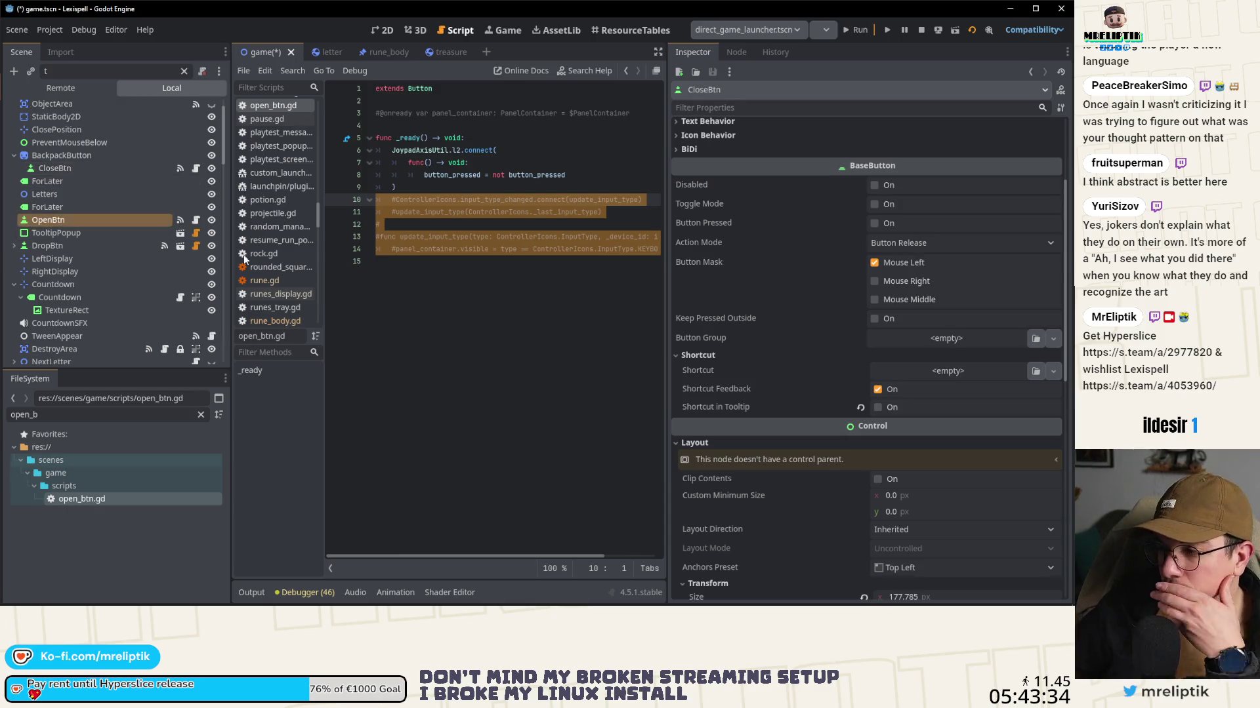
{"action": "left_click", "coordinate": [886, 346]}
{"action": "left_click", "coordinate": [897, 368]}
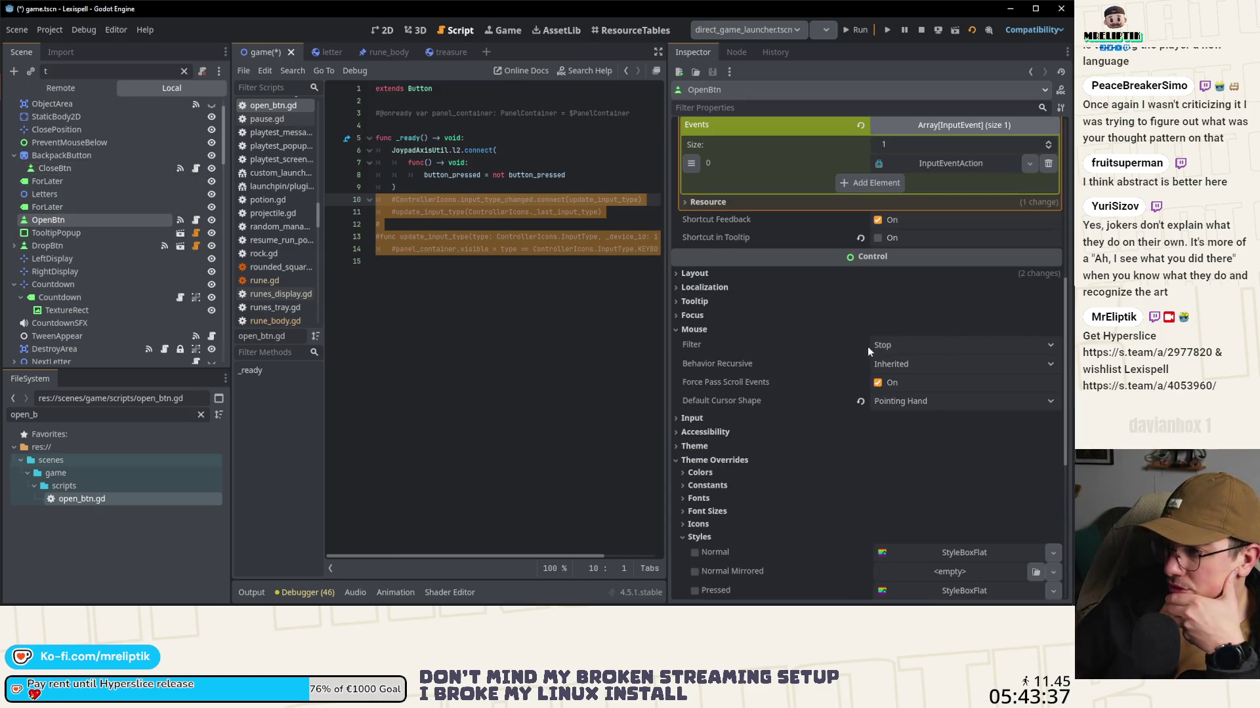
Step: Give CloseBtn the shortcut_toggle_for_later.tres shortcut, then stop and relaunch the game
{"action": "left_click", "coordinate": [52, 168]}
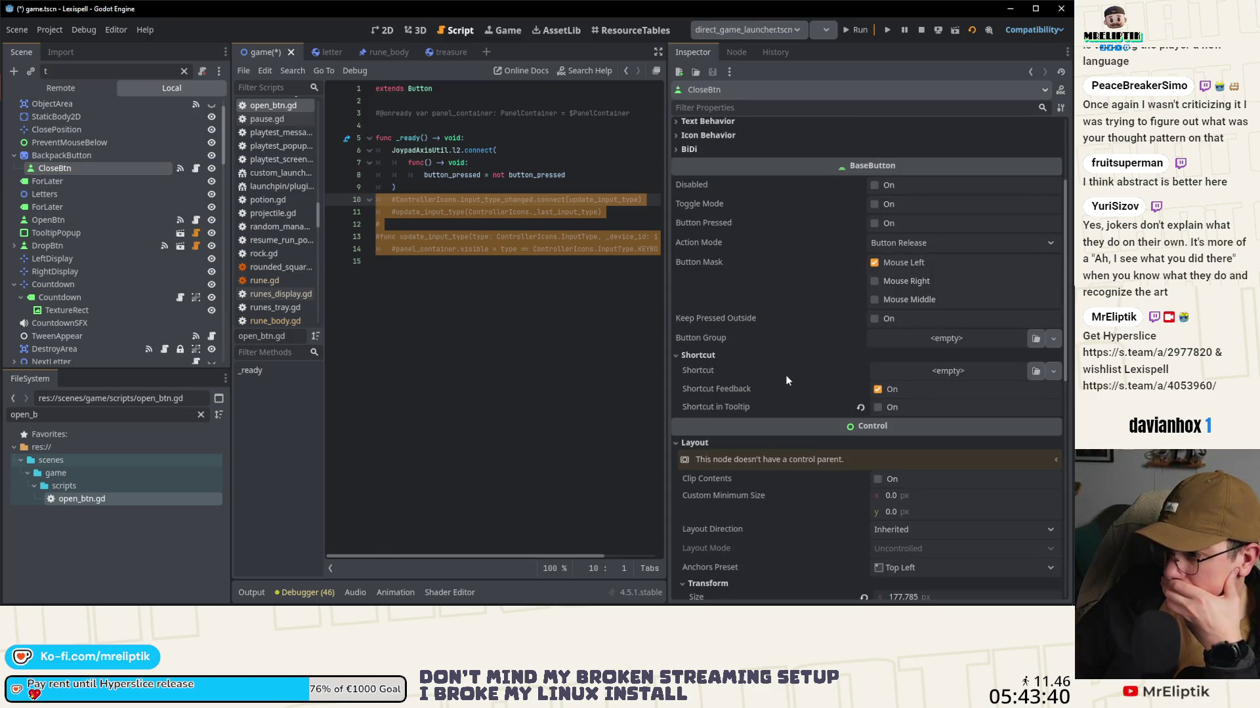
{"action": "left_click", "coordinate": [937, 372]}
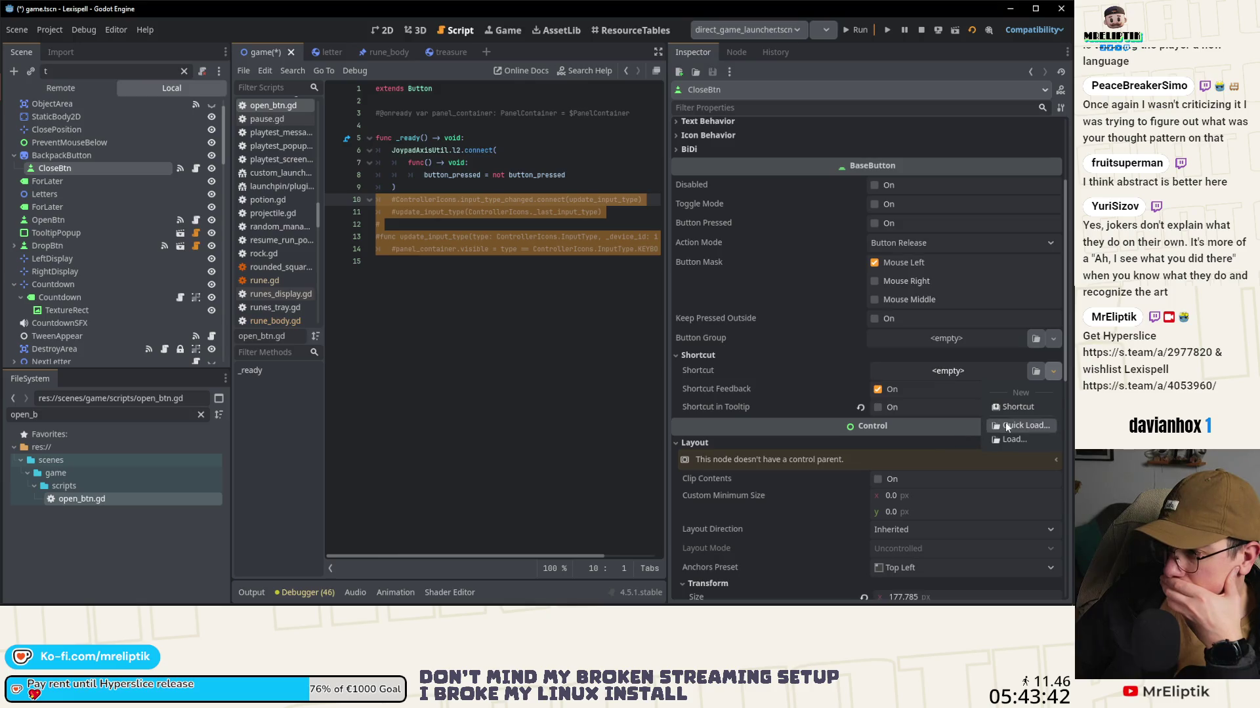
{"action": "left_click", "coordinate": [1005, 423]}
{"action": "double_click", "coordinate": [242, 165]}
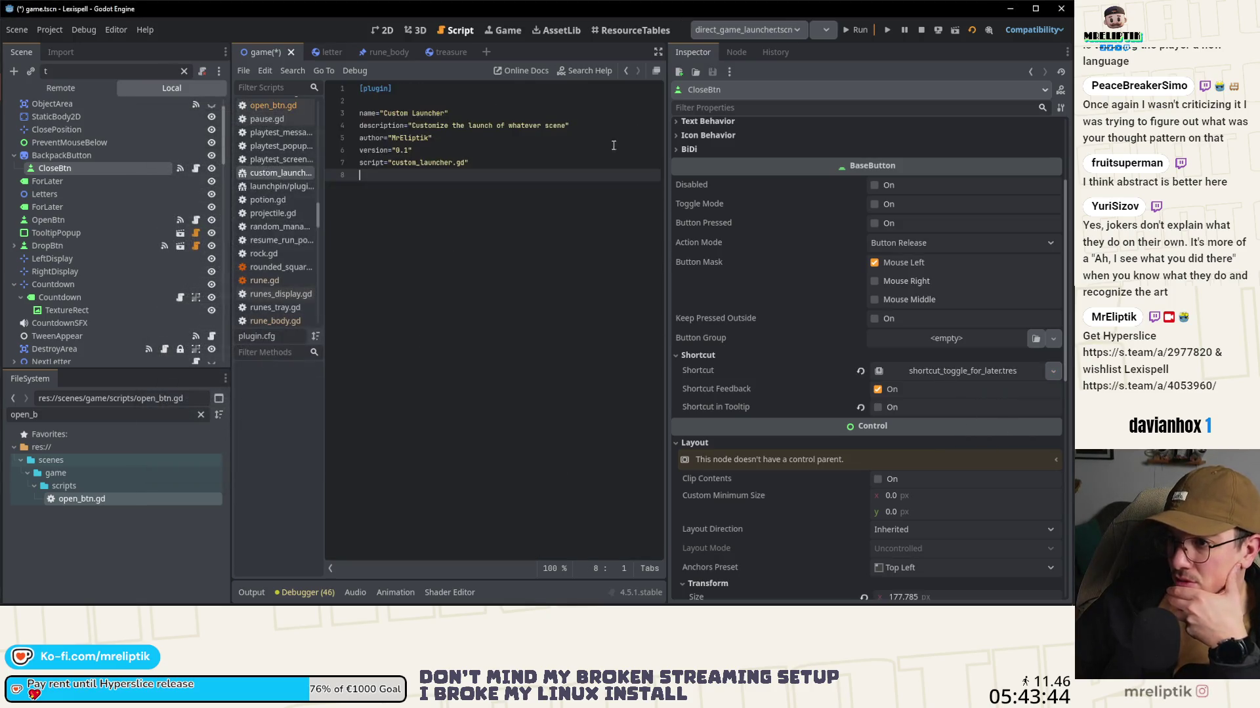
{"action": "left_click", "coordinate": [921, 31]}
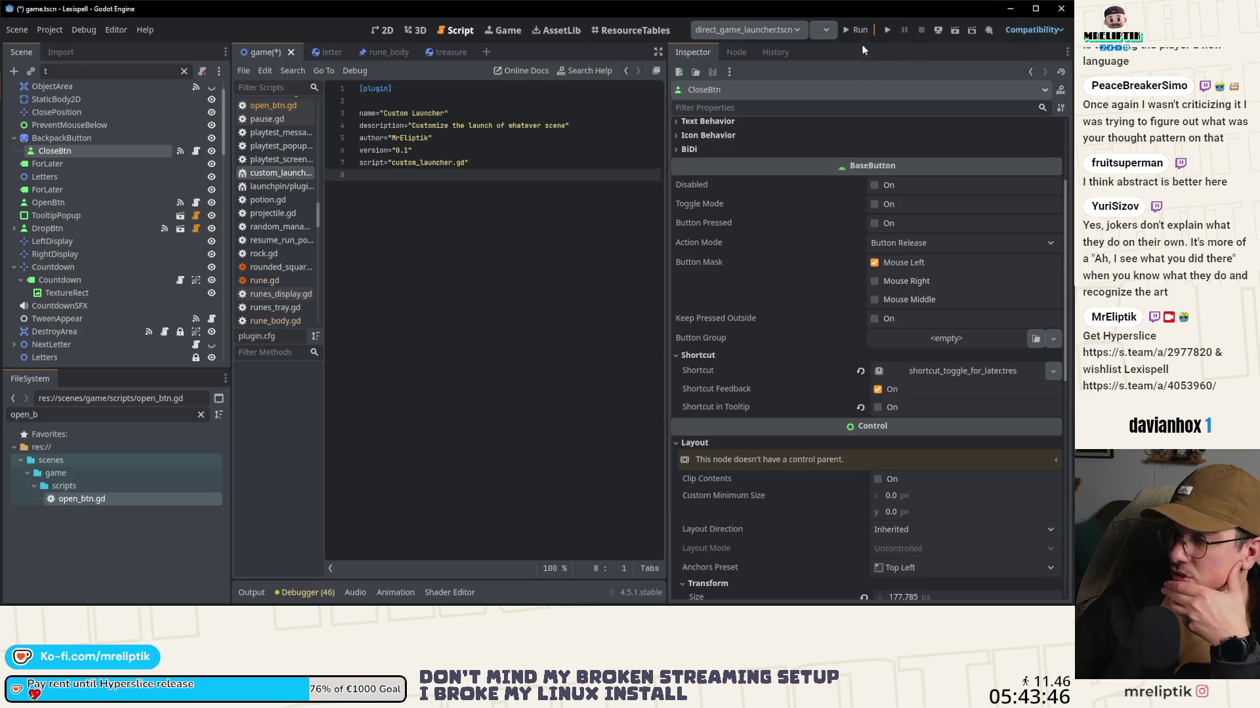
{"action": "left_click", "coordinate": [856, 29]}
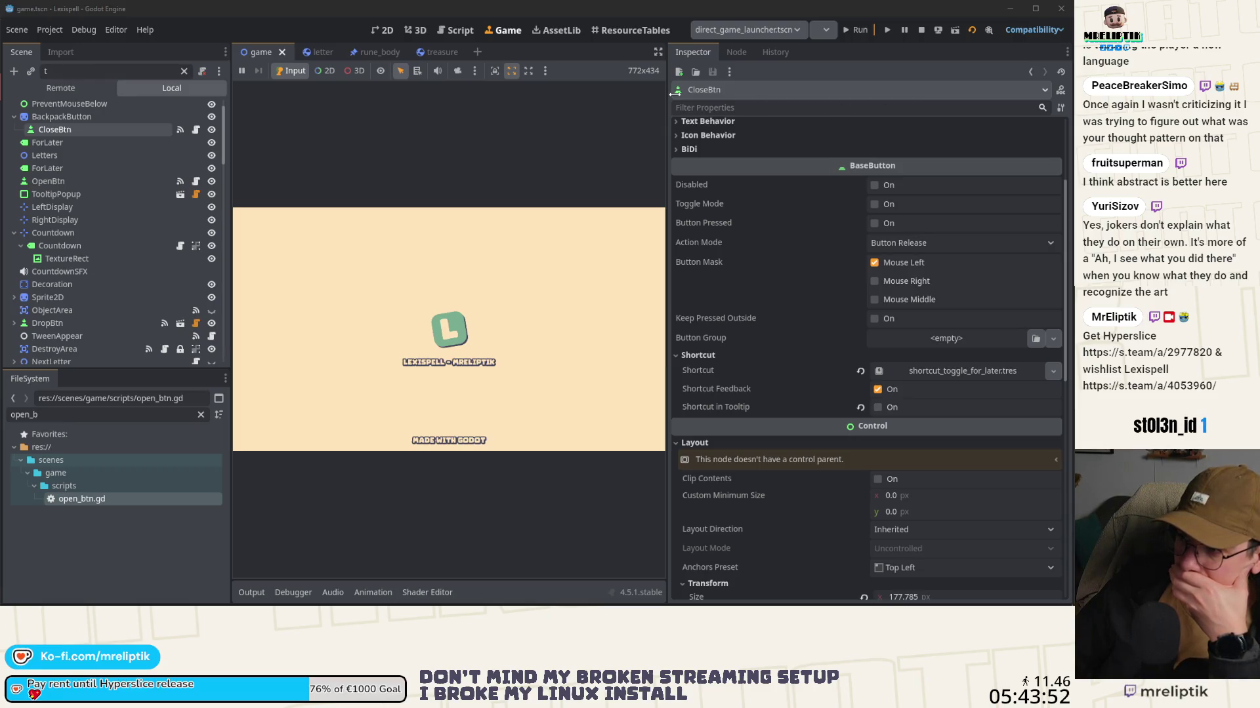
Step: Play past the shop, then jump to backpack.gd's _on_open_btn_pressed handler via OpenBtn's pressed() signal
{"action": "left_click_drag", "start_coordinate": [669, 93], "coordinate": [915, 93]}
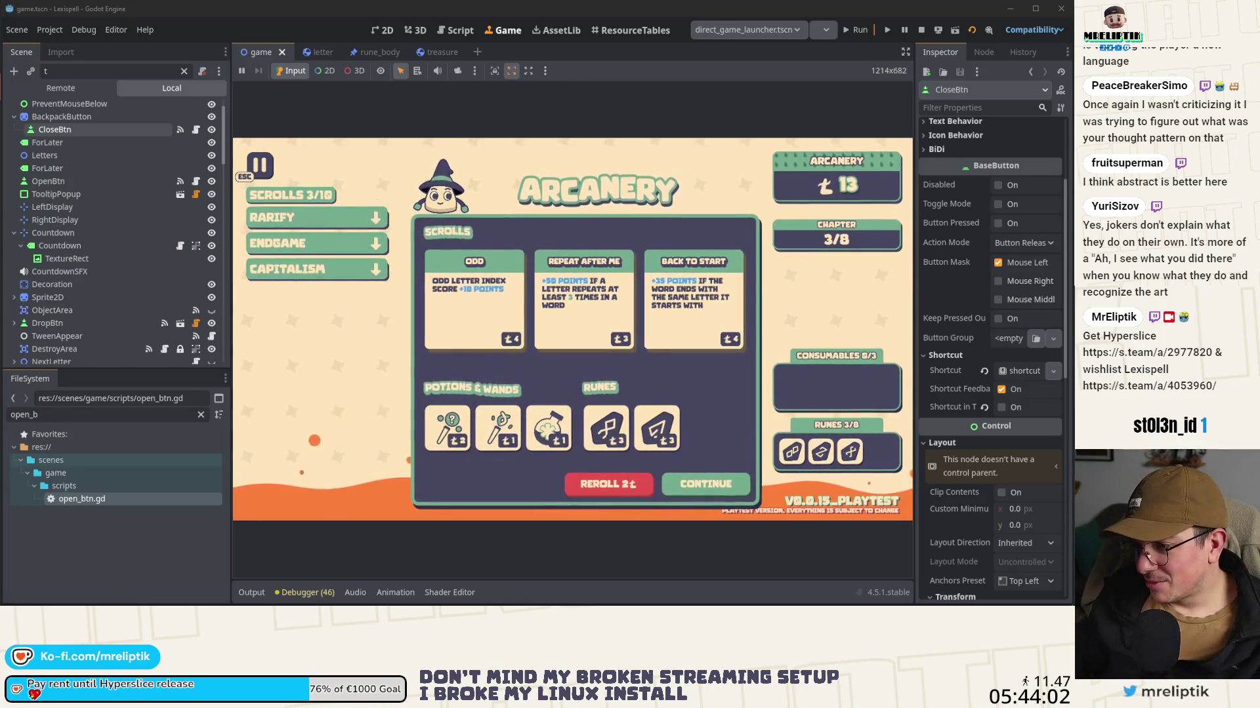
{"action": "left_click", "coordinate": [266, 172]}
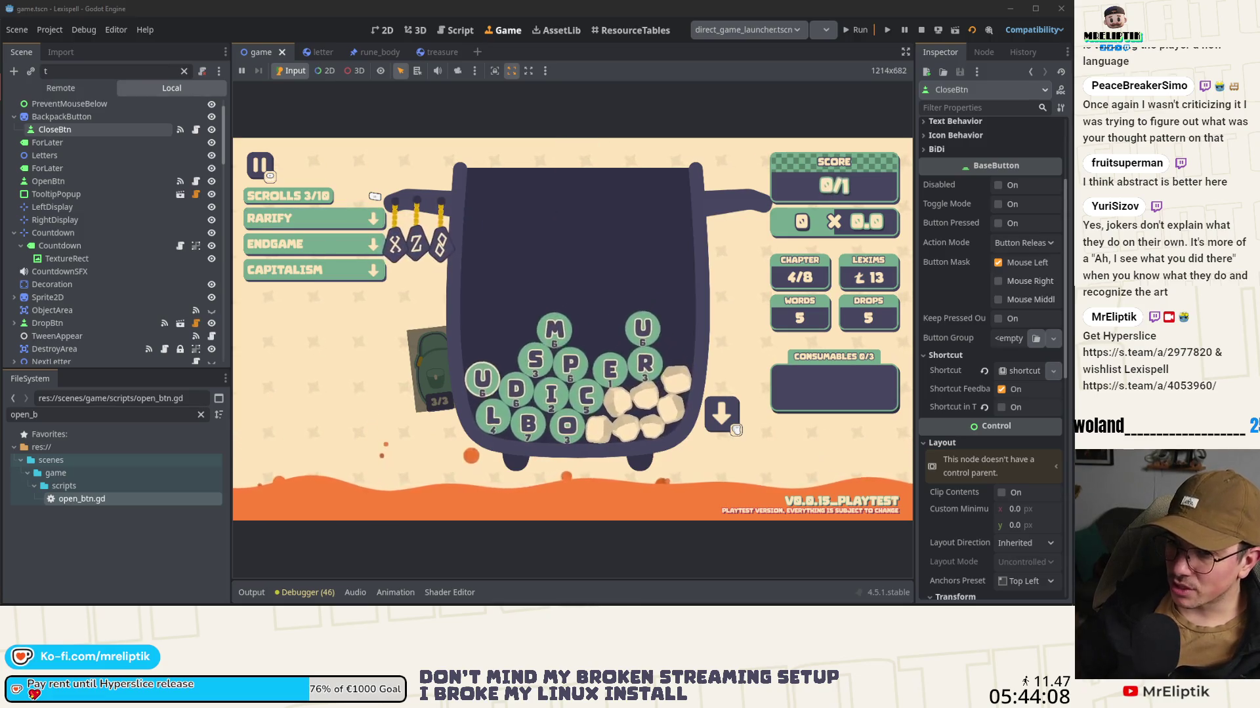
{"action": "left_click", "coordinate": [50, 182]}
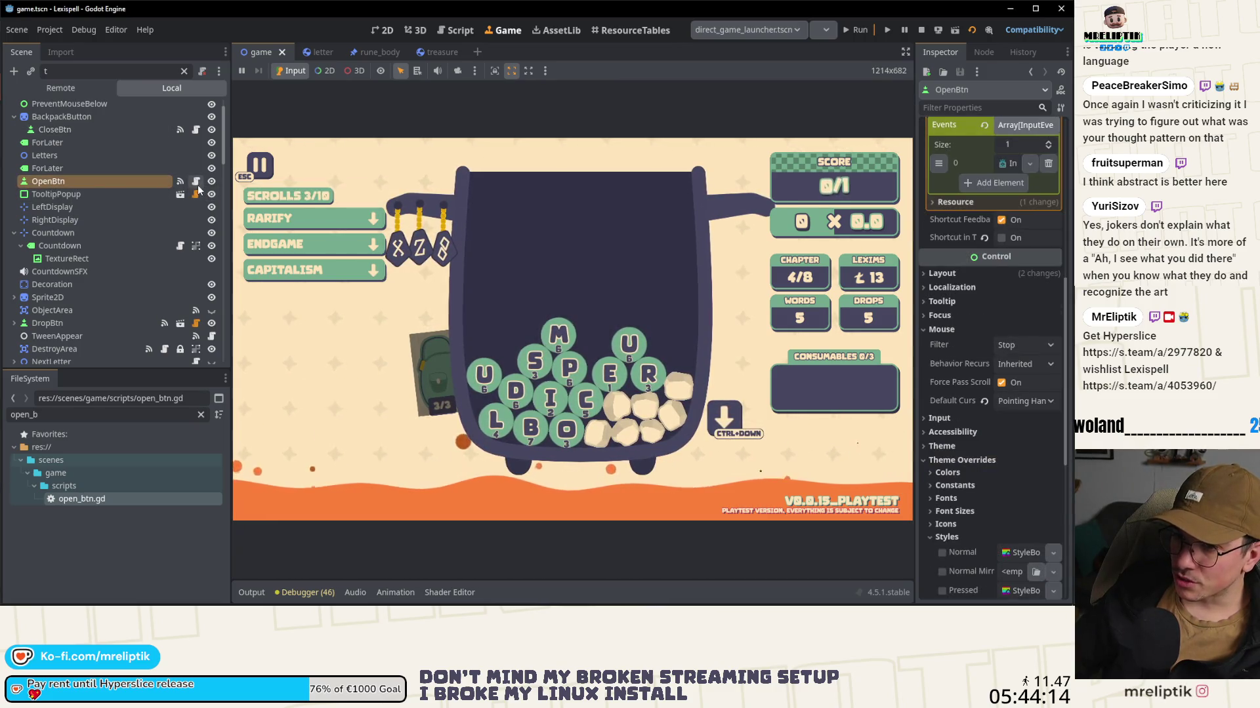
{"action": "left_click", "coordinate": [984, 52]}
{"action": "double_click", "coordinate": [1004, 161]}
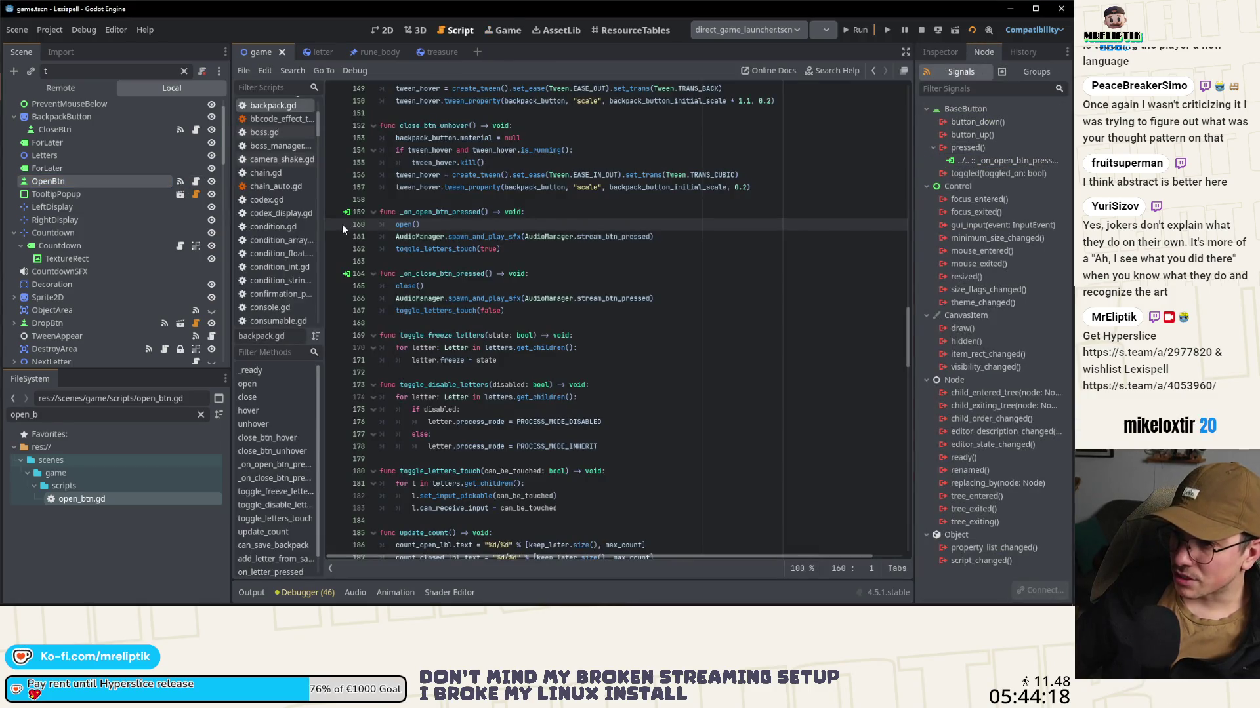
Step: Trigger the line-160 backpack breakpoint in the game, stop the session, and reopen open_btn.gd
{"action": "left_click", "coordinate": [383, 31]}
{"action": "left_click", "coordinate": [403, 136]}
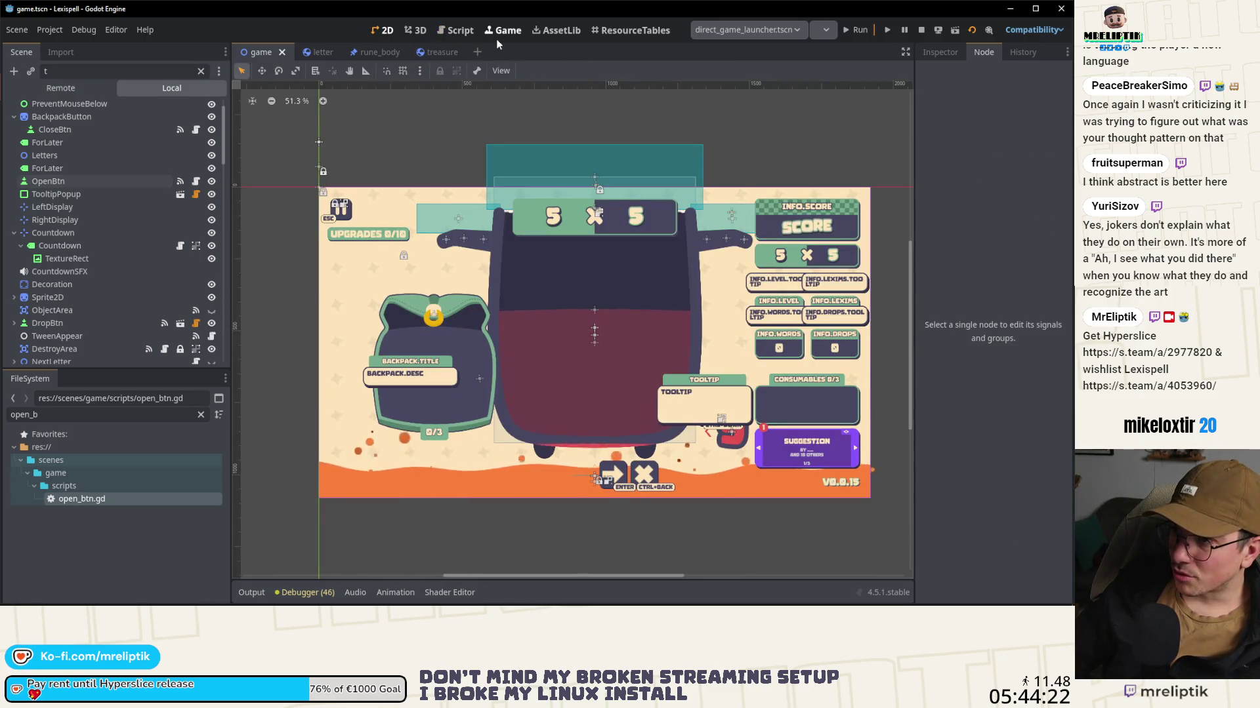
{"action": "left_click", "coordinate": [498, 31]}
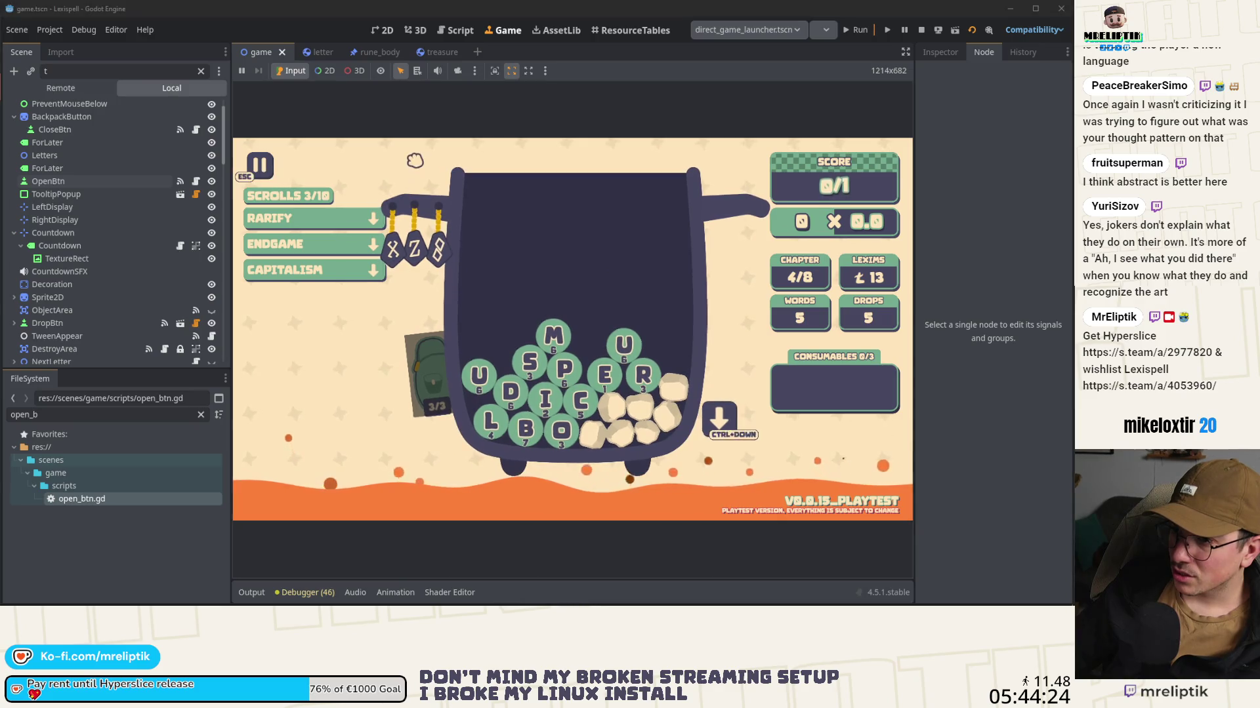
{"action": "left_click", "coordinate": [429, 374]}
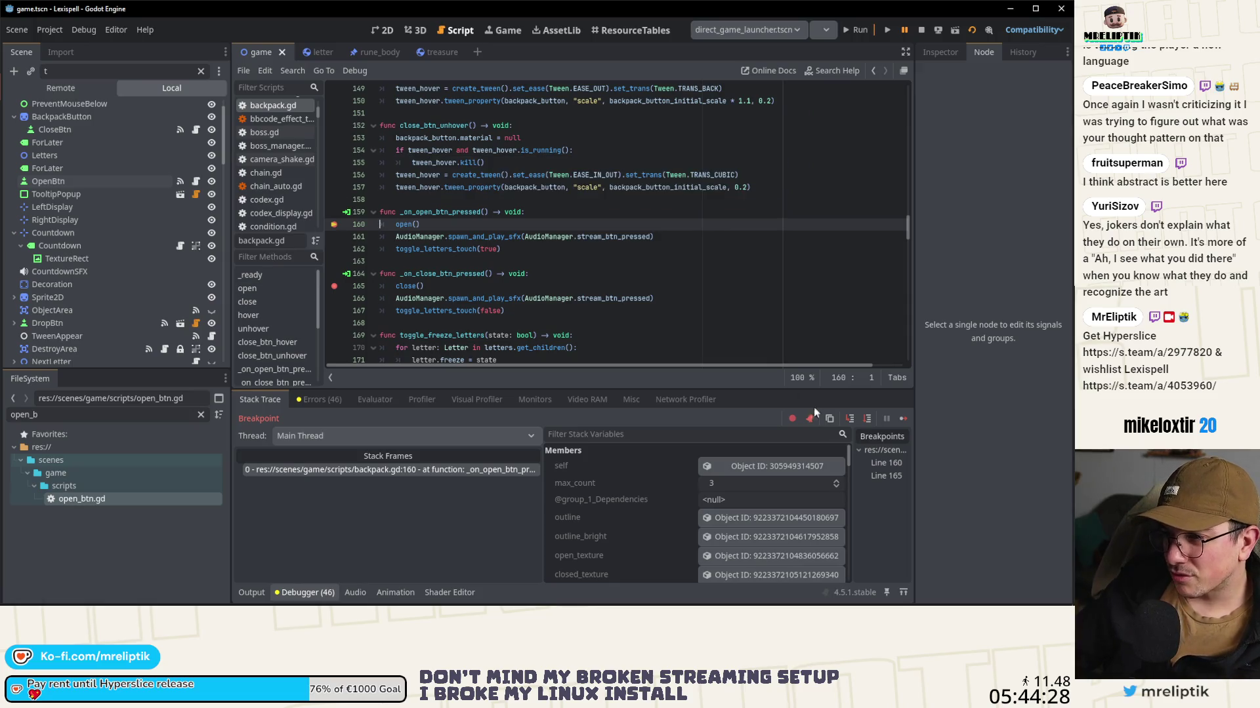
{"action": "left_click", "coordinate": [905, 418]}
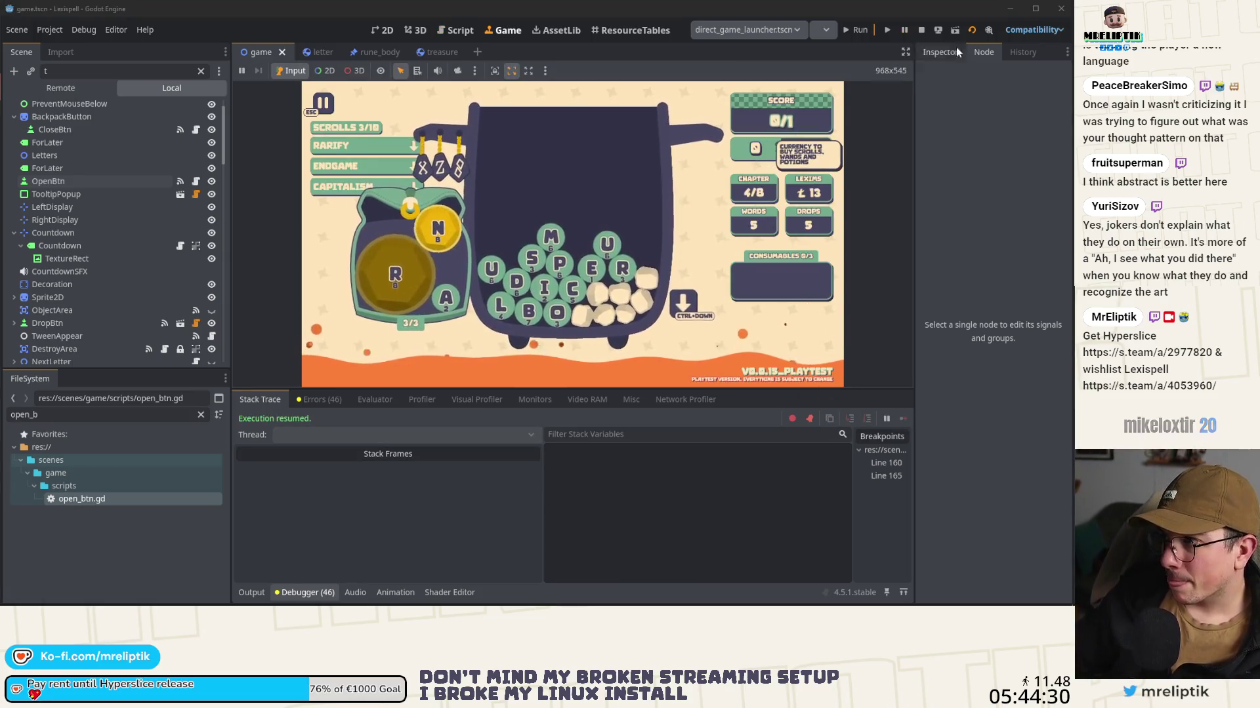
{"action": "left_click", "coordinate": [923, 29]}
{"action": "left_click", "coordinate": [81, 163]}
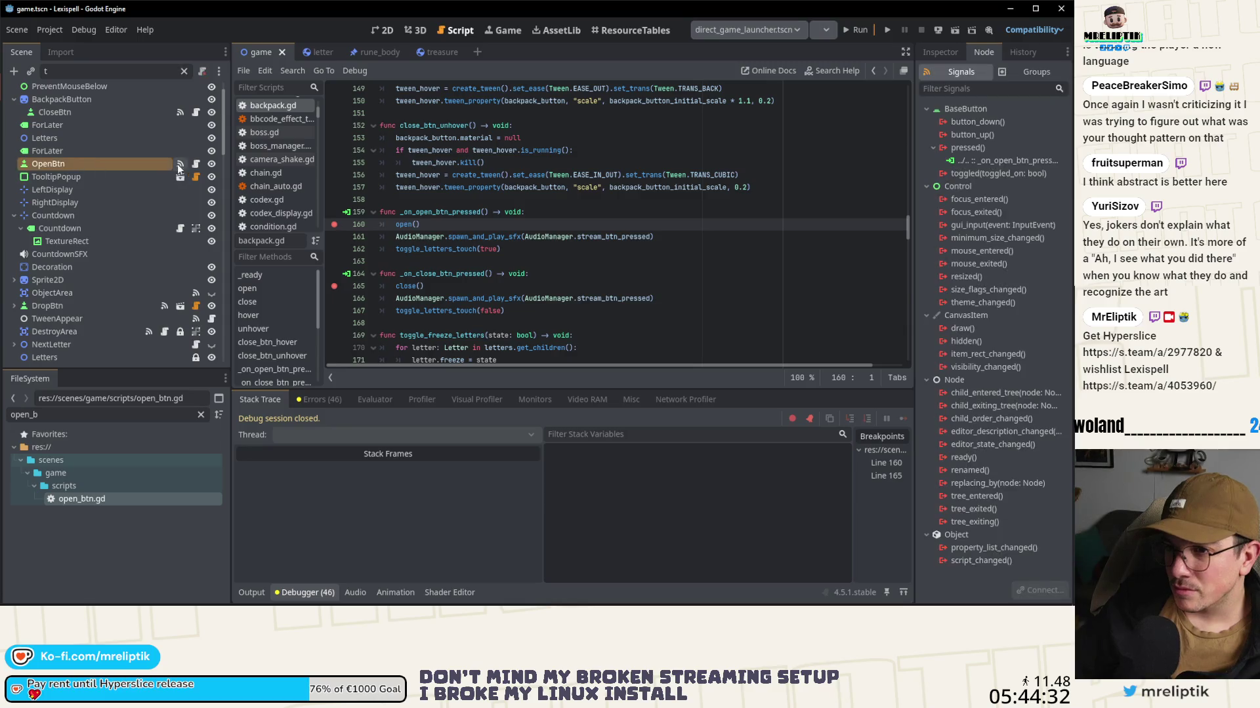
{"action": "left_click", "coordinate": [194, 165]}
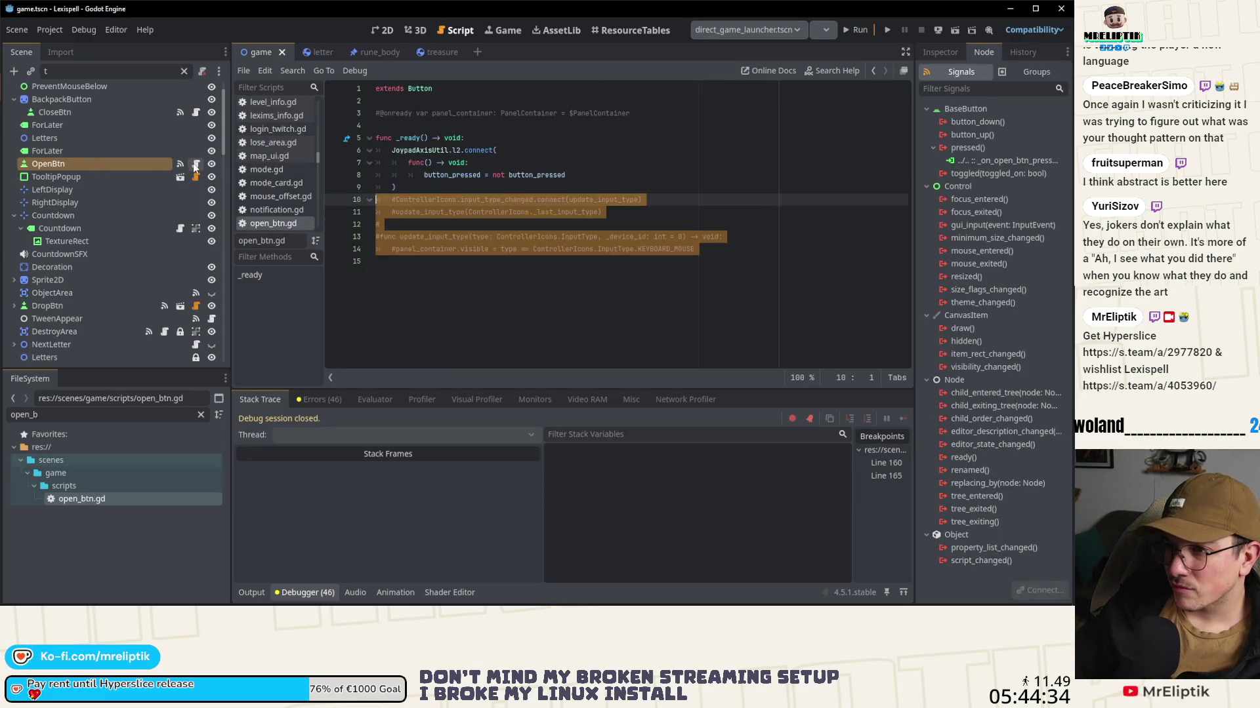
{"action": "left_click", "coordinate": [427, 286]}
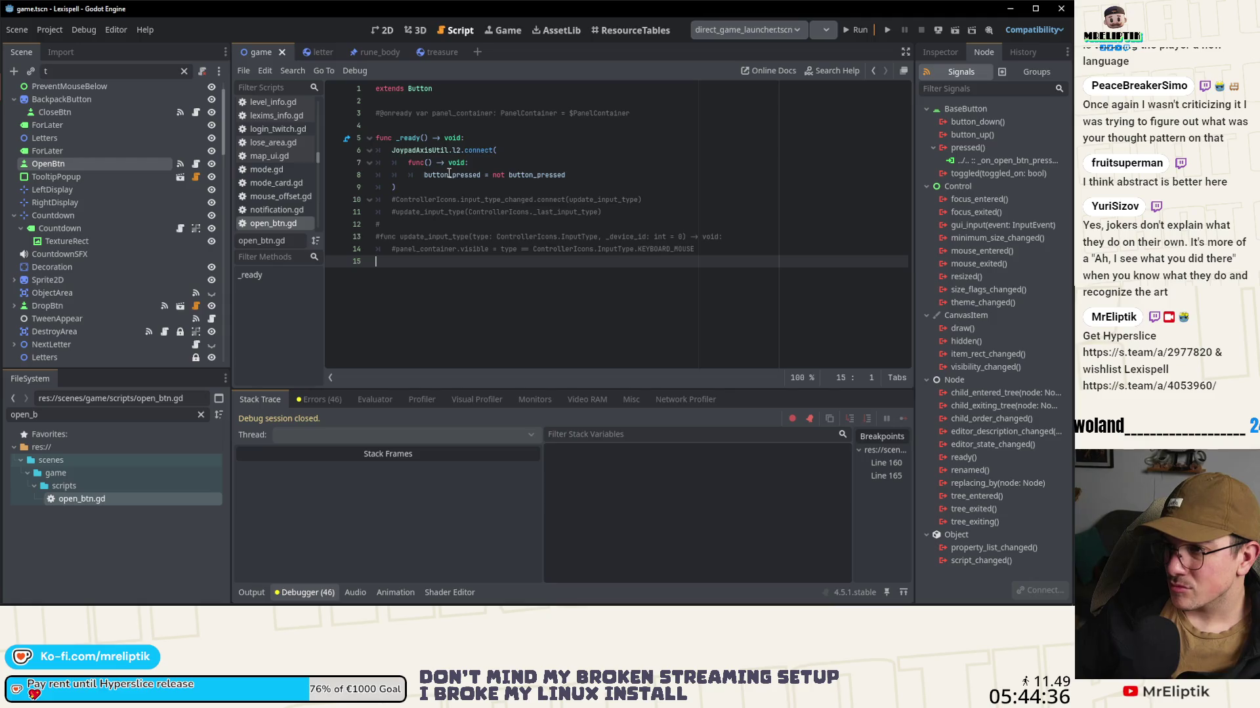
{"action": "mouse_move", "coordinate": [447, 177]}
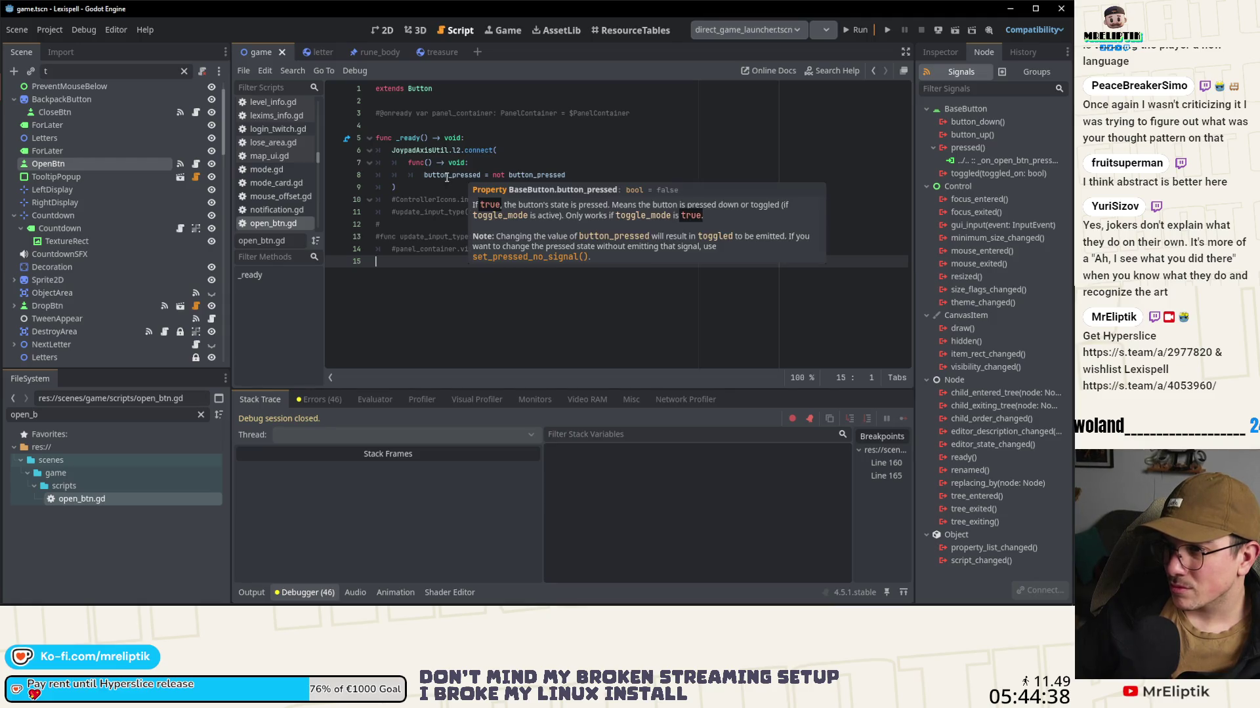
{"action": "left_click_drag", "start_coordinate": [570, 175], "coordinate": [470, 163]}
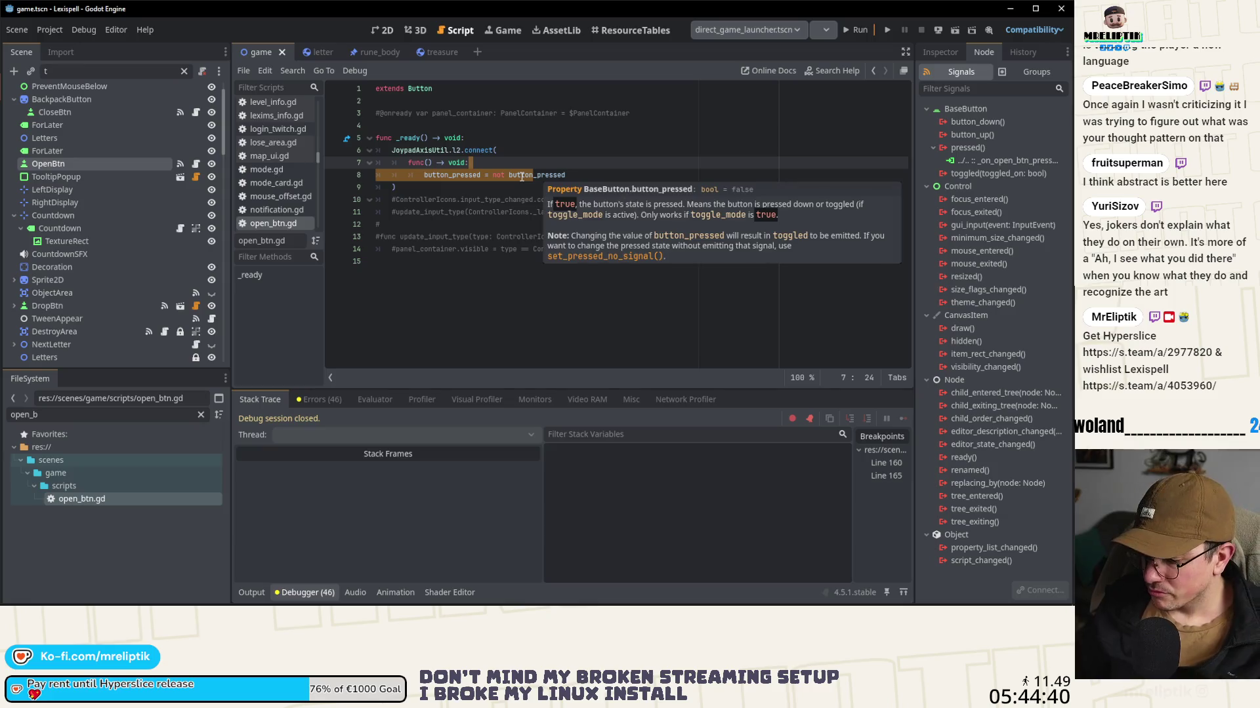
{"action": "left_click", "coordinate": [493, 236]}
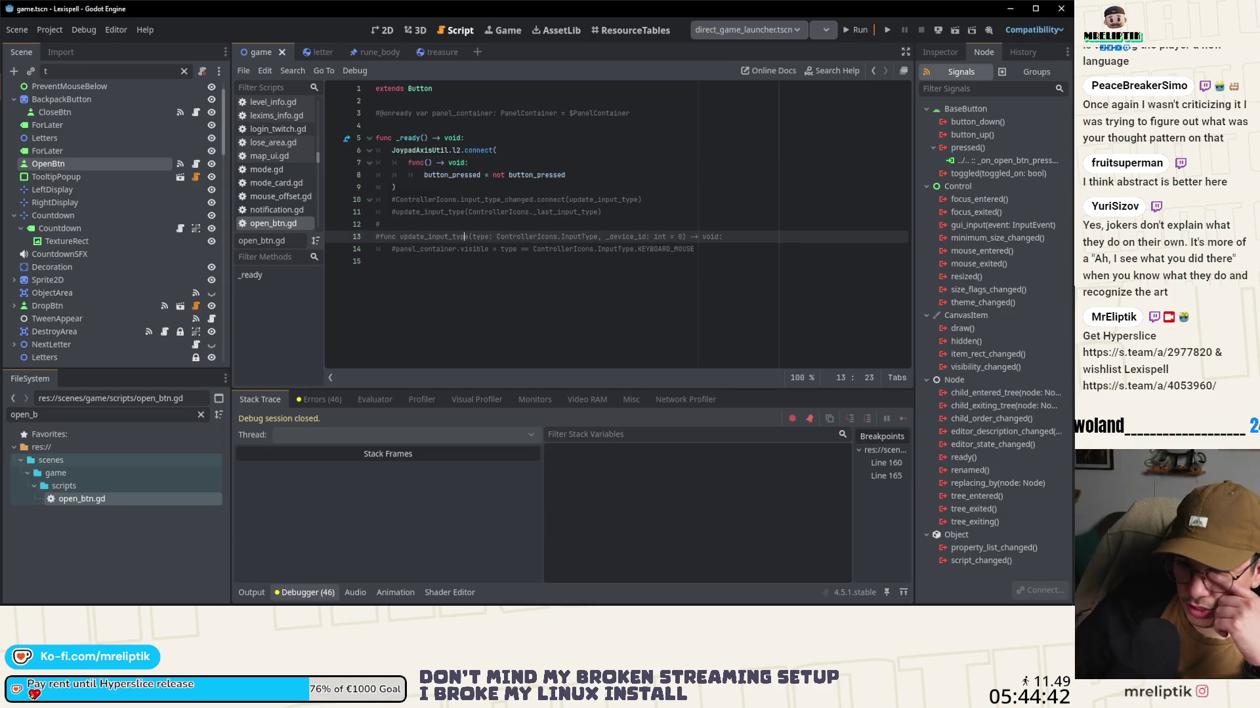
{"action": "key", "text": "alt+Tab"}
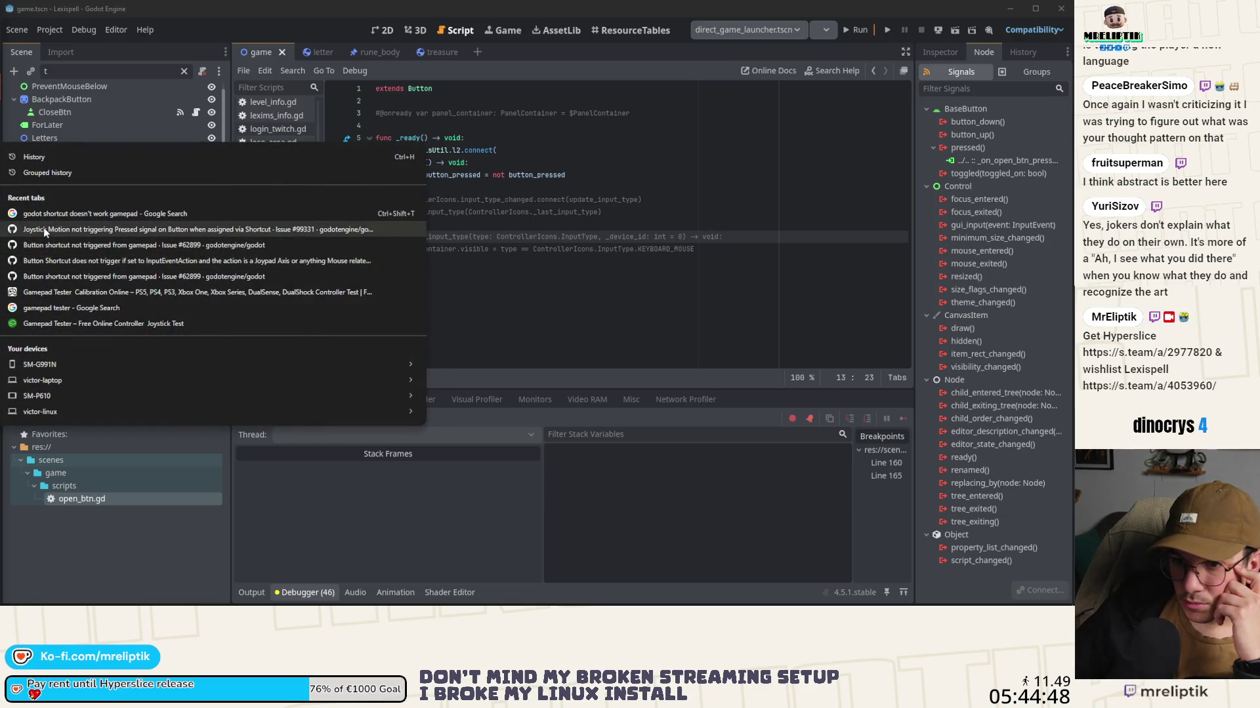
{"action": "key", "text": "Escape"}
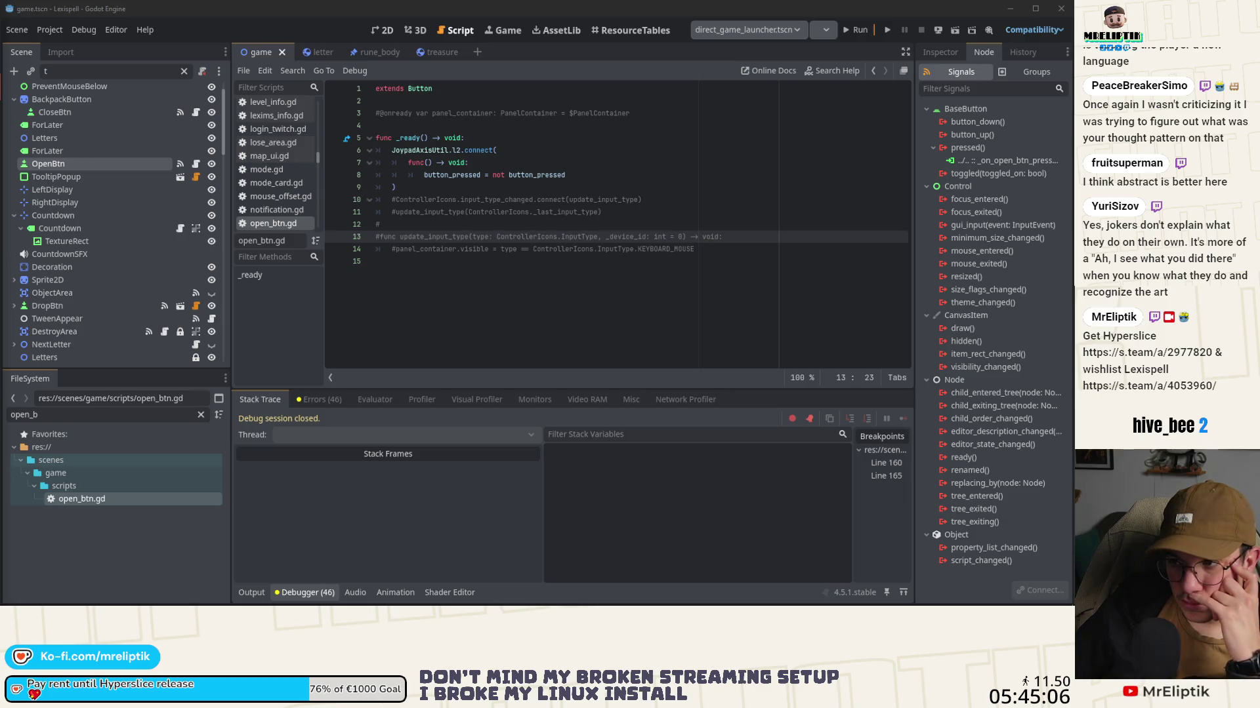
Step: In the L2 callback, set button_pressed = true, await get_tree().process_frame, then reset it to false
{"action": "double_click", "coordinate": [532, 174]}
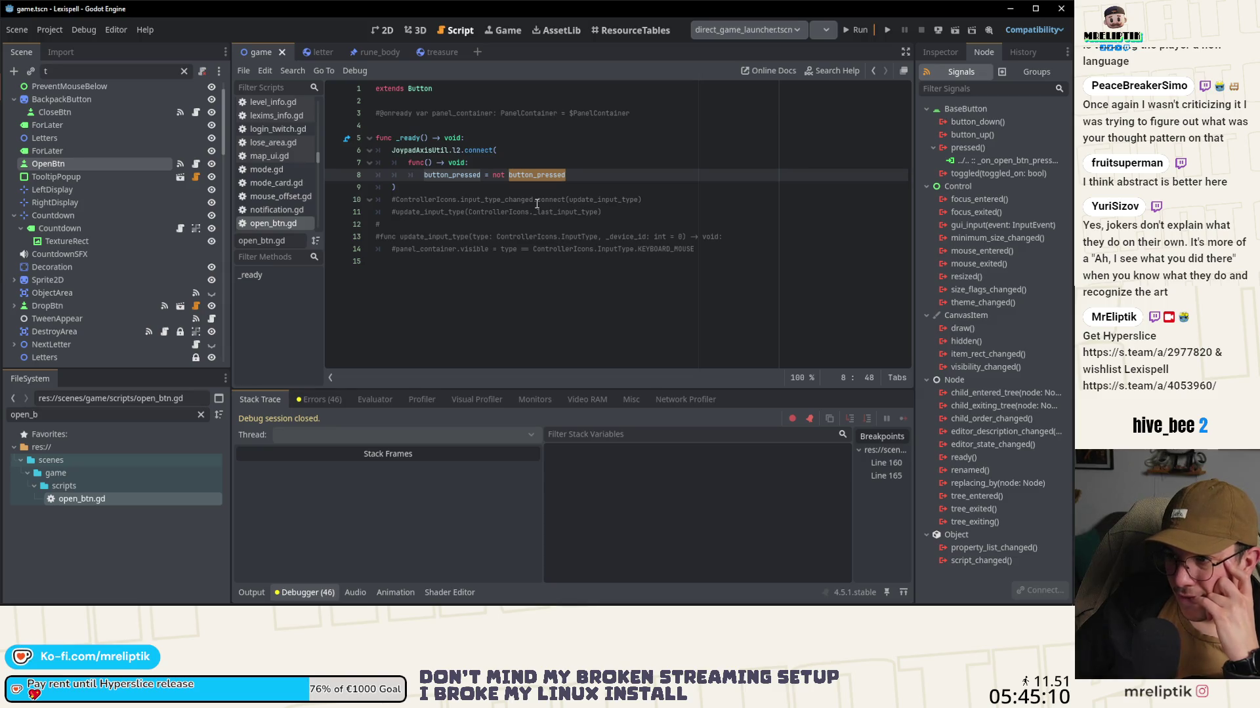
{"action": "mouse_move", "coordinate": [558, 181]}
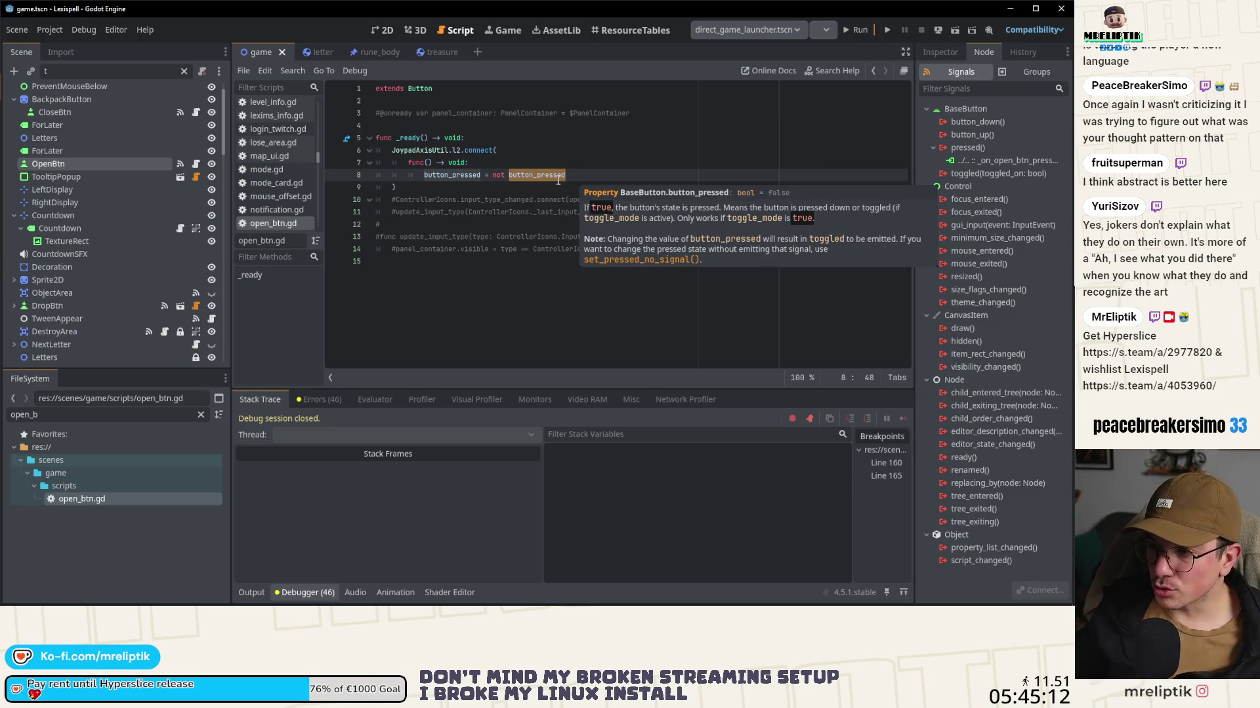
{"action": "key", "text": "BackSpace"}
{"action": "key", "text": "BackSpace"}
{"action": "key", "text": "BackSpace"}
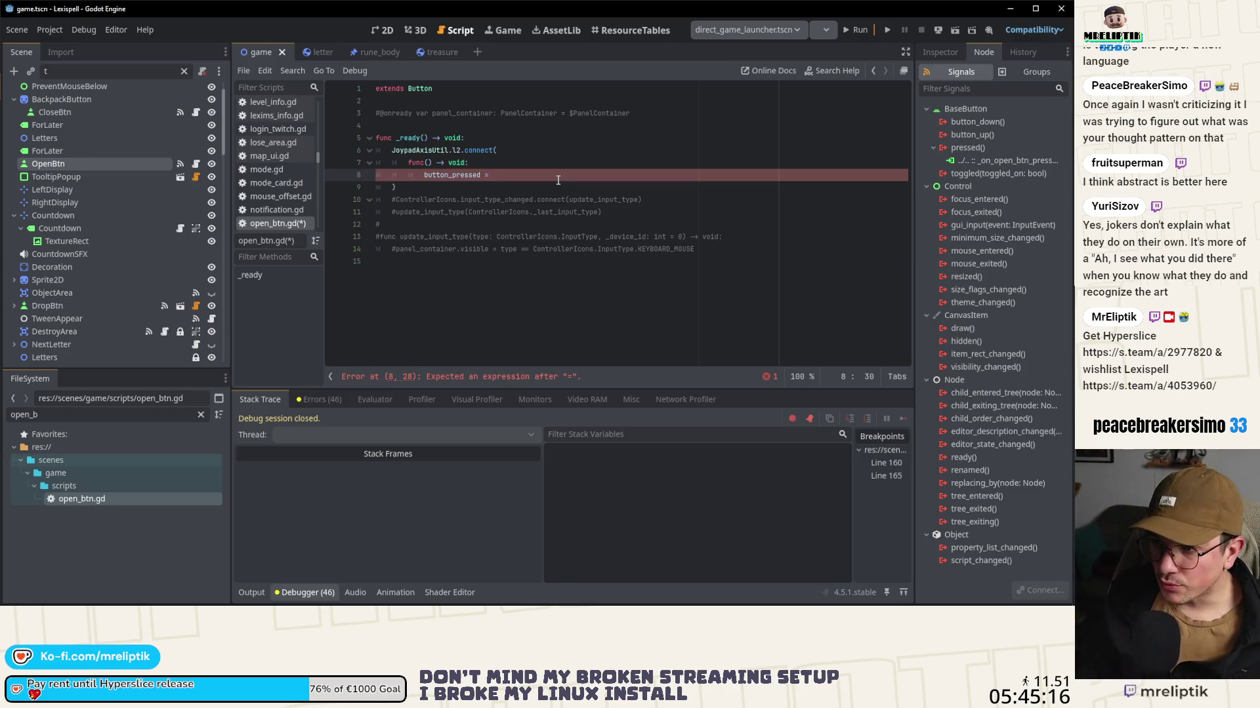
{"action": "type", "text": "true"}
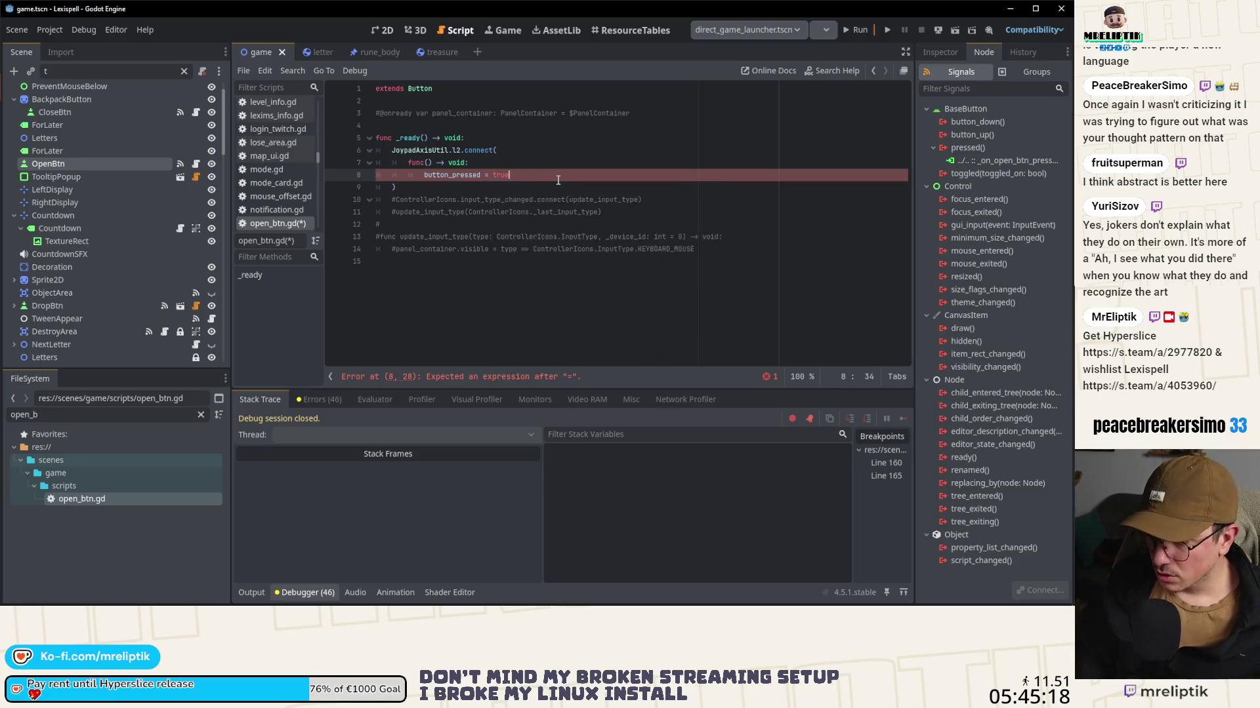
{"action": "key", "text": "Return"}
{"action": "type", "text": "await get_tp"}
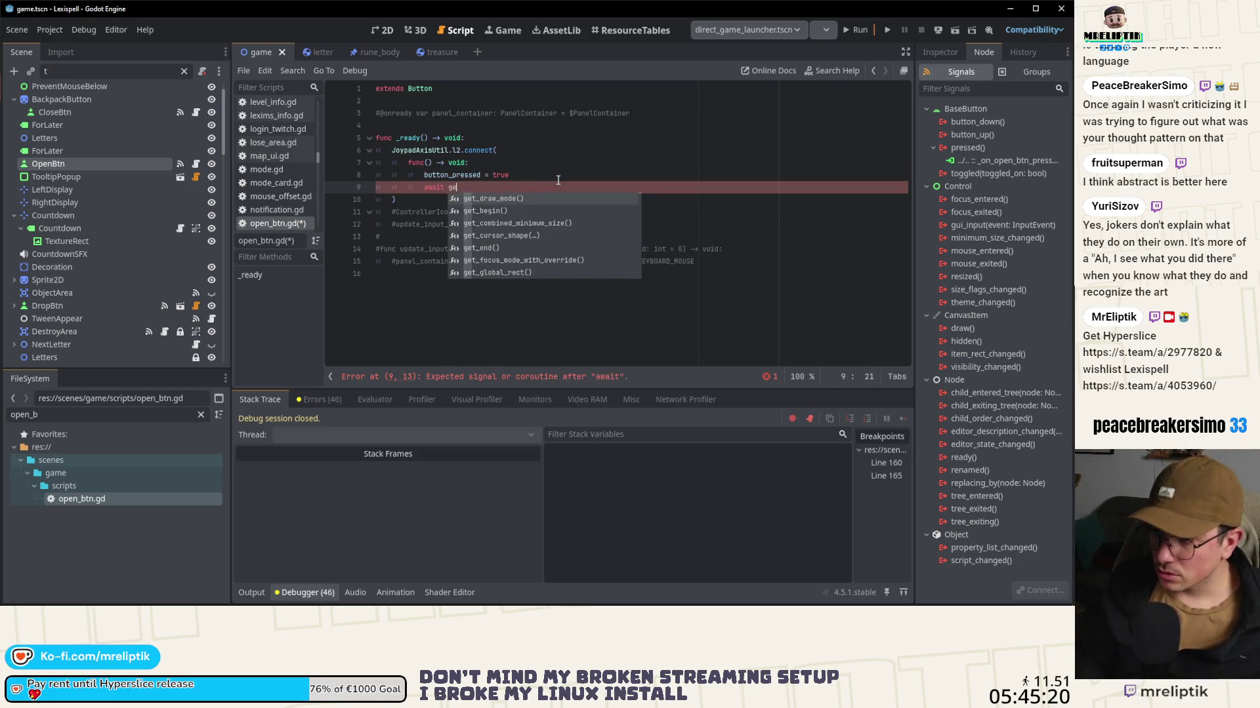
{"action": "key", "text": "BackSpace"}
{"action": "type", "text": "re"}
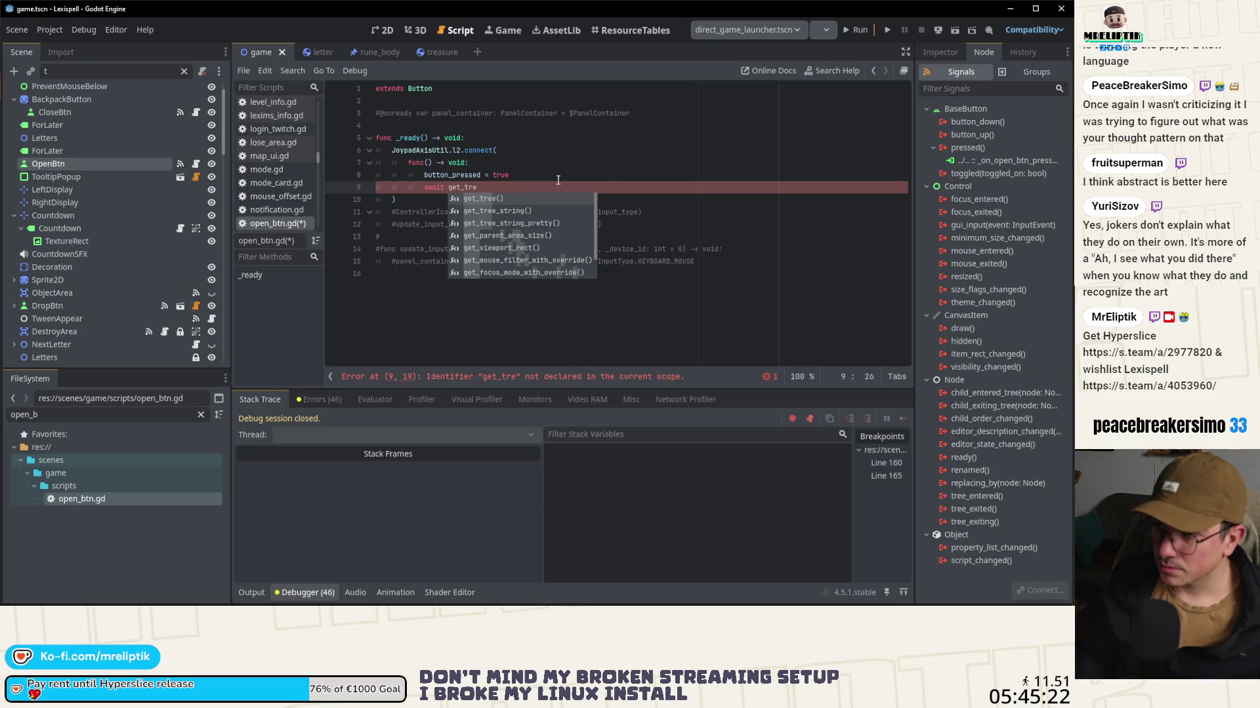
{"action": "key", "text": "Return"}
{"action": "type", "text": ".process_frame"}
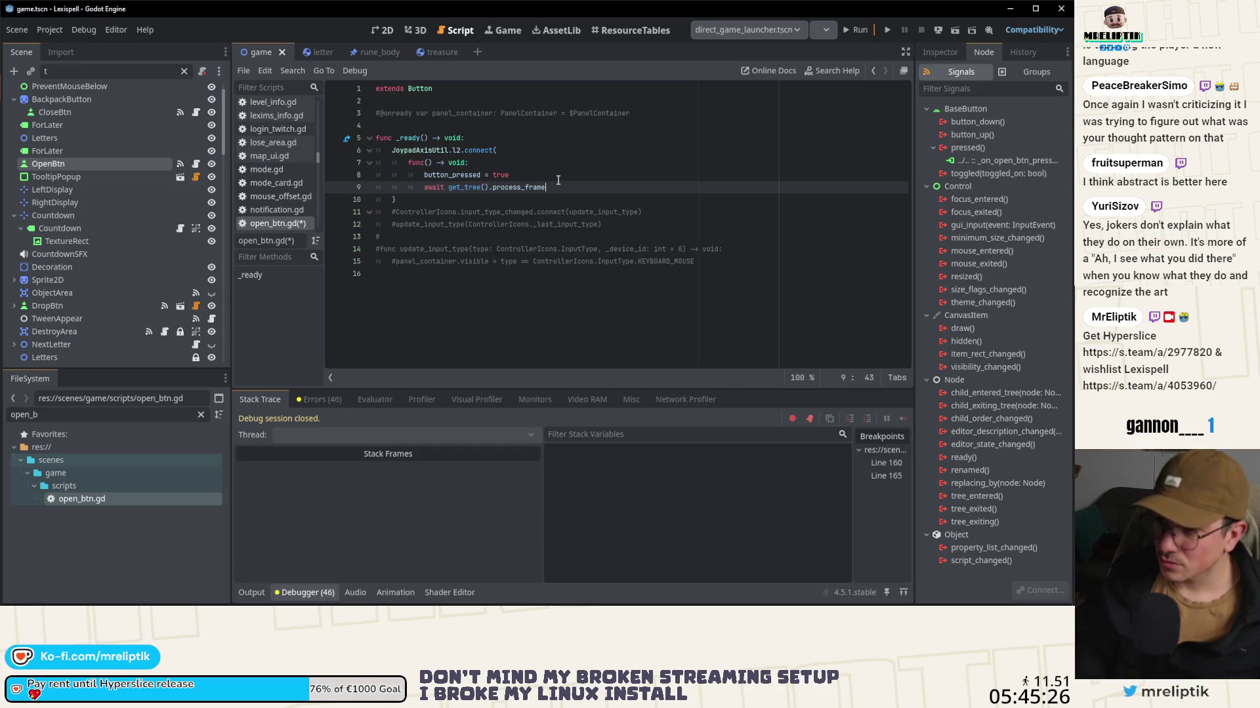
{"action": "key", "text": "Return"}
{"action": "type", "text": "button_pressed = true"}
{"action": "type", "text": "false"}
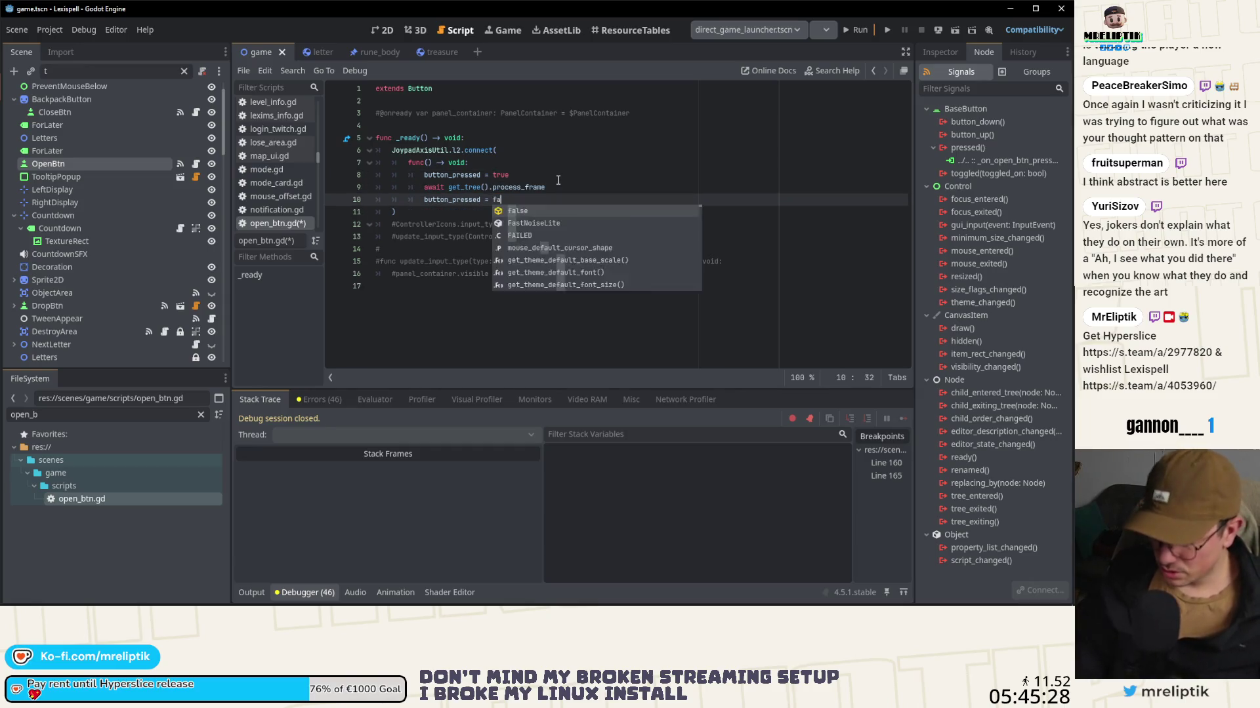
Step: Test-run the game, then delete the await and reset lines from the callback
{"action": "left_click", "coordinate": [860, 30]}
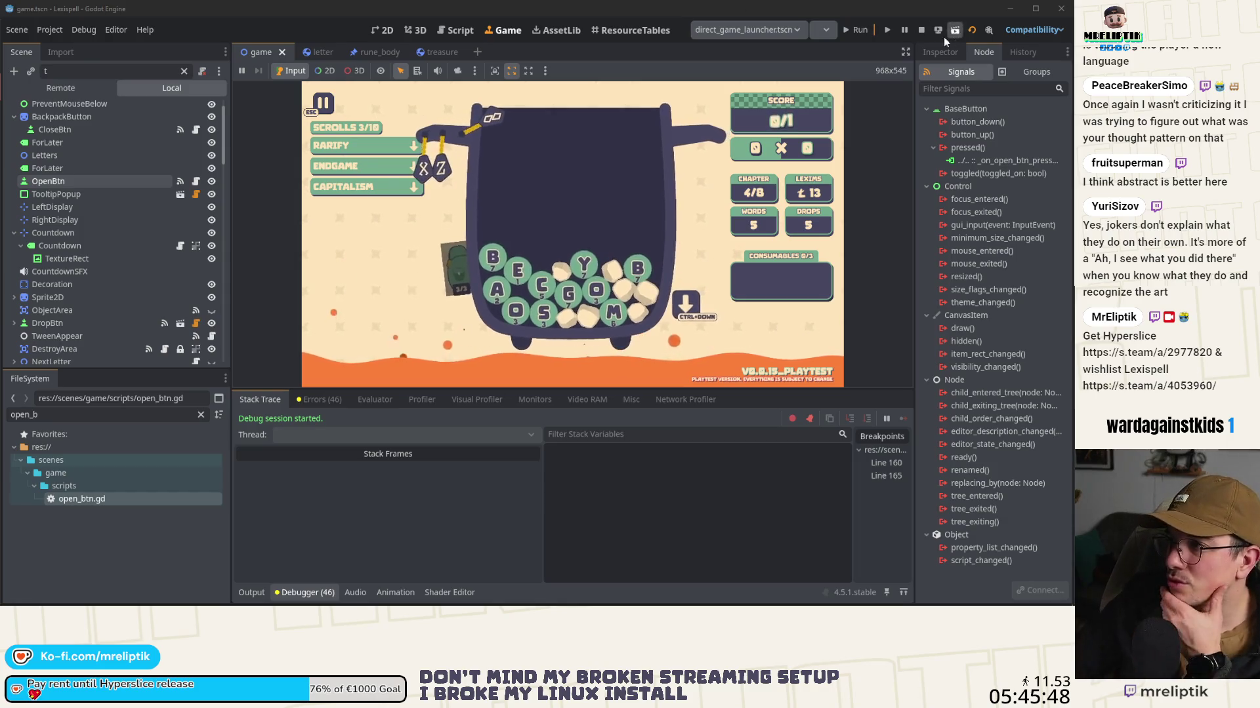
{"action": "left_click", "coordinate": [921, 30]}
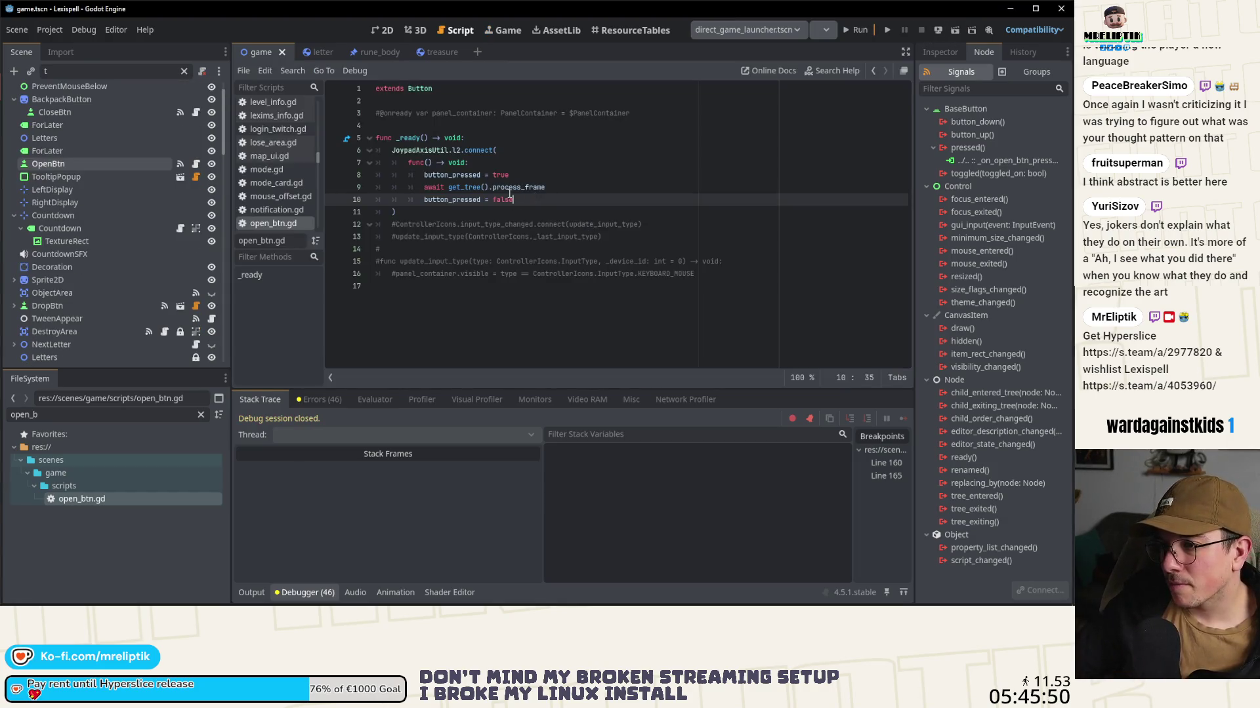
{"action": "left_click_drag", "start_coordinate": [525, 197], "coordinate": [381, 173]}
{"action": "left_click", "coordinate": [557, 186]}
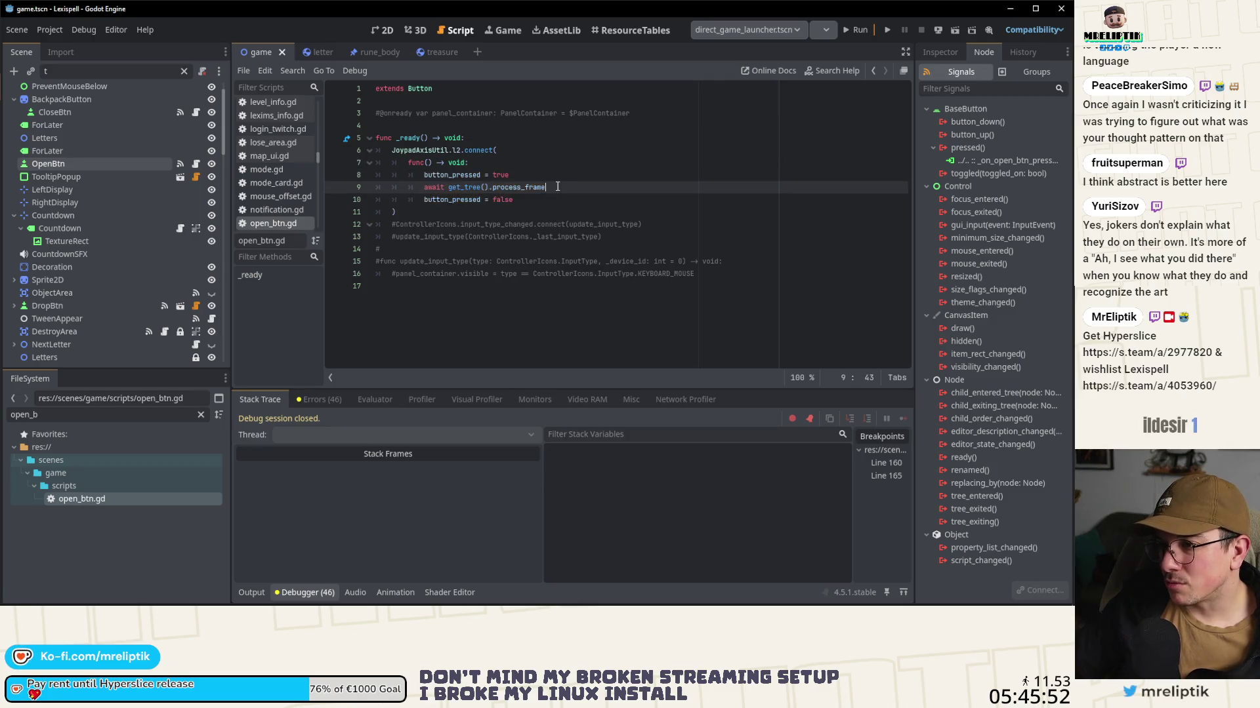
{"action": "left_click_drag", "start_coordinate": [525, 199], "coordinate": [540, 176]}
{"action": "key", "text": "BackSpace"}
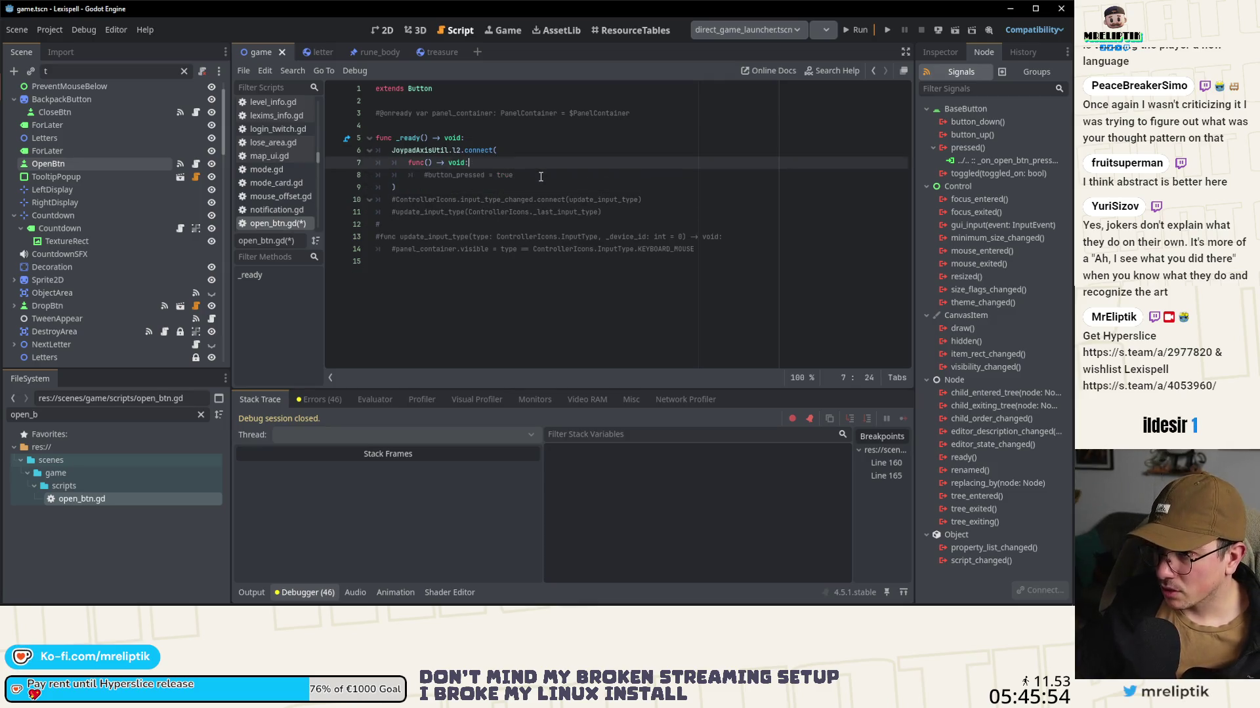
Step: Add pressed.emit() to the gamepad callback, save, and run the game with F5
{"action": "key", "text": "ctrl+shift+Return"}
{"action": "type", "text": "pressed.emit("}
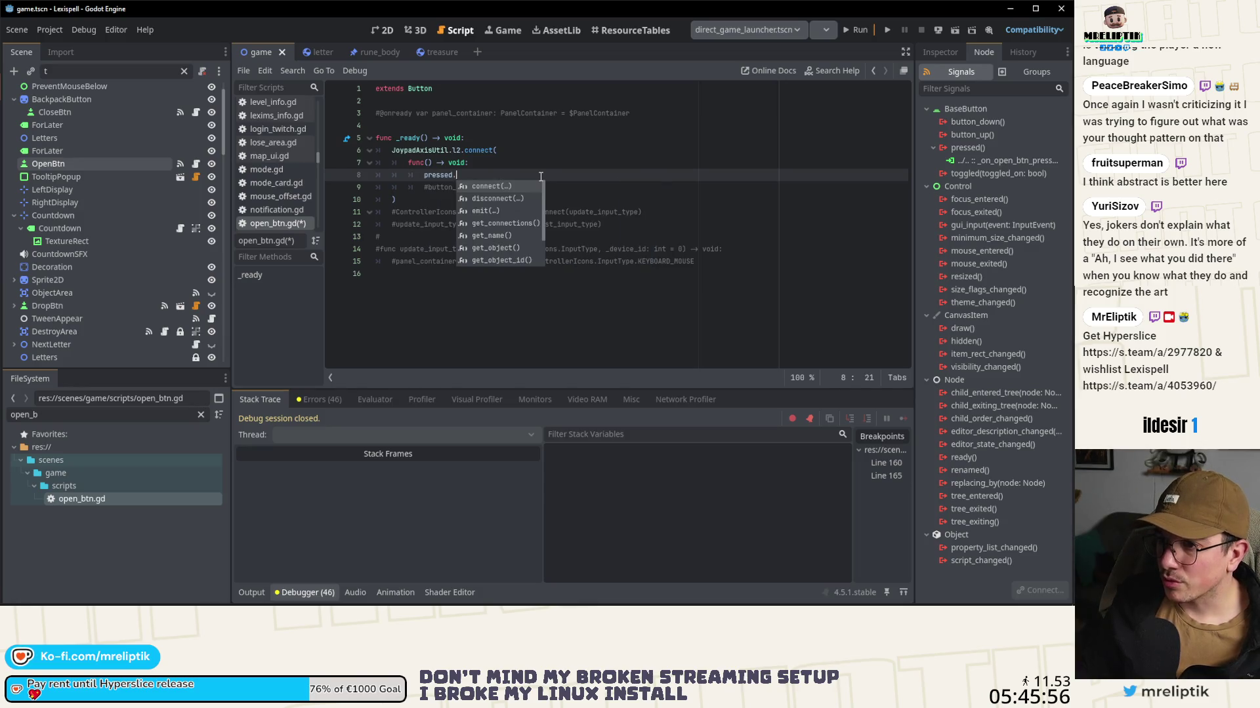
{"action": "key", "text": "ctrl+s"}
{"action": "key", "text": "F5"}
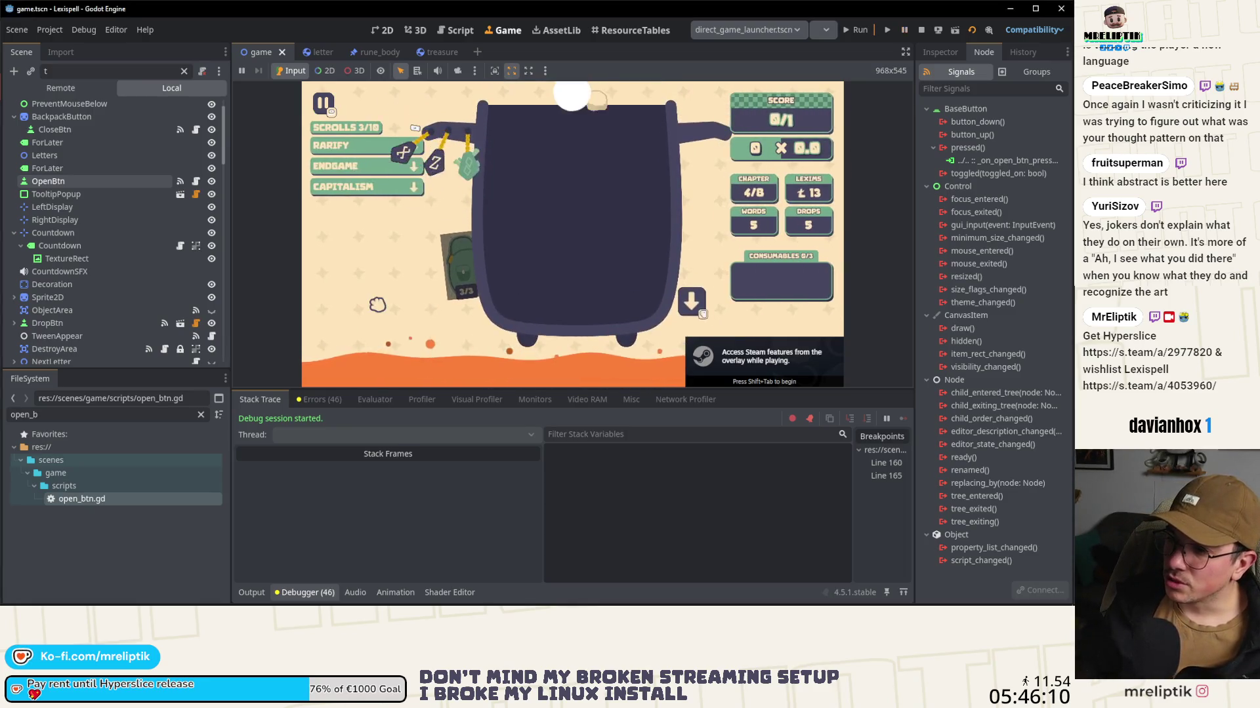
Step: Hit both backpack breakpoints in the game, stop debugging, and remove the line-165 breakpoint
{"action": "left_click", "coordinate": [699, 282]}
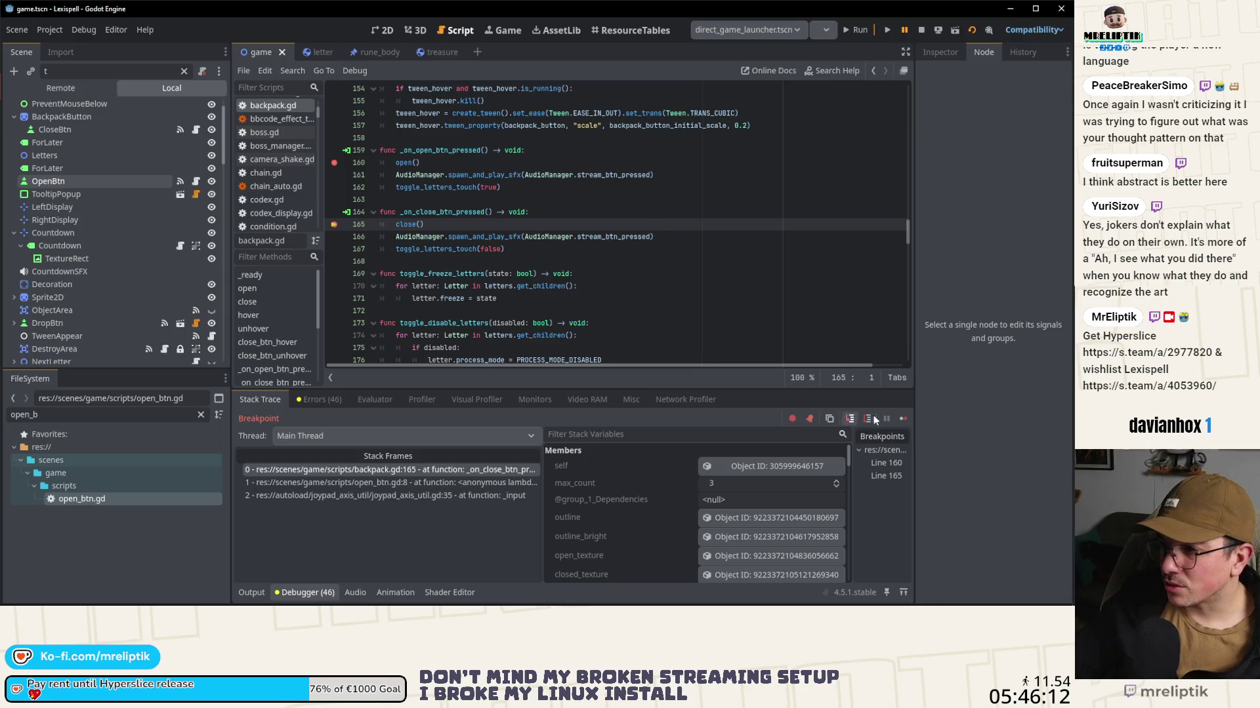
{"action": "left_click", "coordinate": [904, 419]}
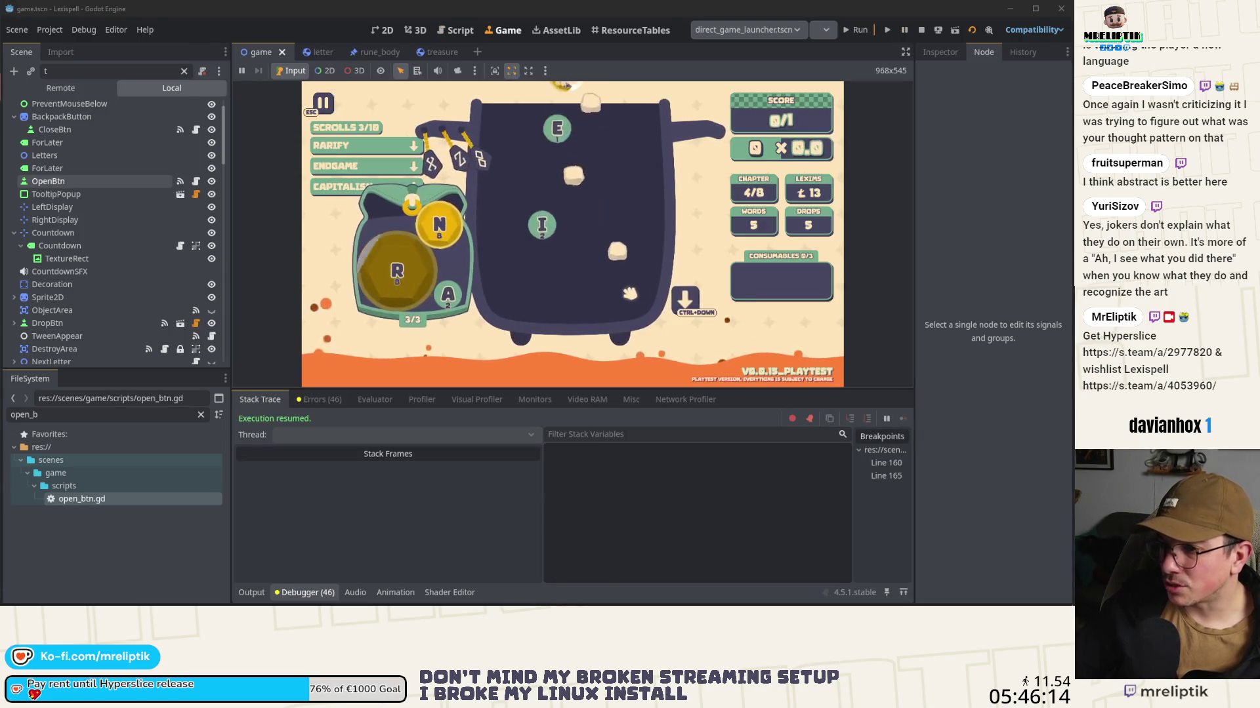
{"action": "left_click", "coordinate": [550, 299]}
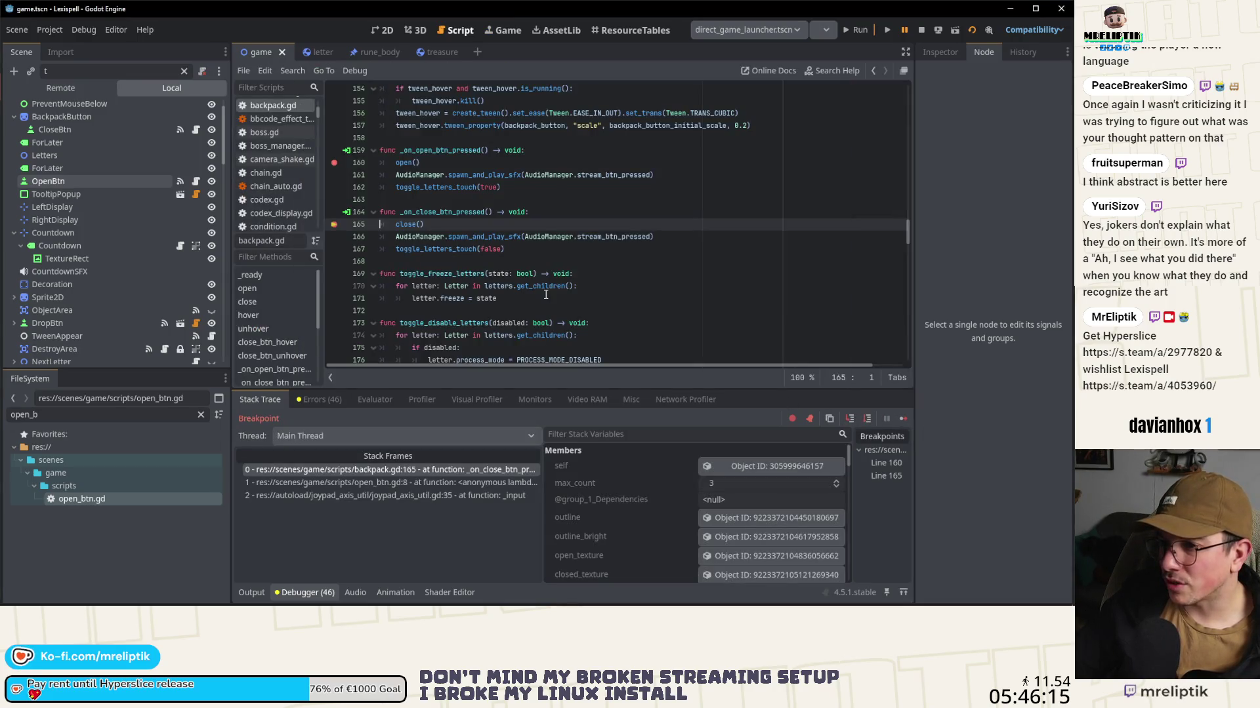
{"action": "left_click", "coordinate": [906, 420]}
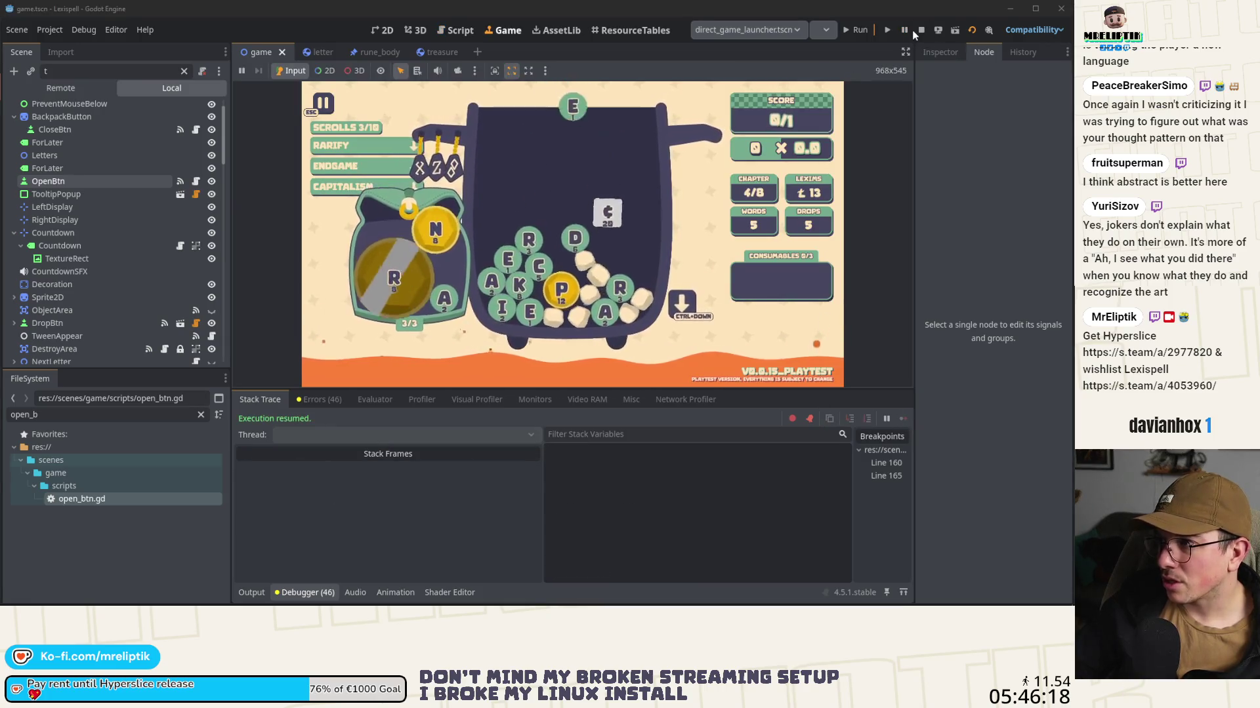
{"action": "left_click", "coordinate": [919, 30]}
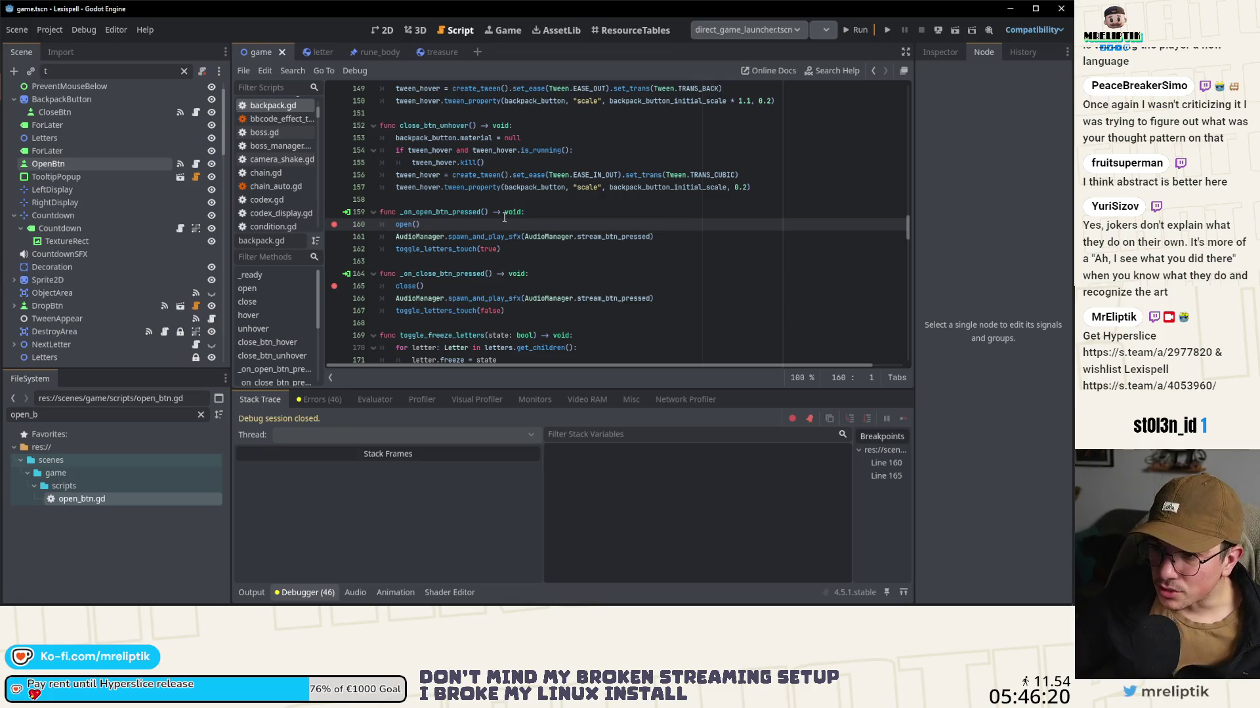
{"action": "left_click", "coordinate": [333, 290]}
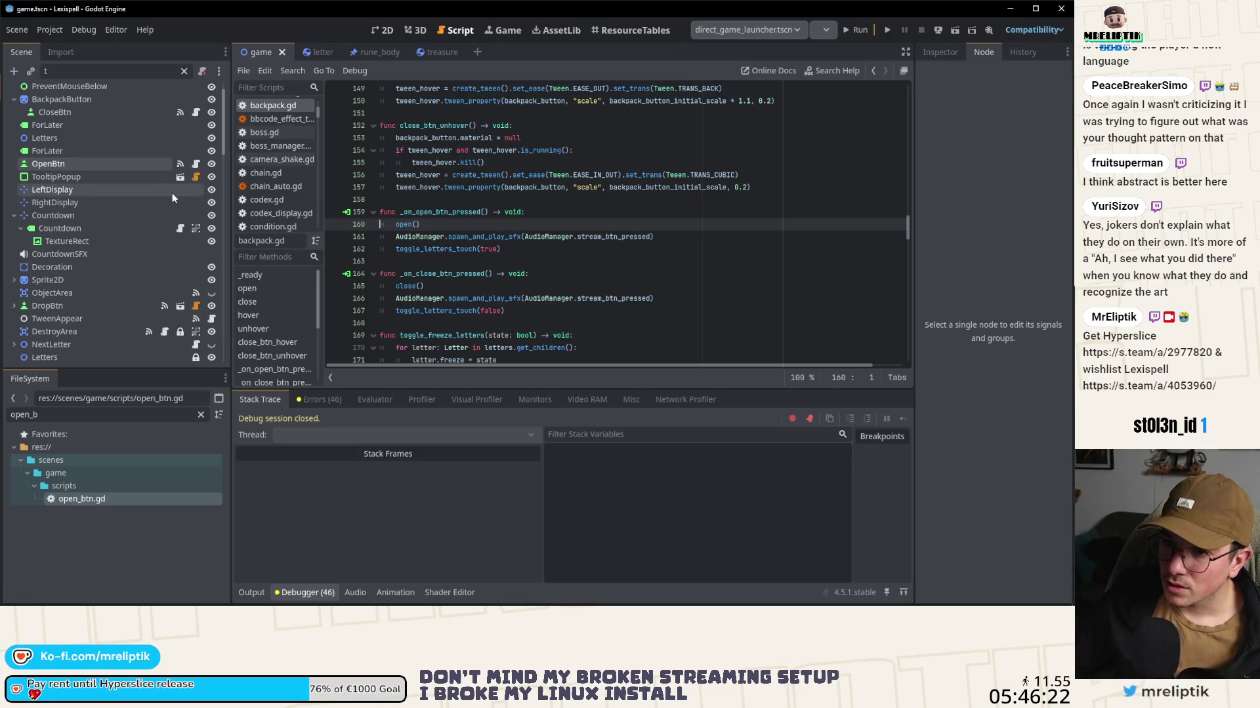
Step: Add 'if disabled: return' above pressed.emit() in open_btn.gd, delete the comment line, and save
{"action": "left_click", "coordinate": [195, 163]}
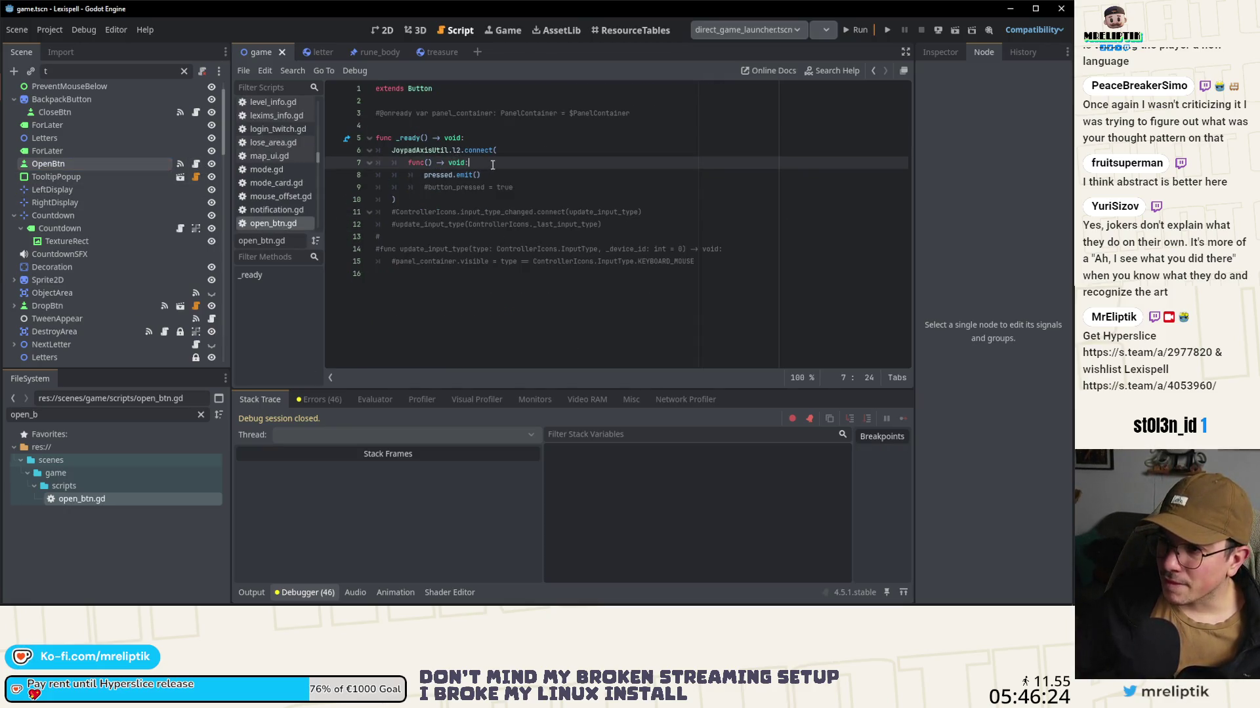
{"action": "key", "text": "ctrl+shift+Return"}
{"action": "type", "text": "if disabled: return"}
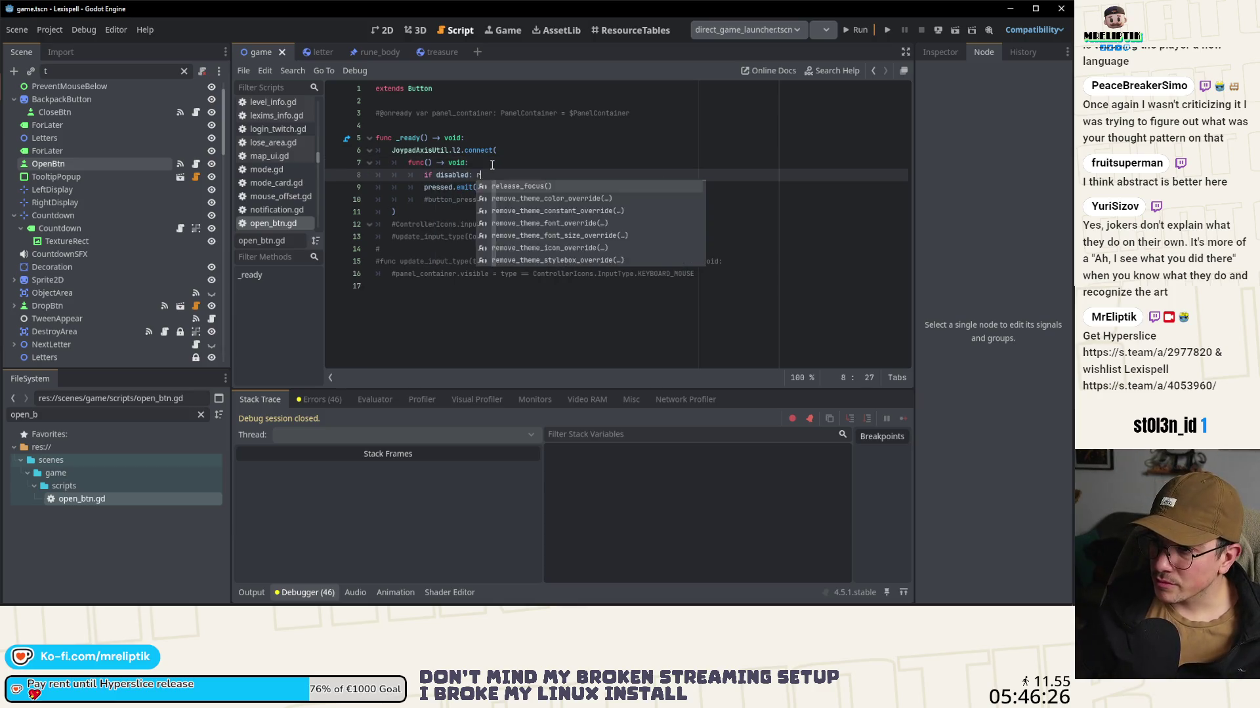
{"action": "key", "text": "Down"}
{"action": "key", "text": "Down"}
{"action": "key", "text": "ctrl+shift+k"}
{"action": "key", "text": "ctrl+s"}
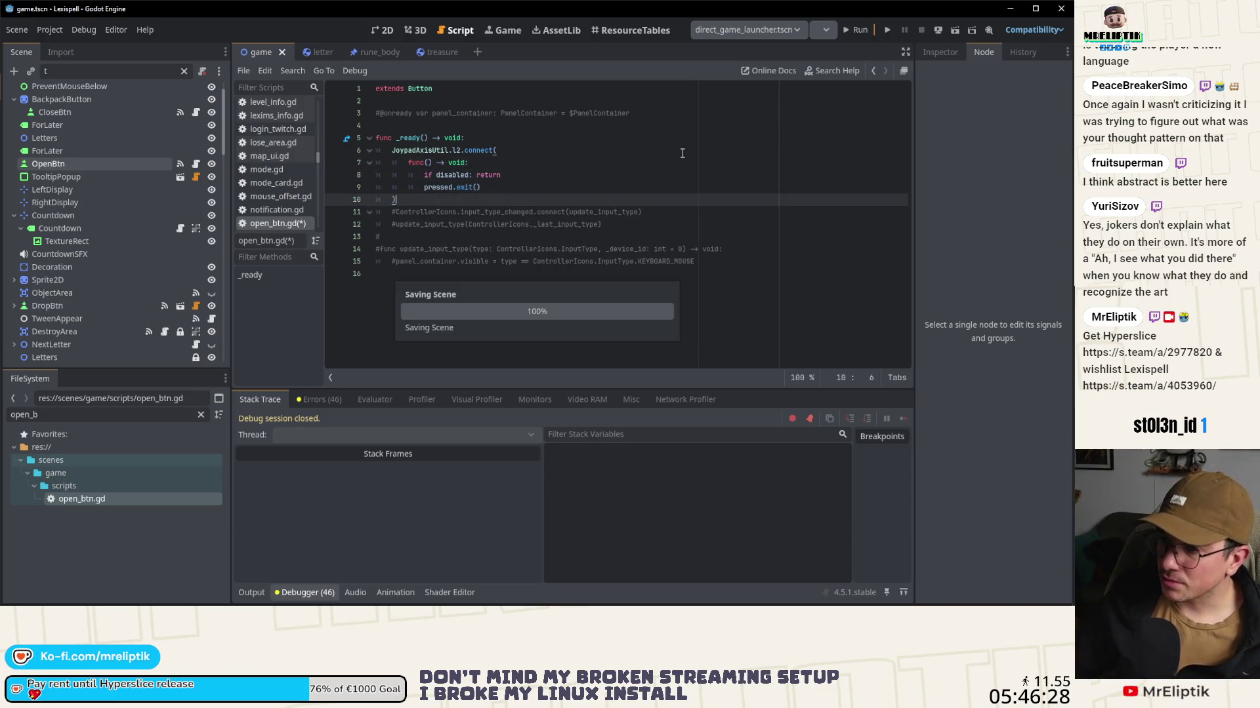
Step: Run the game, collapse the bottom panel, and continue from the shop into Chapter 4
{"action": "left_click", "coordinate": [855, 29]}
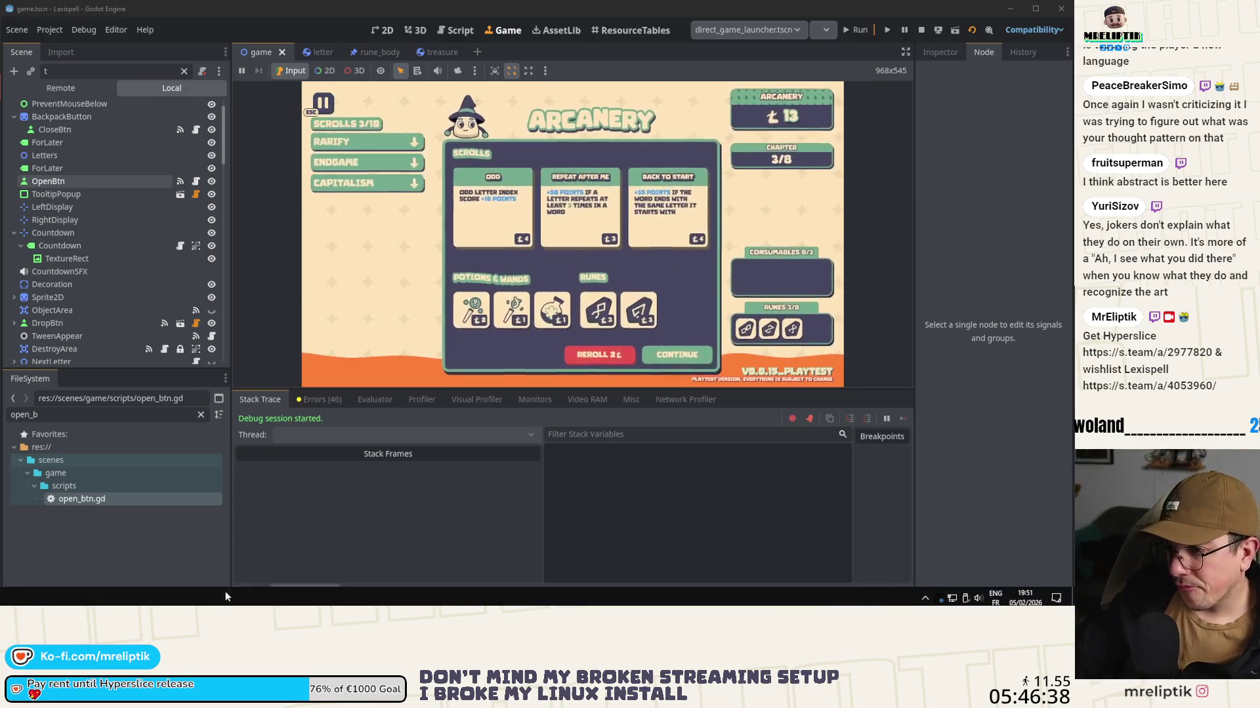
{"action": "left_click", "coordinate": [304, 593]}
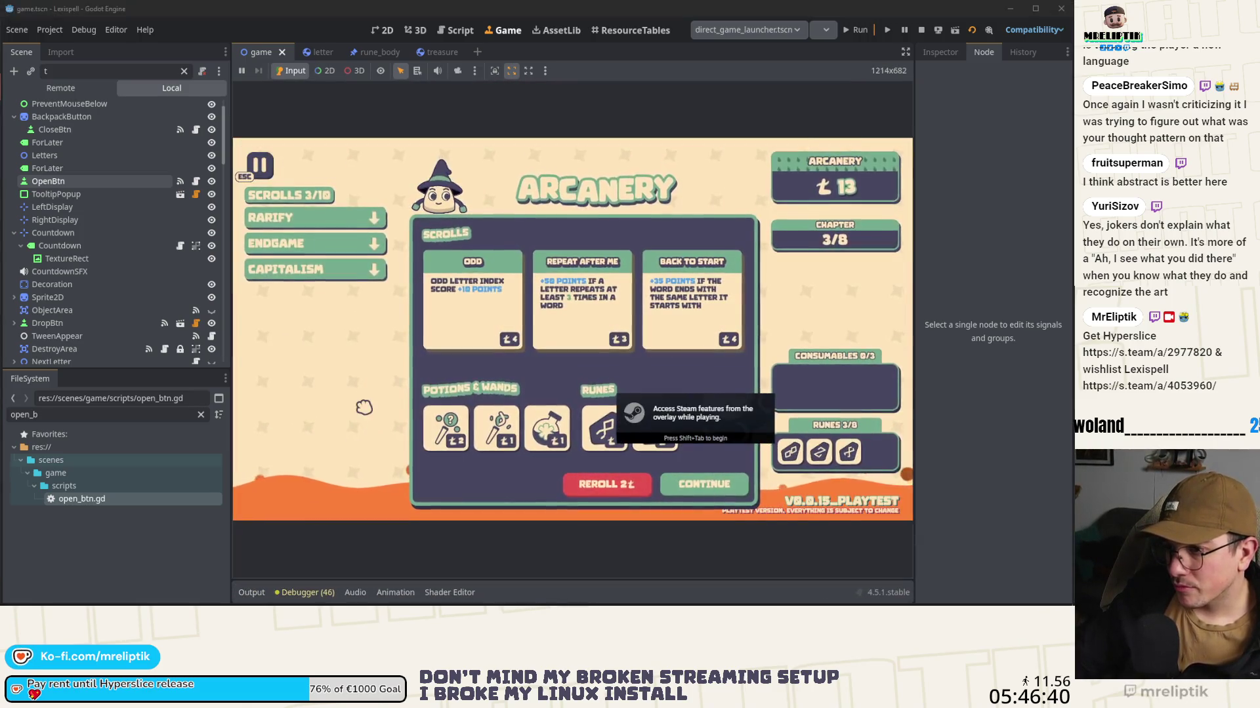
{"action": "left_click", "coordinate": [705, 483]}
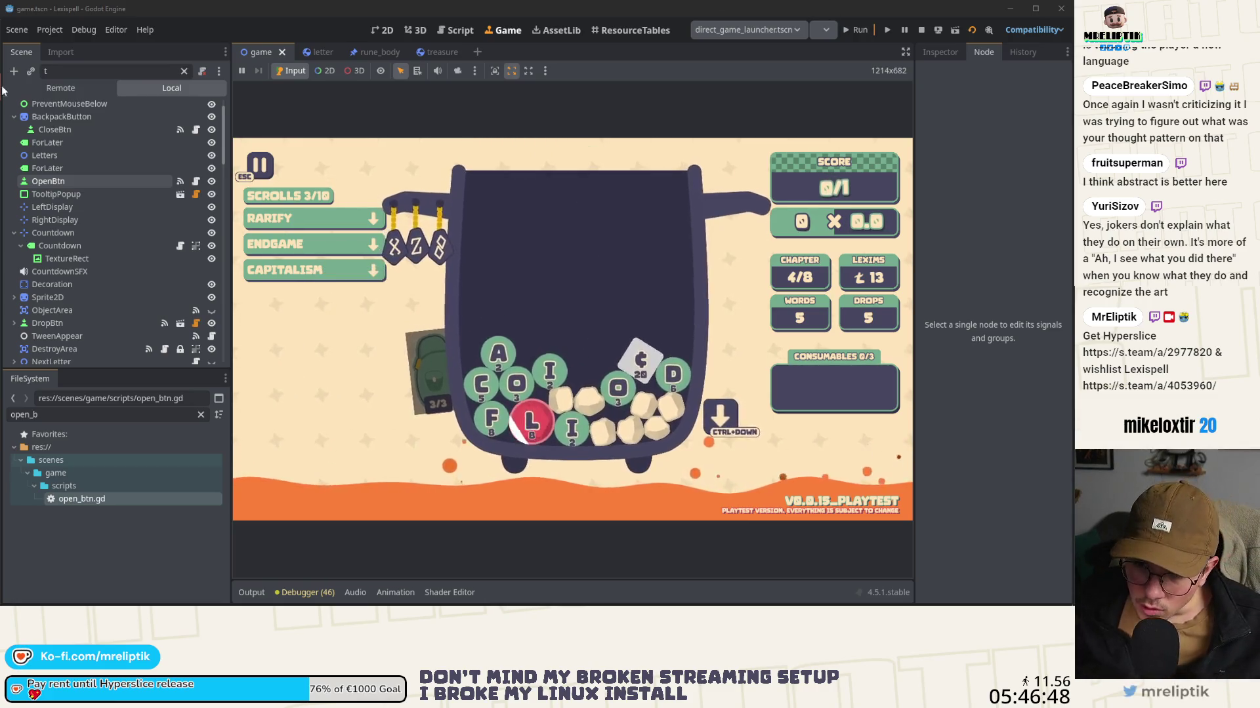
{"action": "left_click", "coordinate": [49, 181]}
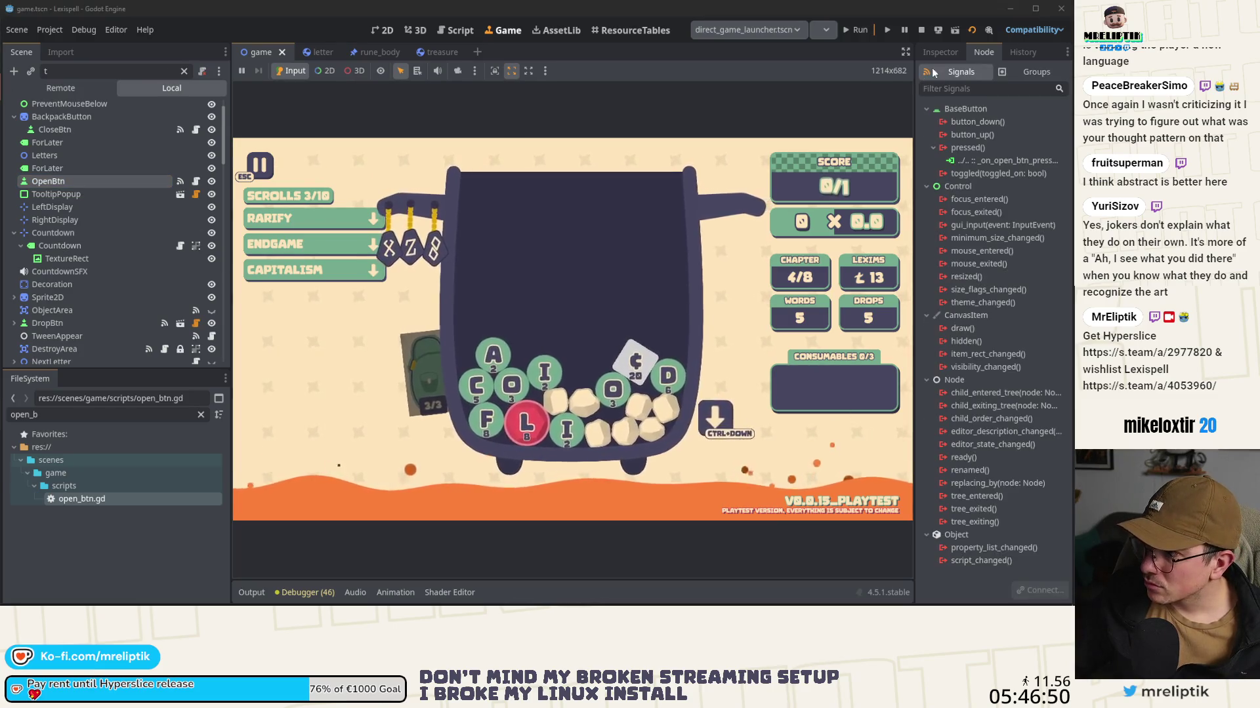
Step: Give OpenBtn's Normal and Pressed theme styles an empty StyleBoxEmpty
{"action": "left_click", "coordinate": [936, 59]}
{"action": "scroll", "coordinate": [972, 403], "scroll_direction": "down", "scroll_amount": 10}
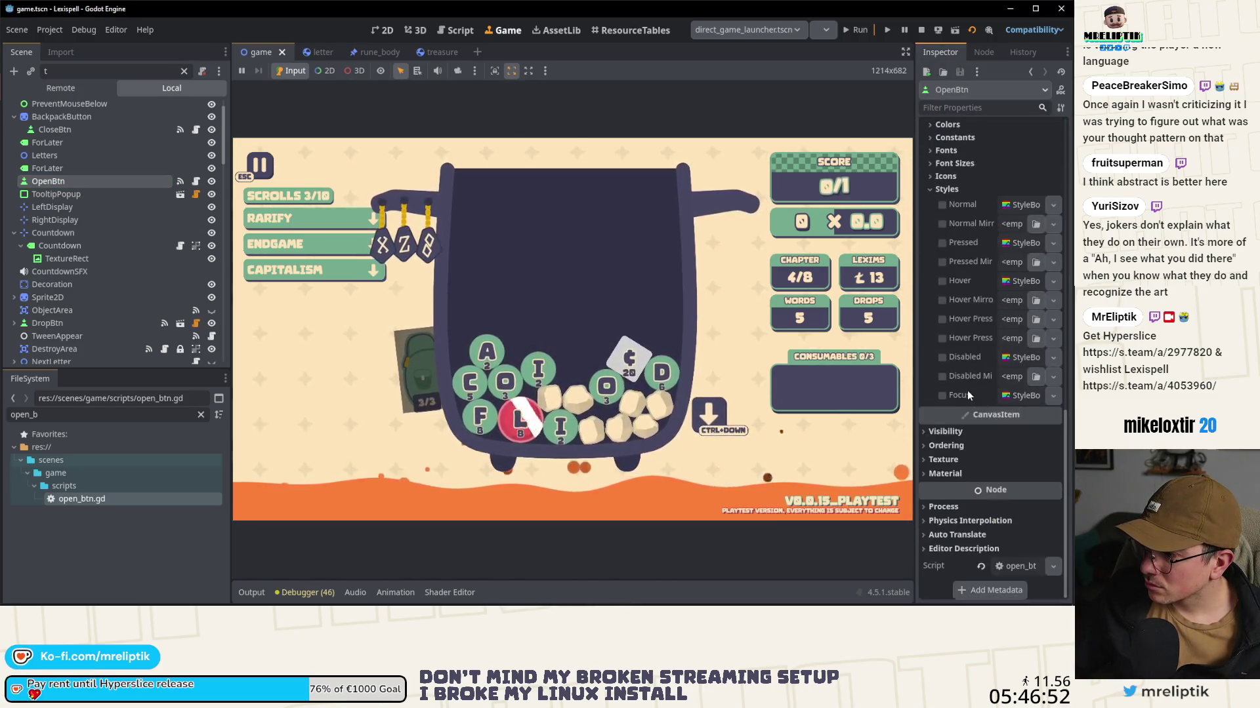
{"action": "left_click", "coordinate": [1029, 206]}
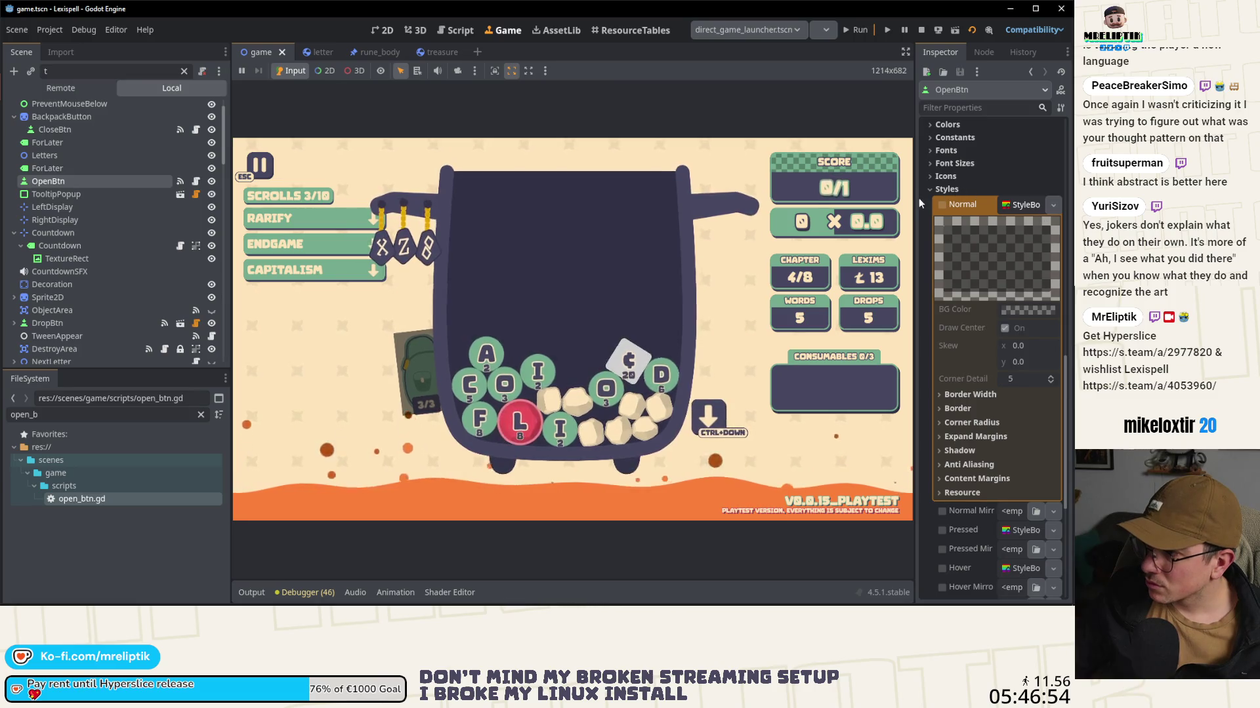
{"action": "left_click_drag", "start_coordinate": [919, 199], "coordinate": [756, 206]}
{"action": "left_click", "coordinate": [1053, 204]}
{"action": "left_click", "coordinate": [977, 231]}
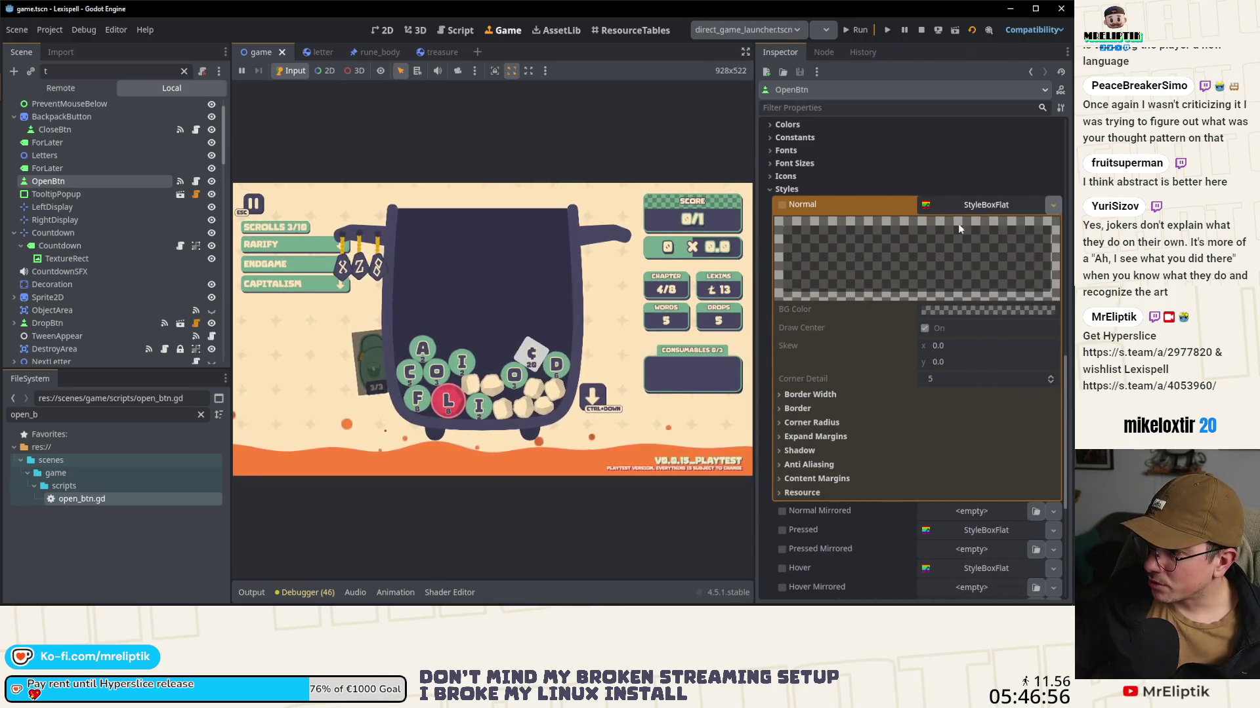
{"action": "mouse_move", "coordinate": [957, 209]}
{"action": "left_mouse_down"}
{"action": "mouse_move", "coordinate": [988, 332]}
{"action": "mouse_move", "coordinate": [966, 513]}
{"action": "left_mouse_up"}
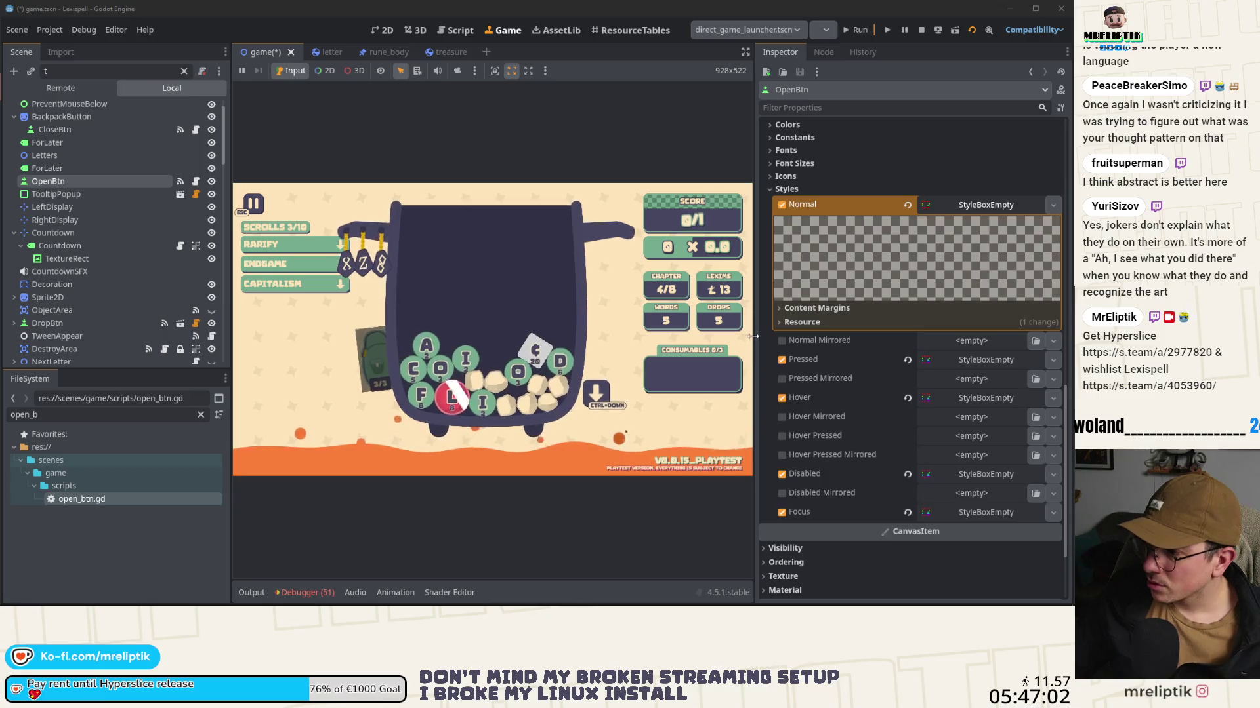
Step: Leave the running Game view and return to the 2D scene editor
{"action": "left_click_drag", "start_coordinate": [753, 336], "coordinate": [867, 336]}
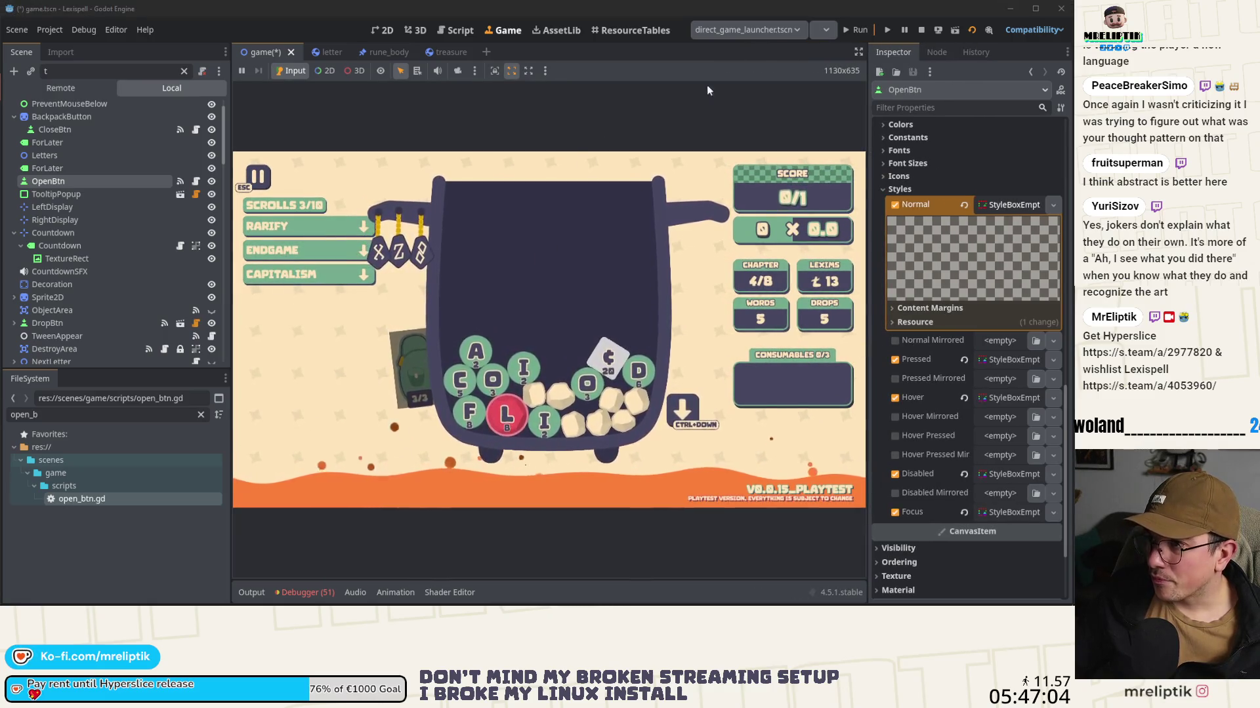
{"action": "left_click", "coordinate": [460, 30]}
{"action": "left_click", "coordinate": [385, 31]}
{"action": "scroll", "coordinate": [469, 387], "scroll_direction": "up", "scroll_amount": 5}
{"action": "scroll", "coordinate": [99, 217], "scroll_direction": "up", "scroll_amount": 1}
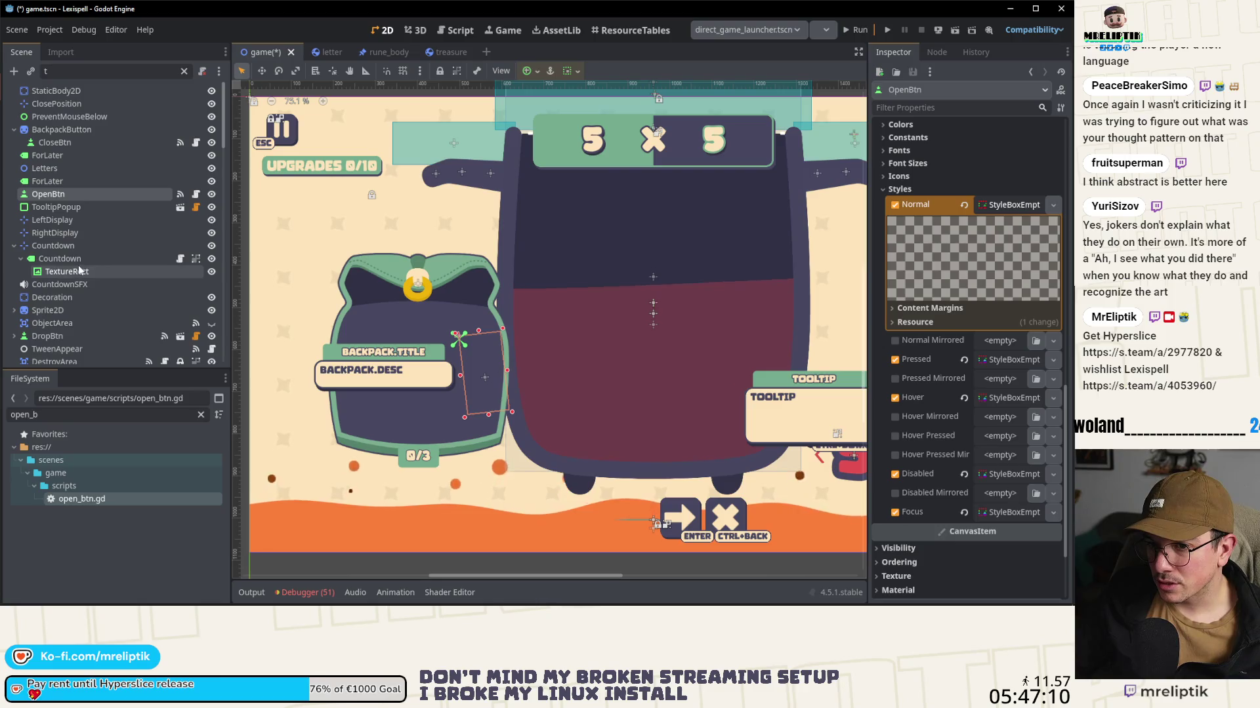
Step: Review the Debugger's Errors list to the end, then collapse the panel
{"action": "left_click", "coordinate": [305, 592]}
{"action": "left_click", "coordinate": [319, 400]}
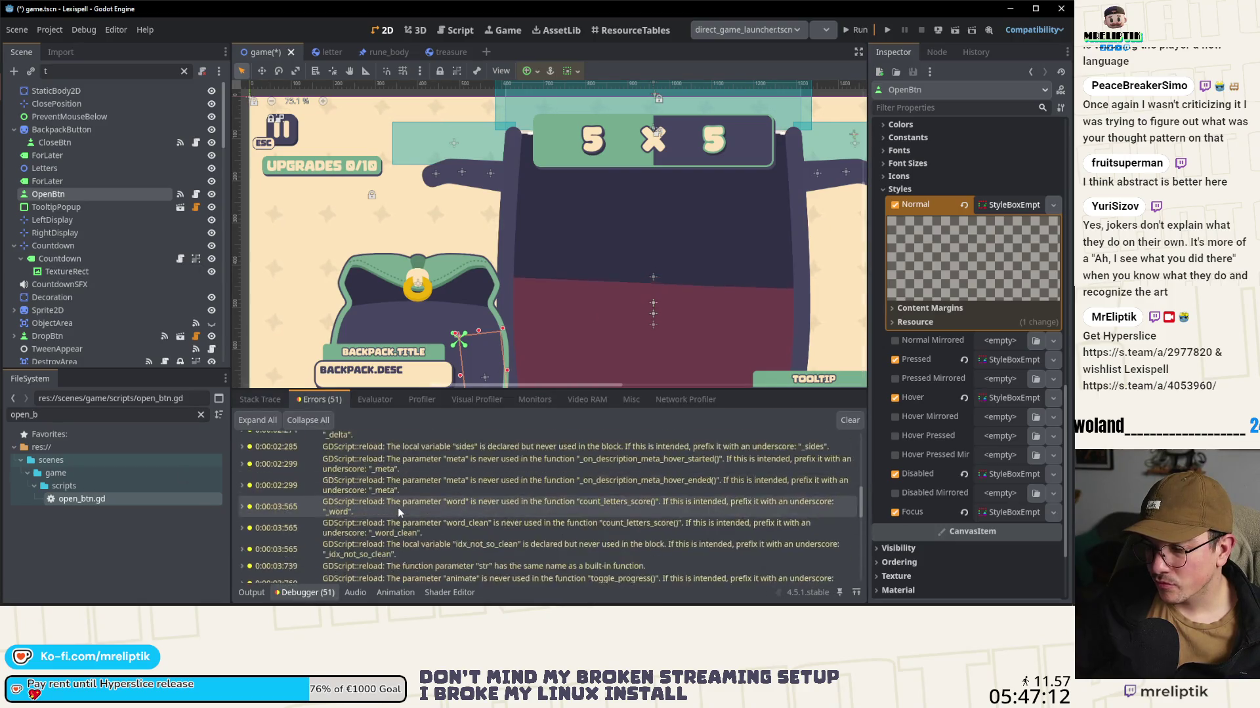
{"action": "scroll", "coordinate": [387, 512], "scroll_direction": "down", "scroll_amount": 10}
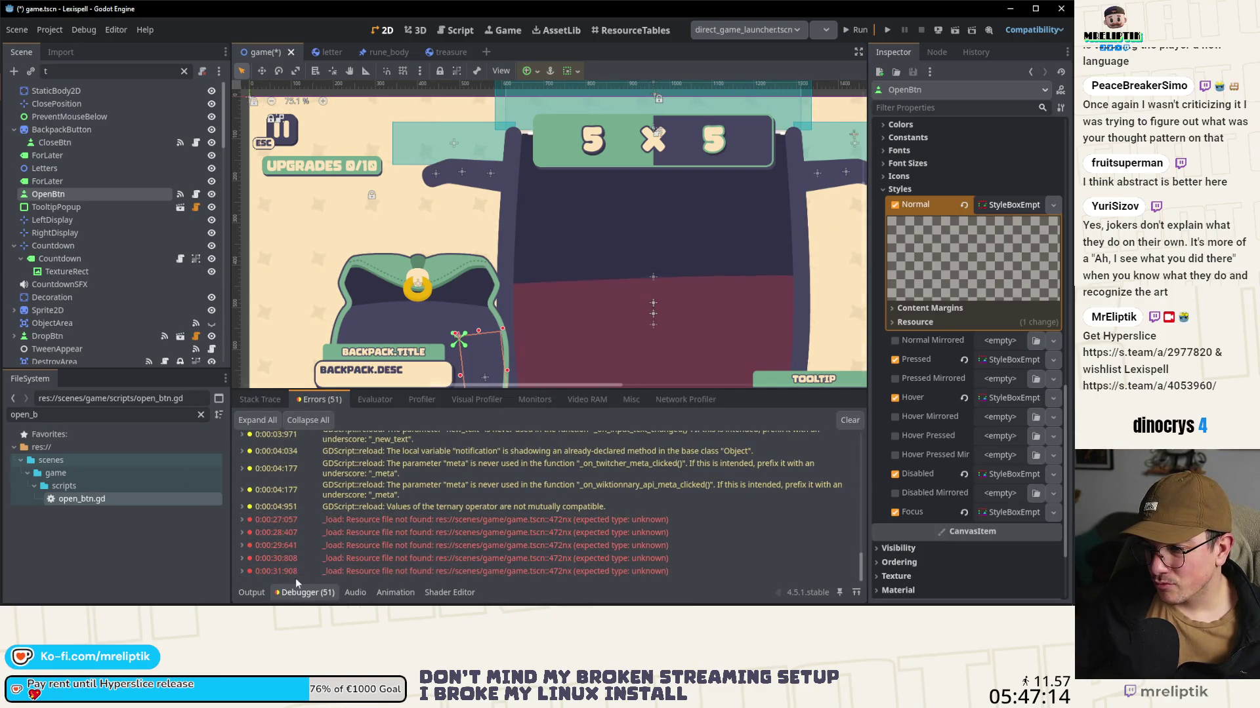
{"action": "left_click", "coordinate": [287, 593]}
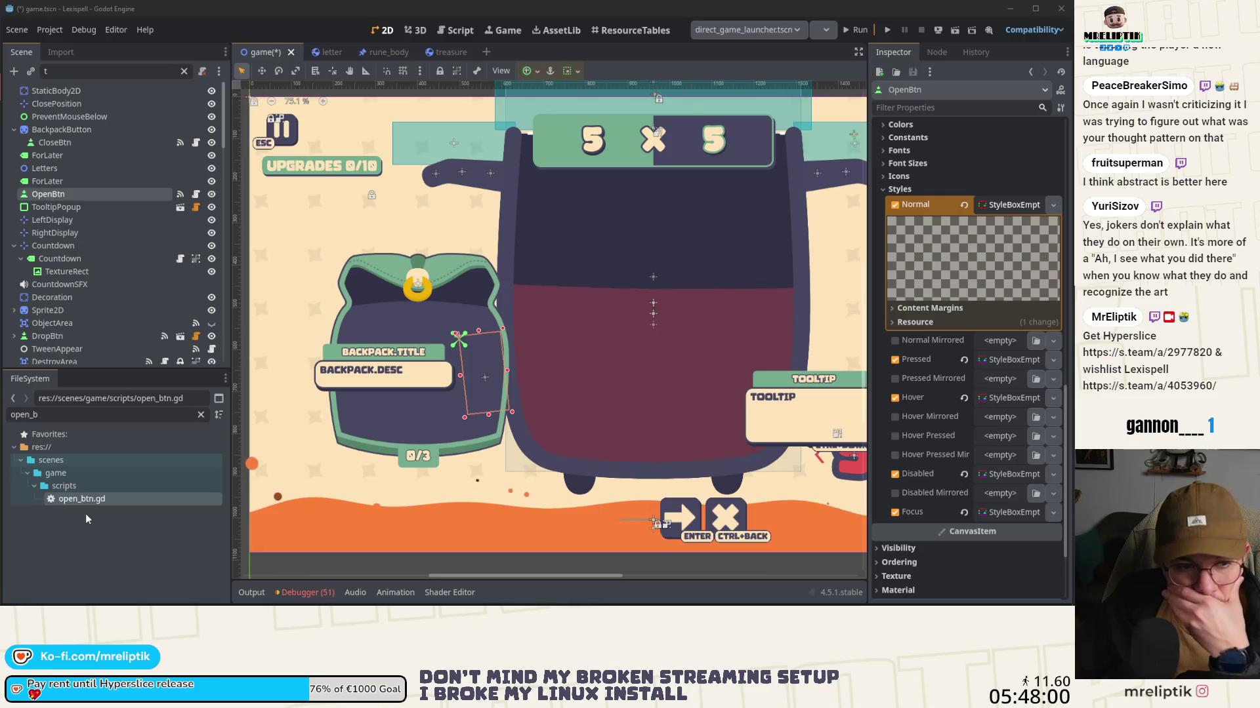
Step: Briefly reopen and close the log panel, then bring up VS Code's source control list
{"action": "left_click", "coordinate": [299, 593]}
{"action": "left_click", "coordinate": [298, 593]}
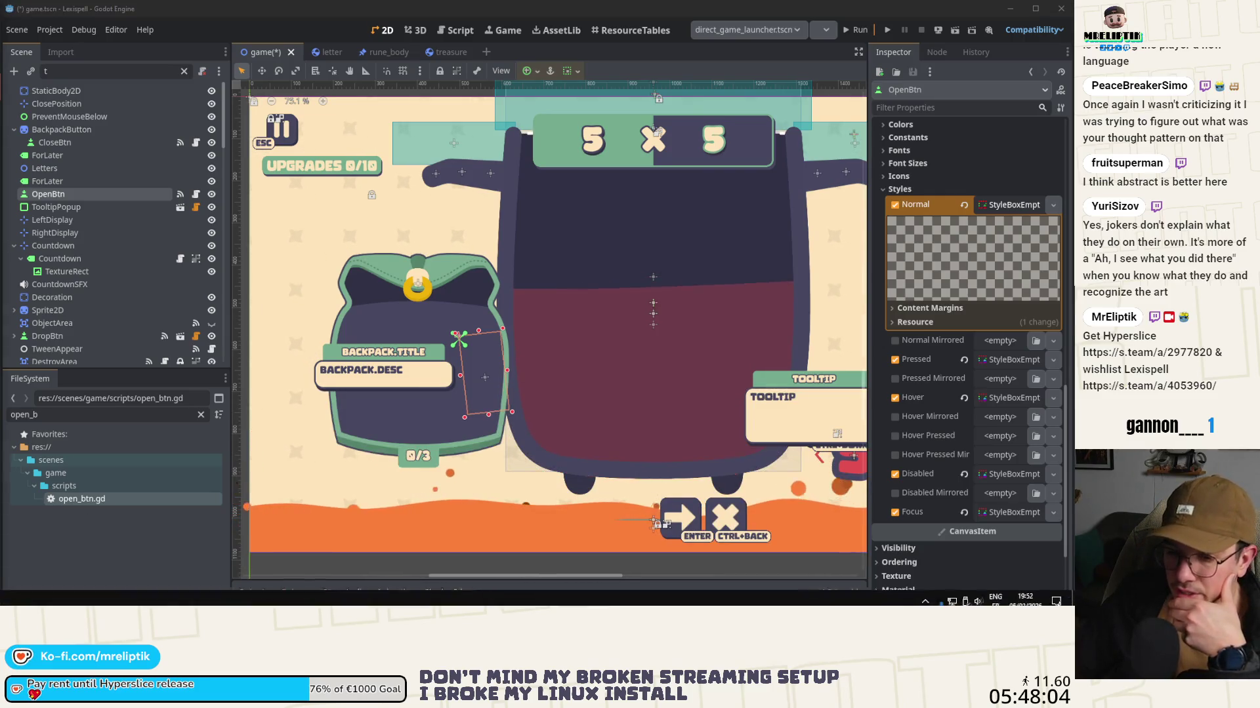
{"action": "key", "text": "alt+Tab"}
{"action": "scroll", "coordinate": [105, 237], "scroll_direction": "down", "scroll_amount": 2}
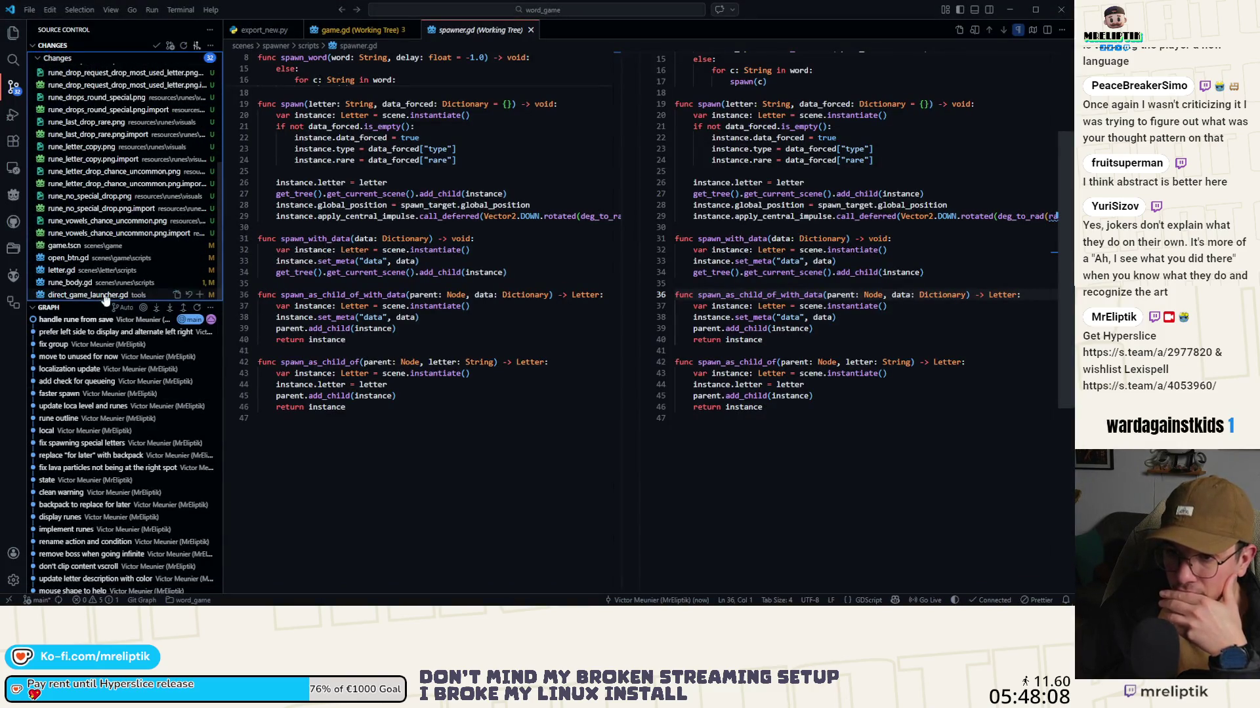
Step: Stage the icon-related changes and commit them as 'update icon'
{"action": "left_click", "coordinate": [102, 233]}
{"action": "scroll", "coordinate": [98, 240], "scroll_direction": "up", "scroll_amount": 5}
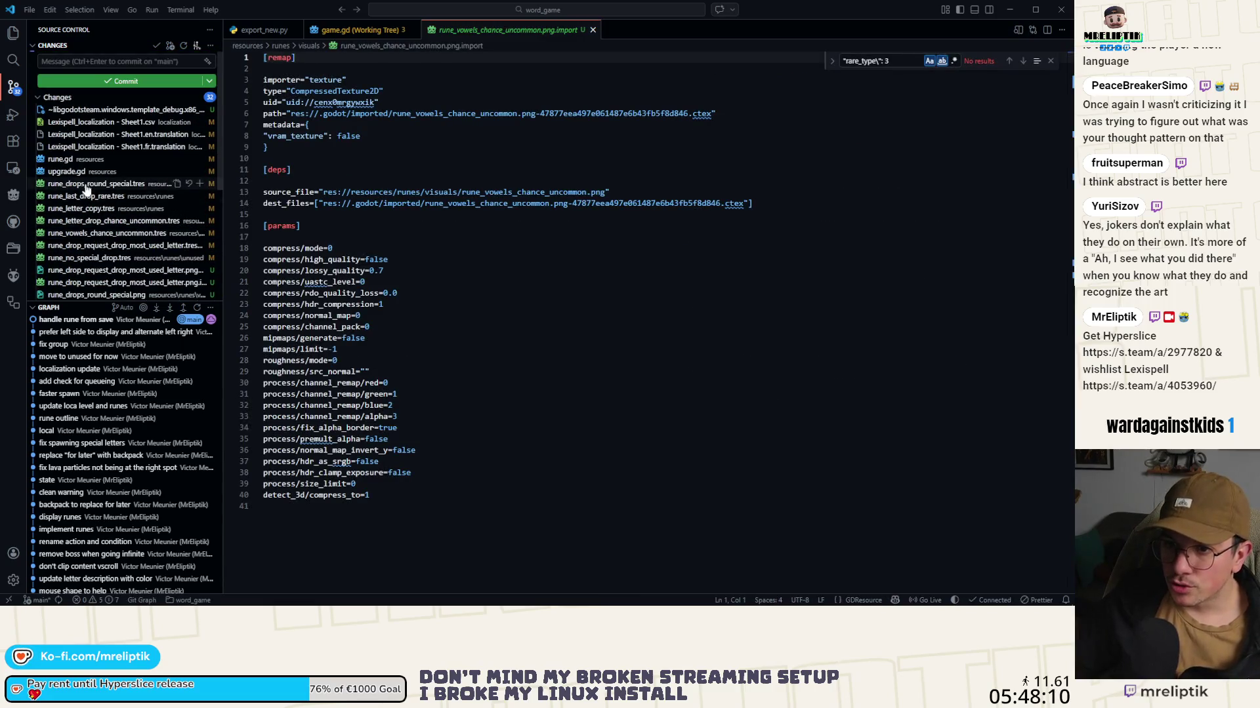
{"action": "left_click", "coordinate": [89, 185]}
{"action": "left_click", "coordinate": [69, 62]}
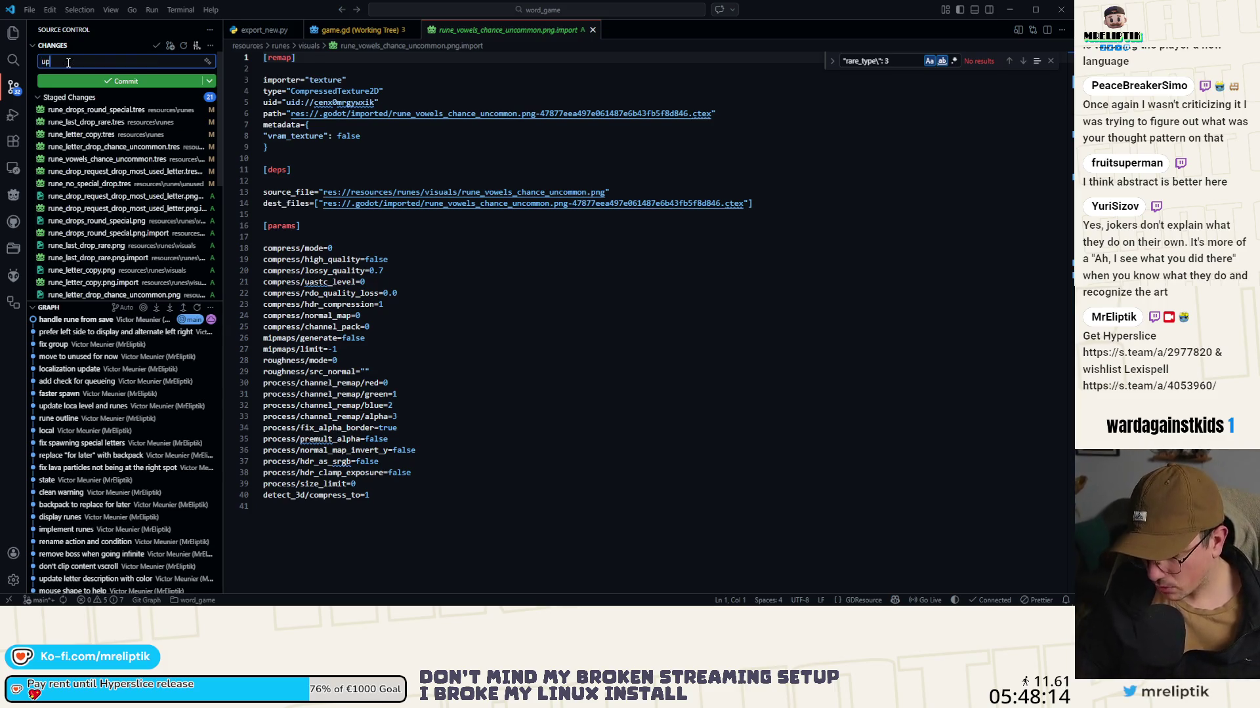
{"action": "key", "text": "ctrl+Return"}
Step: Stage the three localization files plus letter.gd, upgrade.gd and rune.gd, and commit the chance translation
{"action": "left_click", "coordinate": [77, 122]}
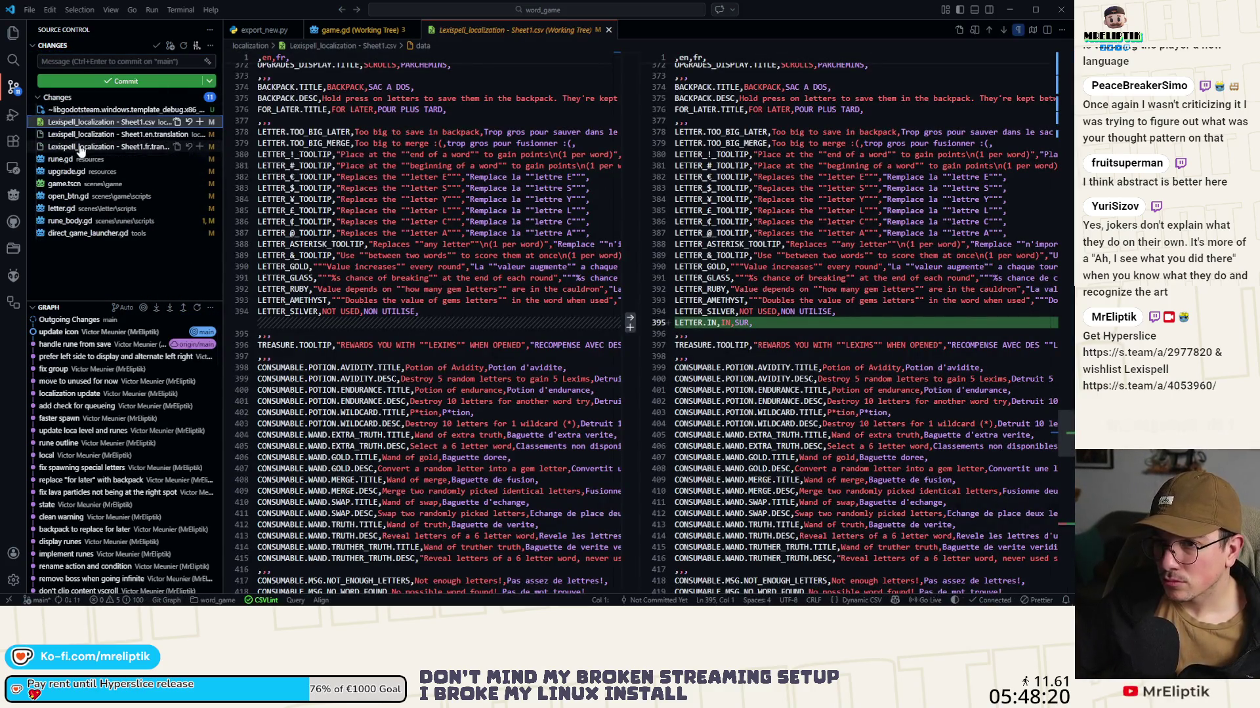
{"action": "left_click", "coordinate": [80, 147], "text": "shift"}
{"action": "left_click", "coordinate": [200, 147]}
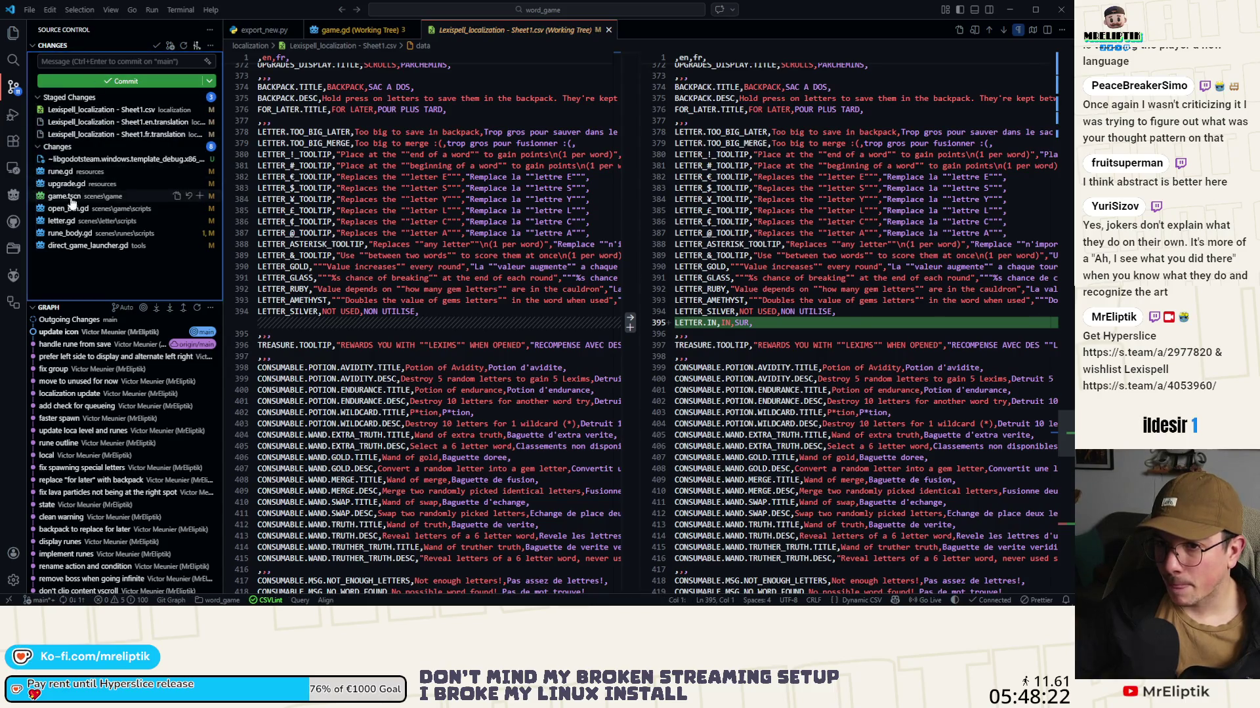
{"action": "left_click", "coordinate": [60, 222]}
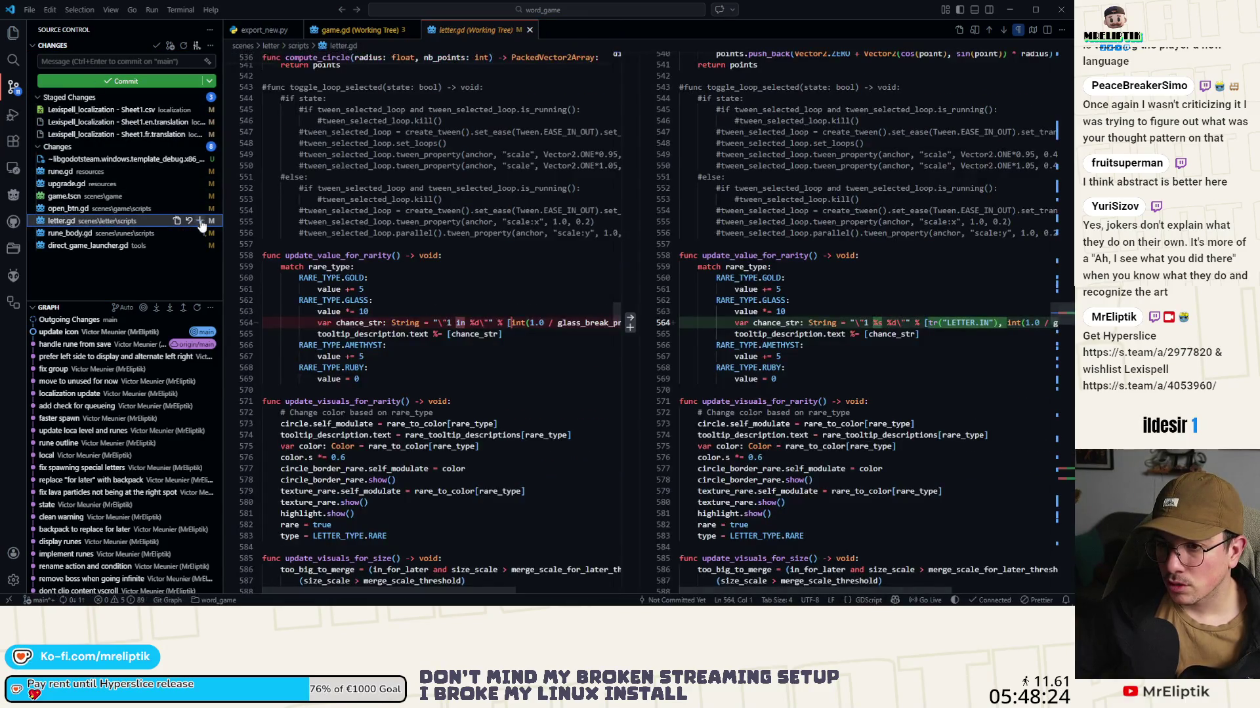
{"action": "left_click", "coordinate": [78, 196]}
{"action": "left_click", "coordinate": [193, 196]}
{"action": "left_click", "coordinate": [193, 196]}
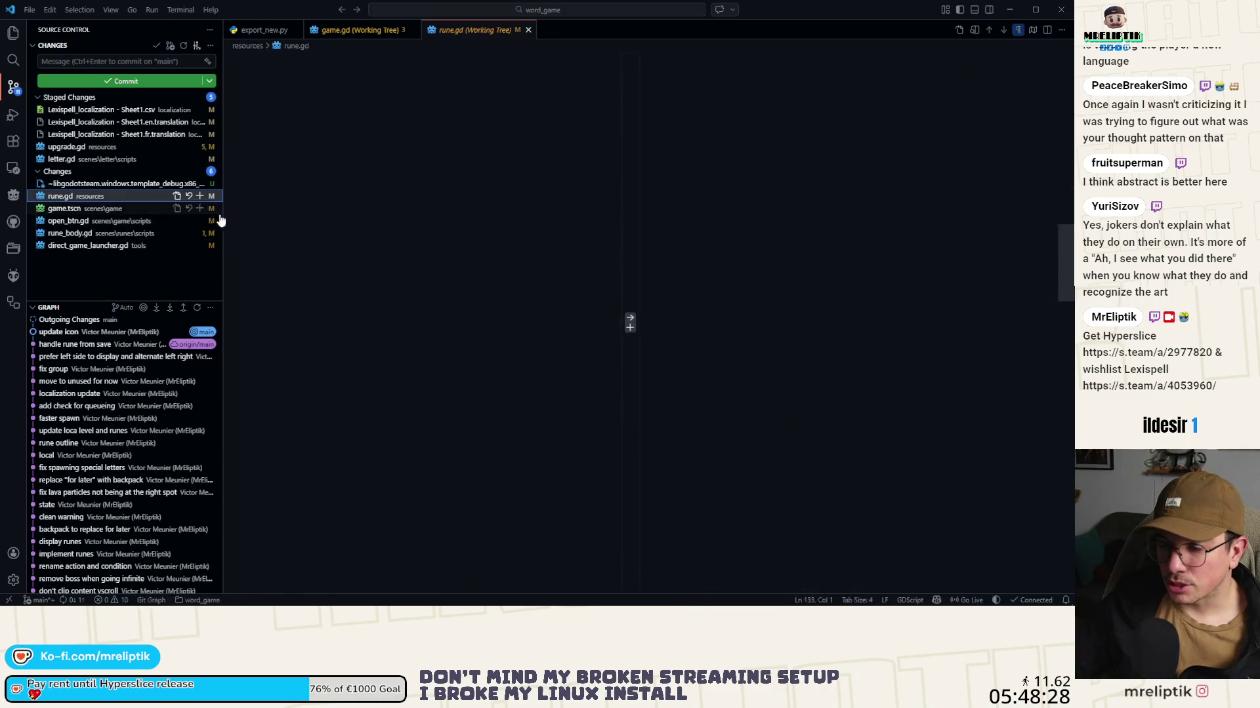
{"action": "type", "text": "tra"}
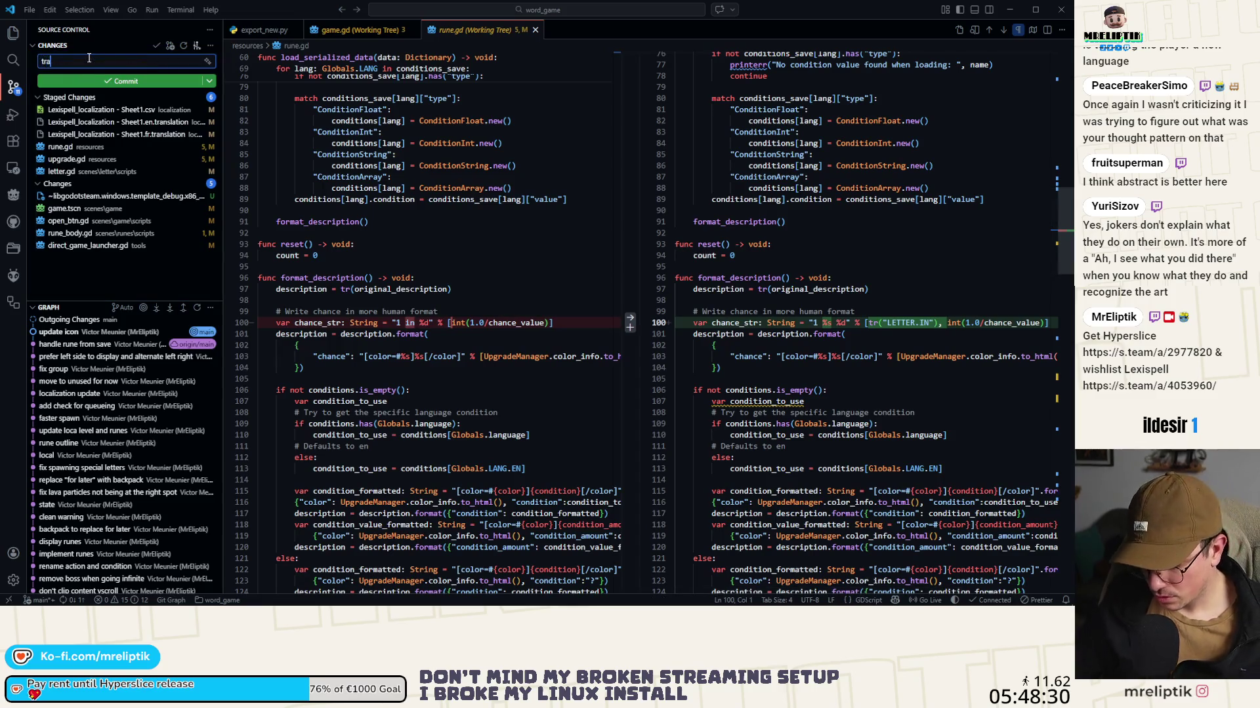
{"action": "type", "text": "nslate in"}
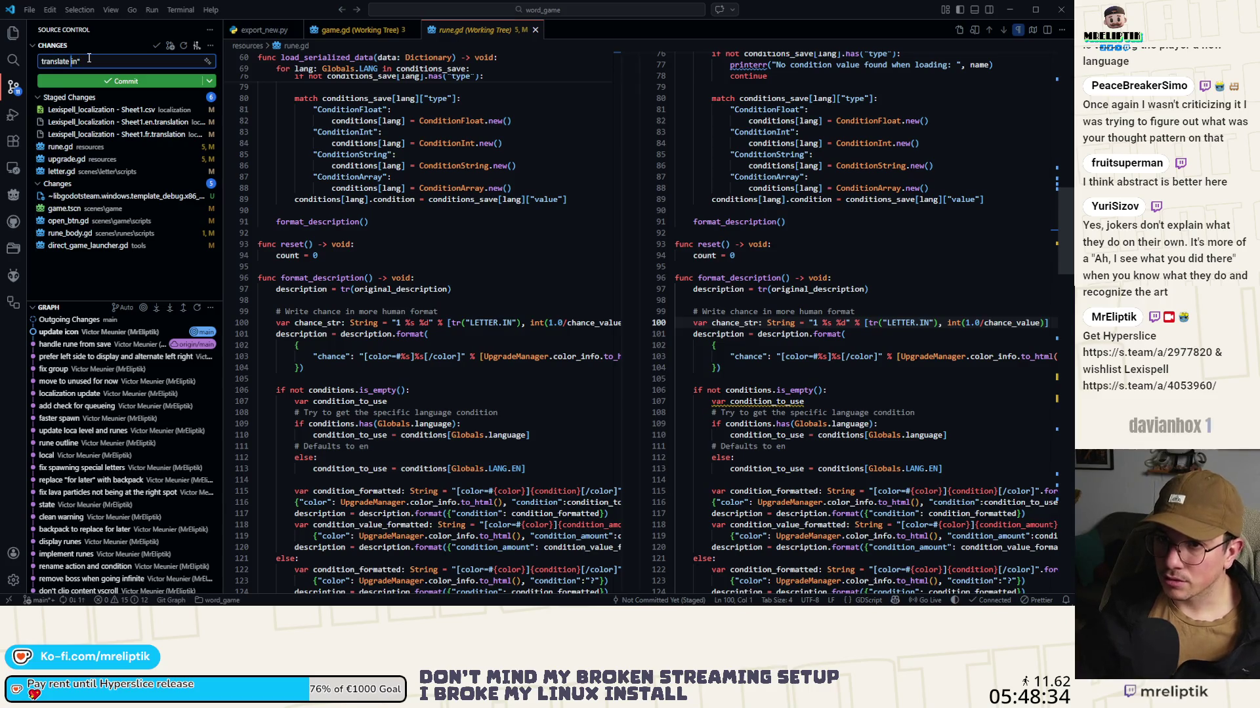
{"action": "type", "text": "\""}
{"action": "type", "text": " whe"}
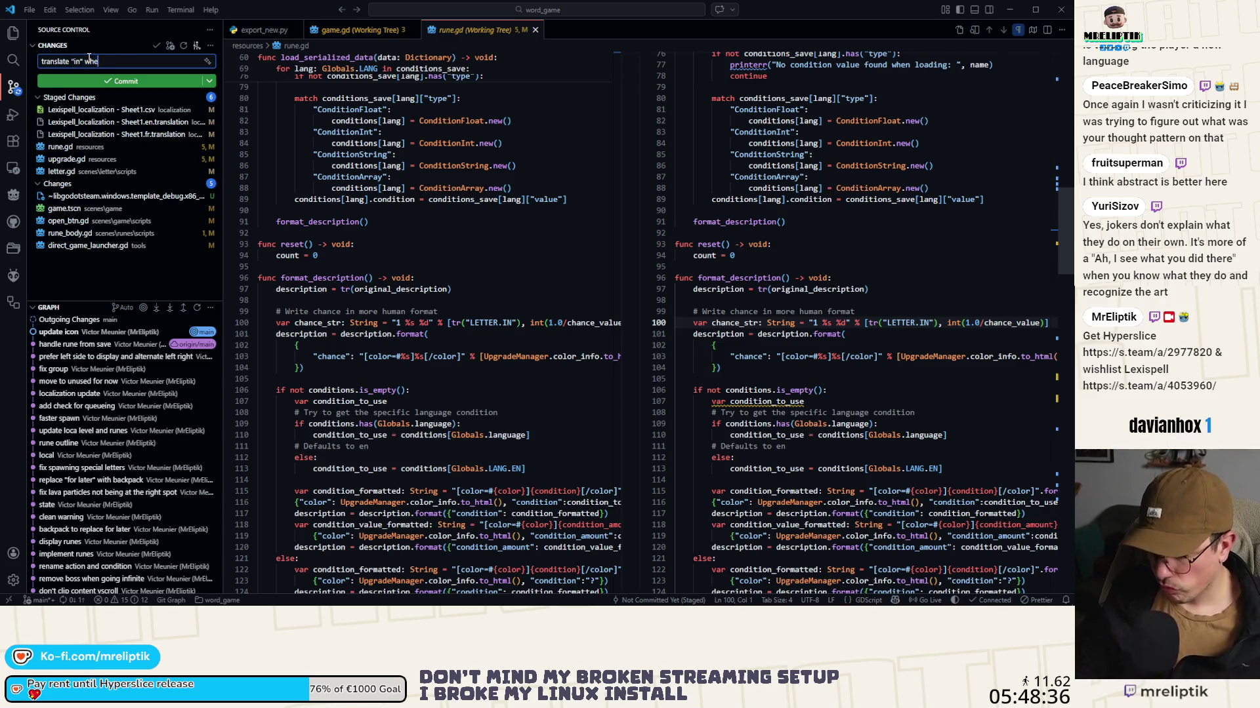
{"action": "type", "text": "n chowi"}
{"action": "type", "text": "ance"}
{"action": "key", "text": "ctrl+Return"}
Step: Stage rune_body.gd and commit it as 'use icon and hide outline'
{"action": "left_click", "coordinate": [79, 135]}
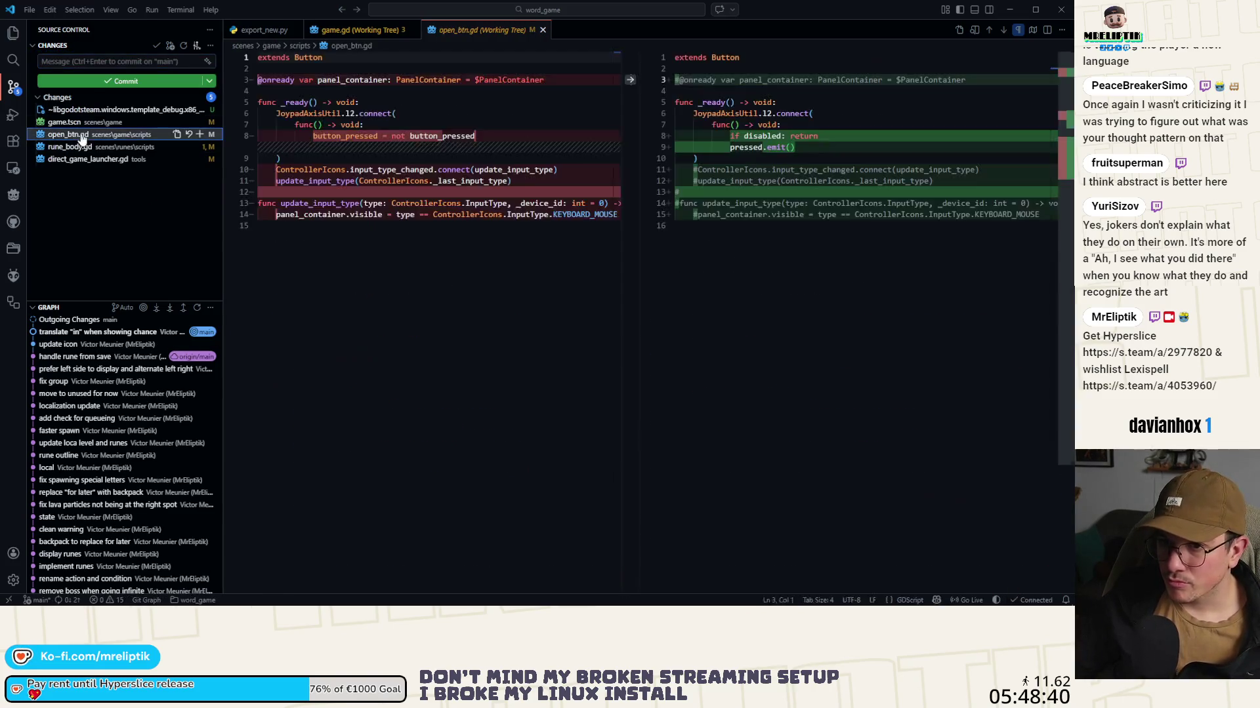
{"action": "left_click", "coordinate": [66, 148]}
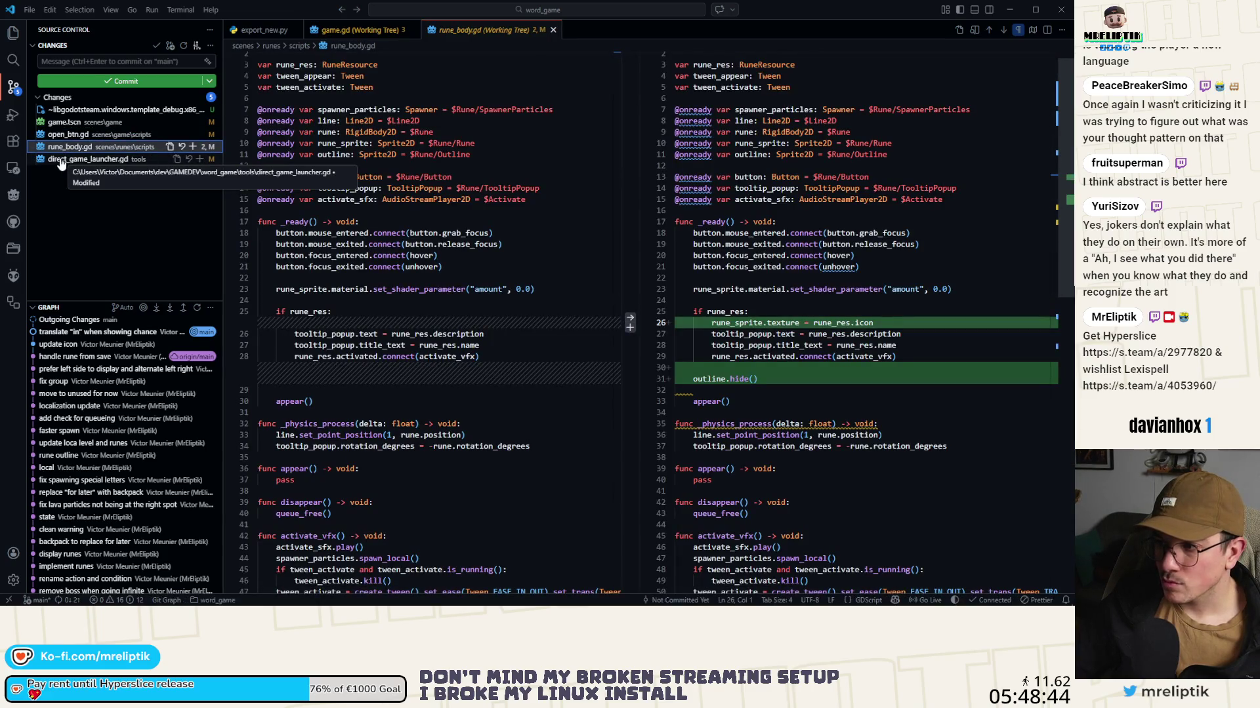
{"action": "left_click", "coordinate": [194, 149]}
{"action": "left_click", "coordinate": [77, 61]}
{"action": "type", "text": "use"}
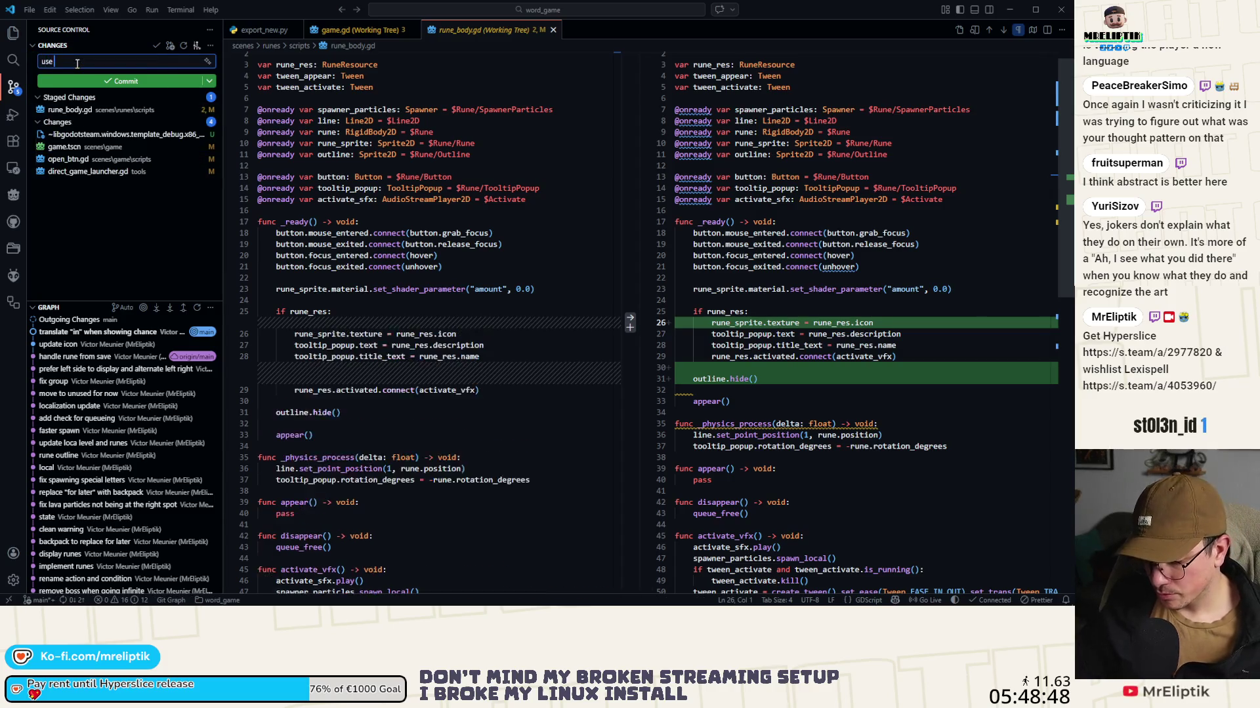
{"action": "type", "text": " icon and hide outline"}
{"action": "left_click", "coordinate": [105, 81]}
Step: Stage game.tscn and open_btn.gd and commit them as 'fix open close shortcut backpack'
{"action": "left_click", "coordinate": [59, 136]}
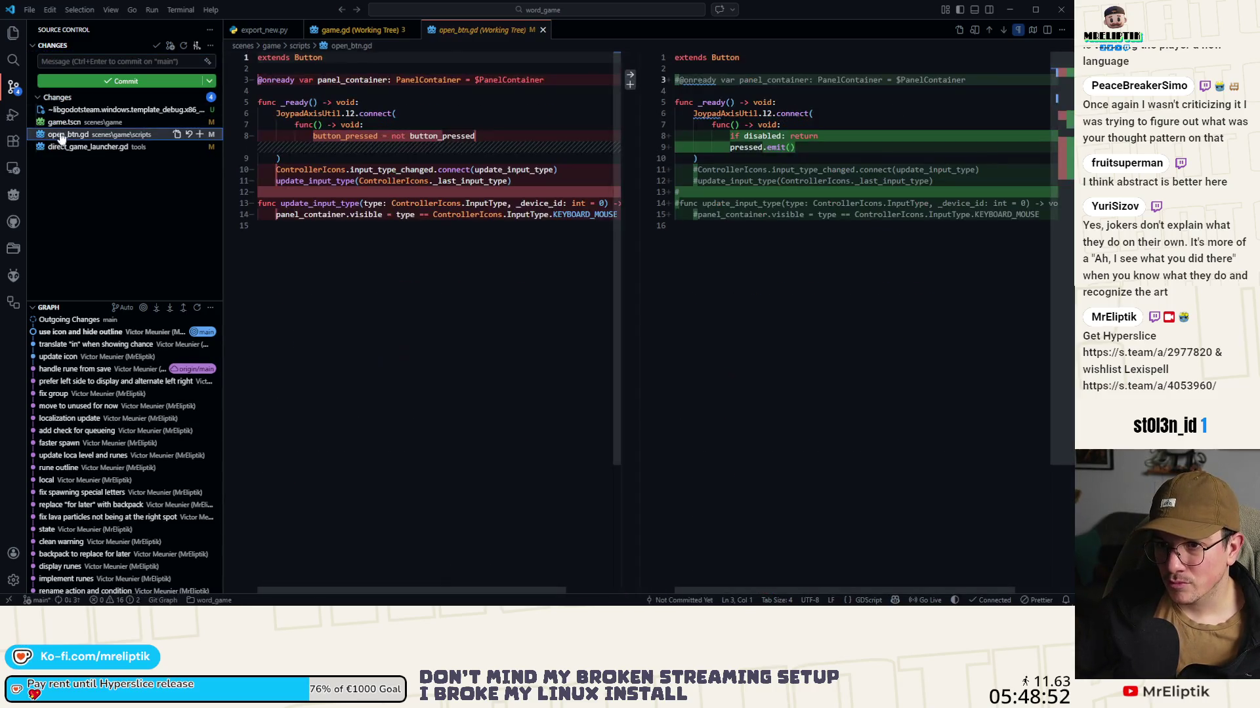
{"action": "left_click", "coordinate": [63, 123]}
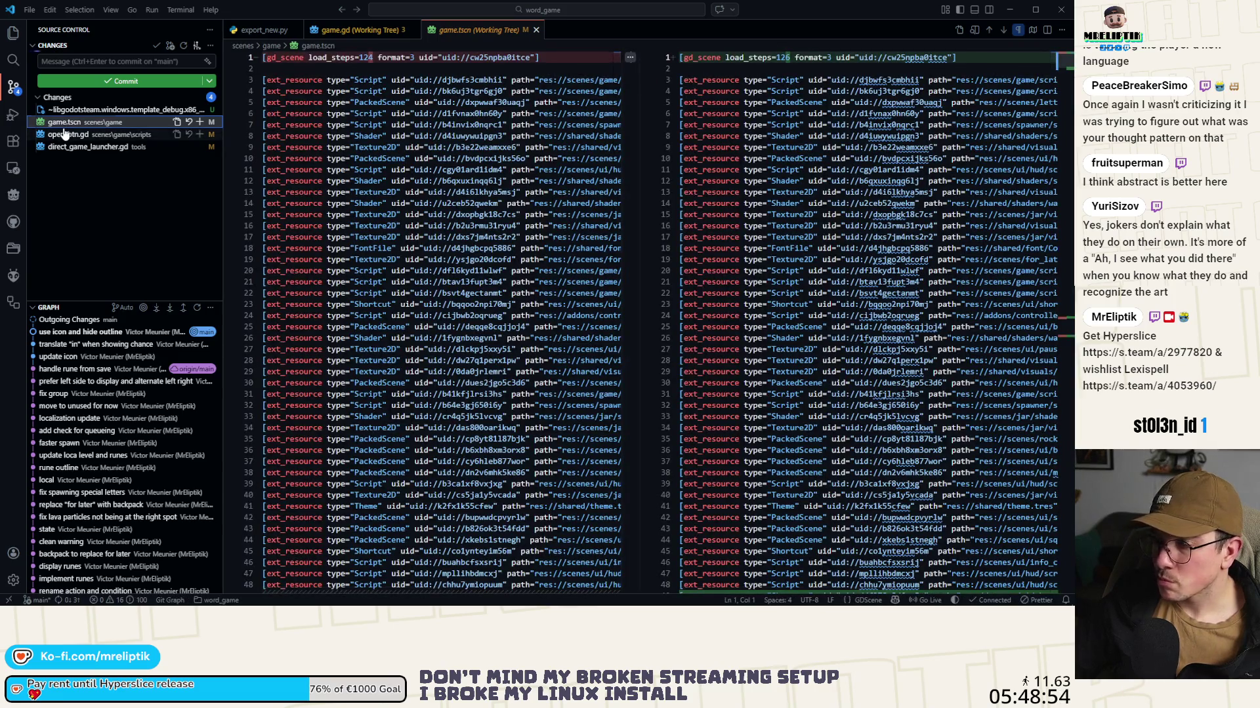
{"action": "left_click", "coordinate": [63, 134], "text": "shift"}
{"action": "left_click", "coordinate": [200, 134]}
{"action": "left_click", "coordinate": [104, 61]}
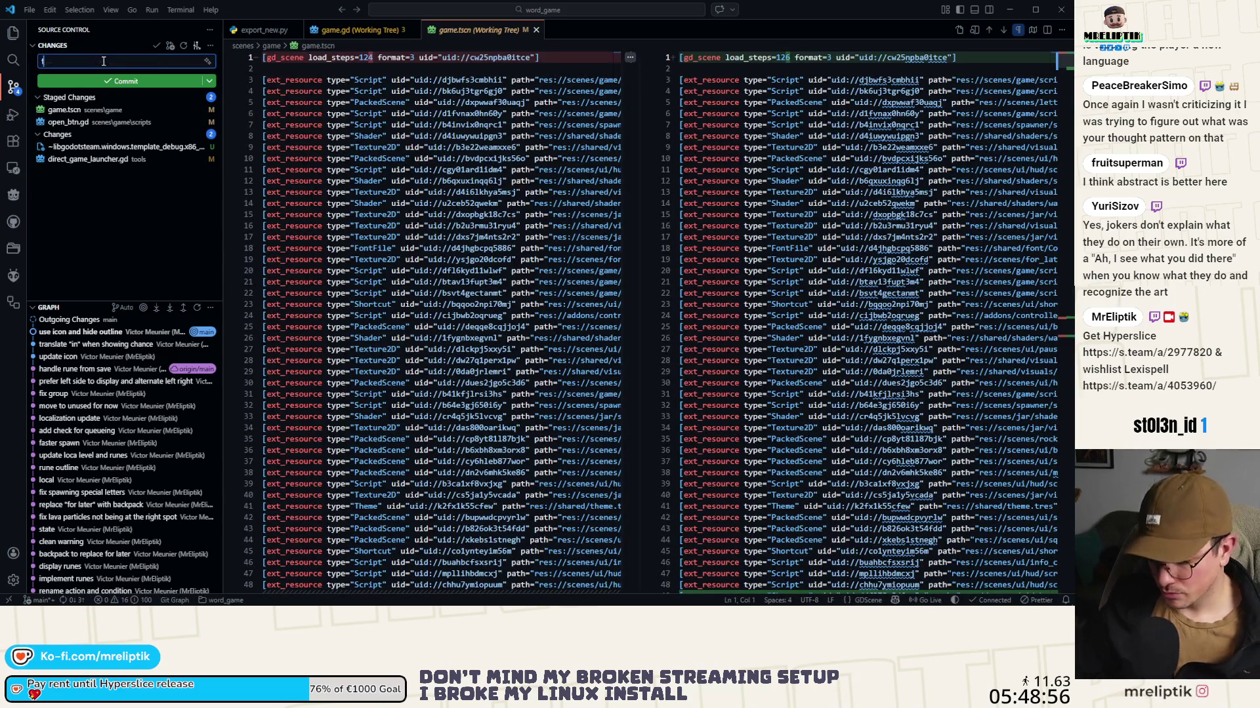
{"action": "type", "text": "fix o"}
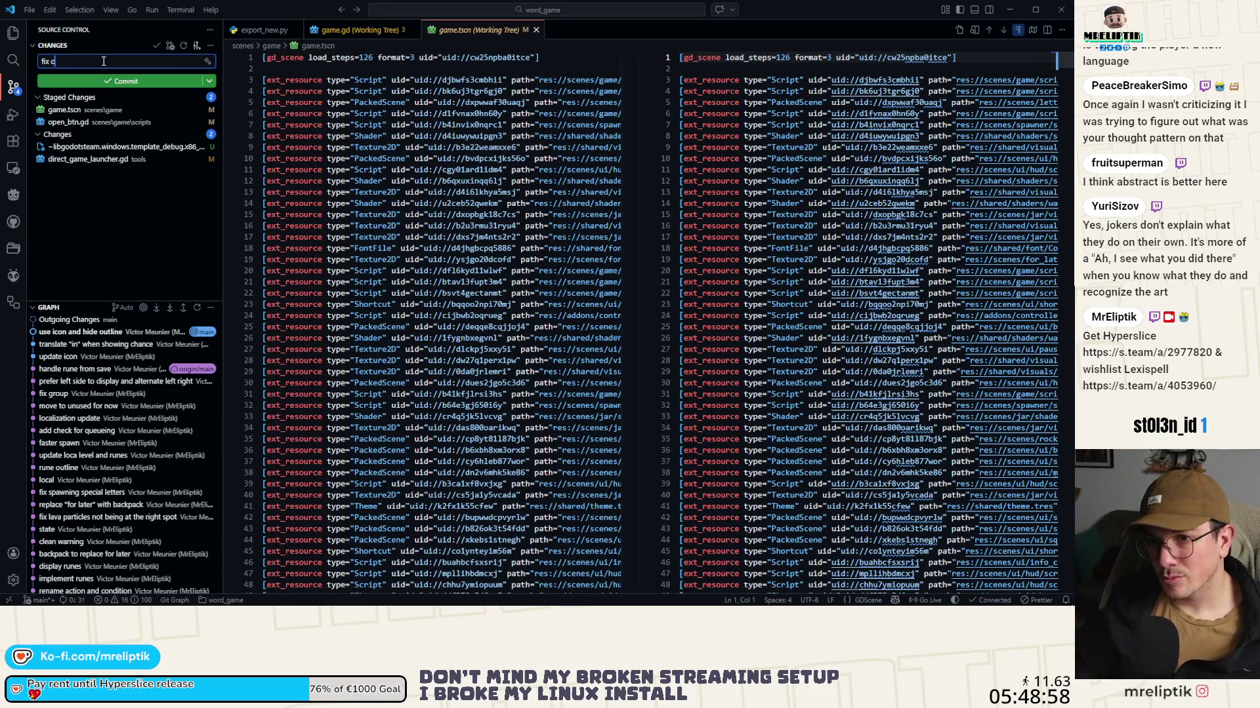
{"action": "type", "text": "pen close short"}
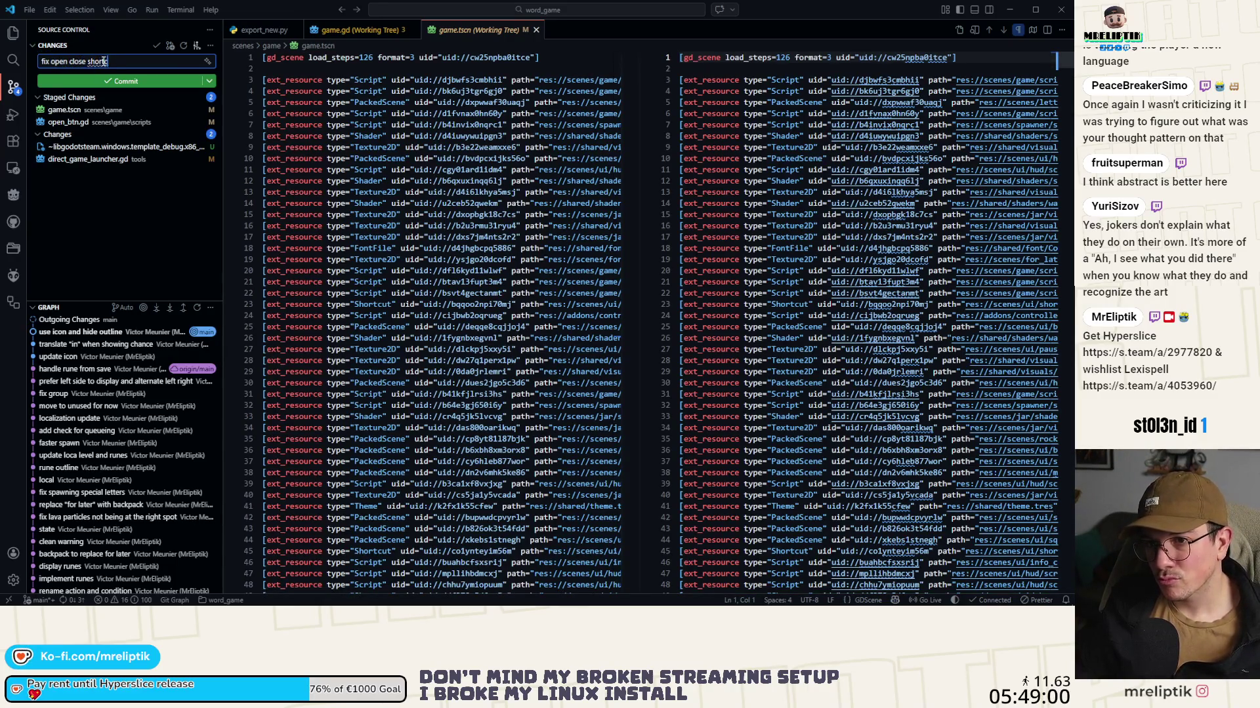
{"action": "type", "text": "cut backpack"}
{"action": "key", "text": "ctrl+Return"}
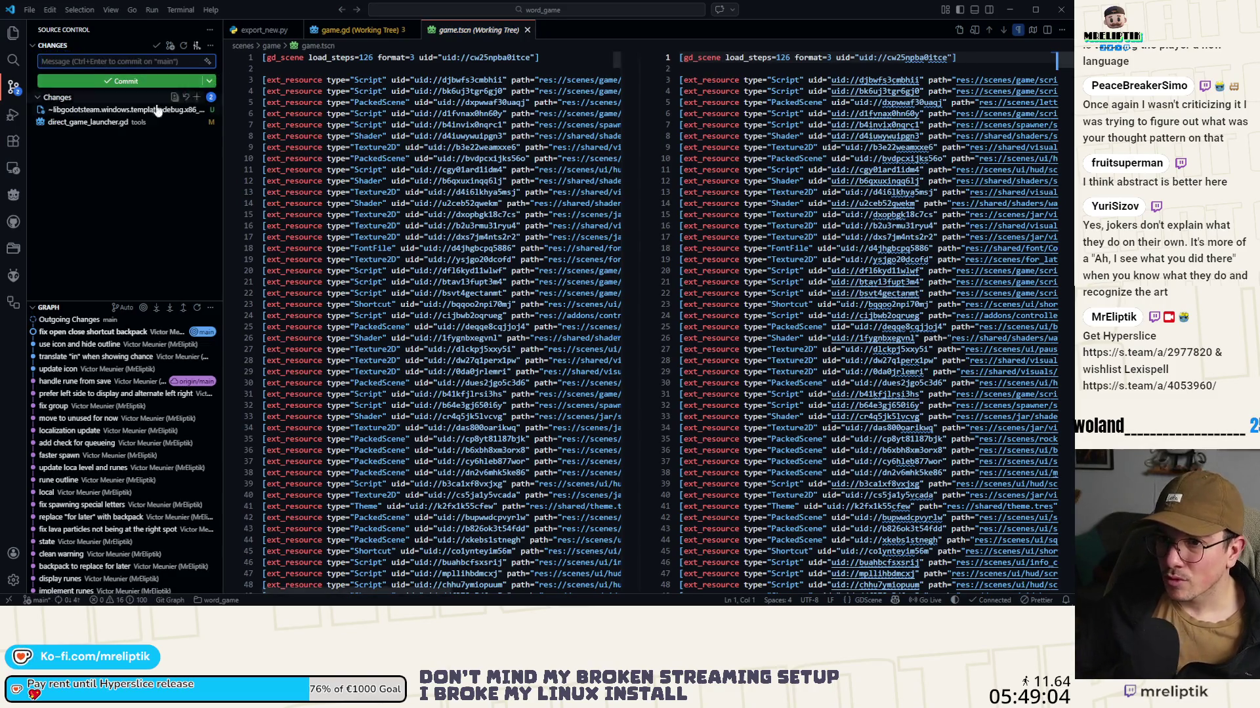
{"action": "mouse_move", "coordinate": [197, 604]}
{"action": "key", "text": "alt+Tab"}
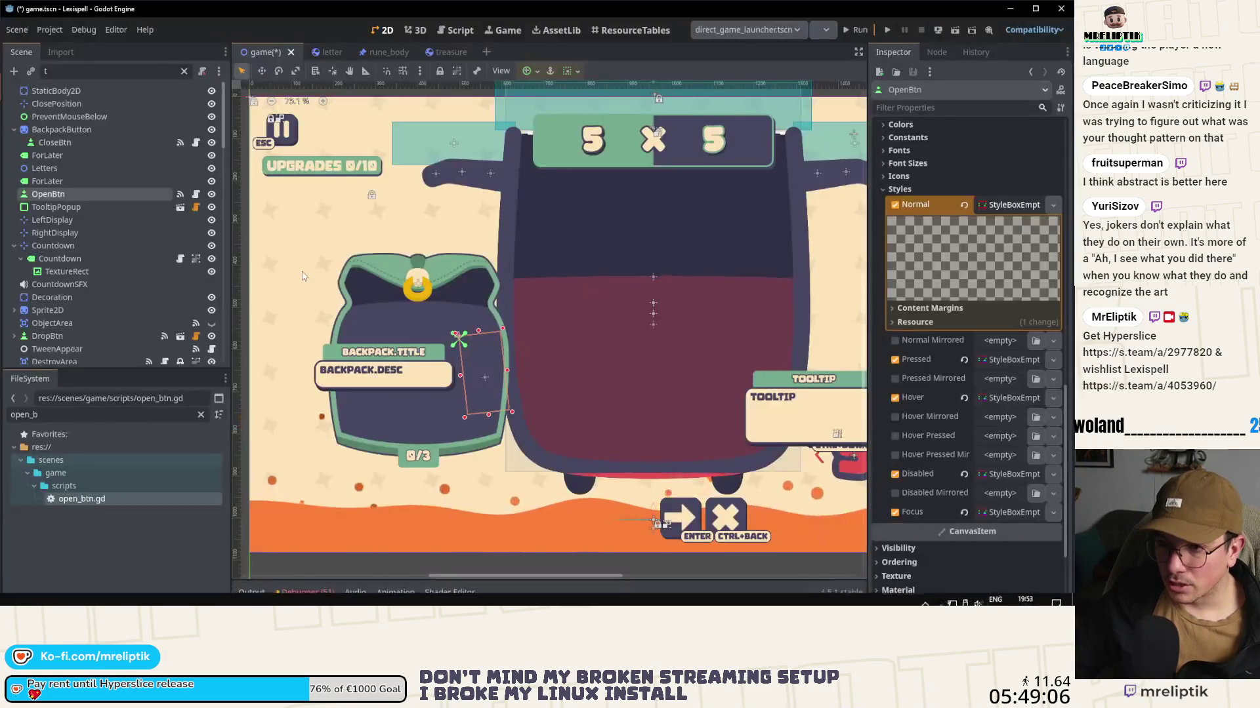
Step: Save the scene, open game.gd, and uncomment the levels array on lines 12–22
{"action": "key", "text": "ctrl+s"}
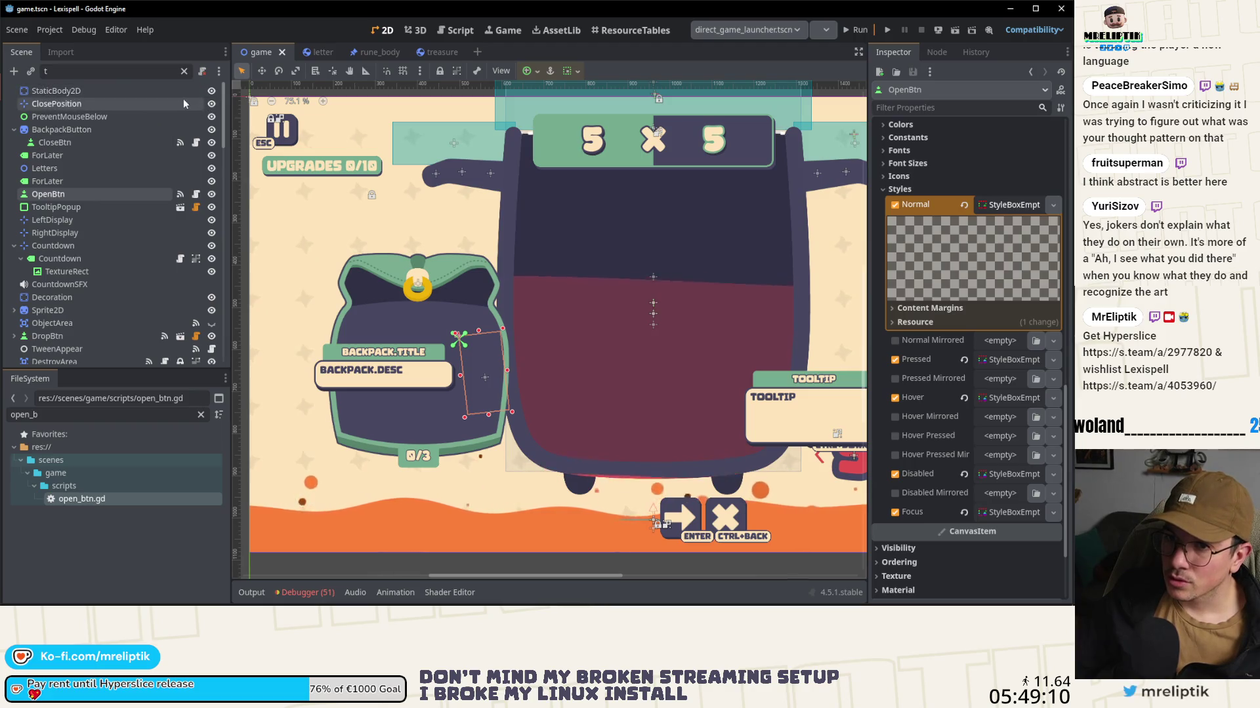
{"action": "key", "text": "BackSpace"}
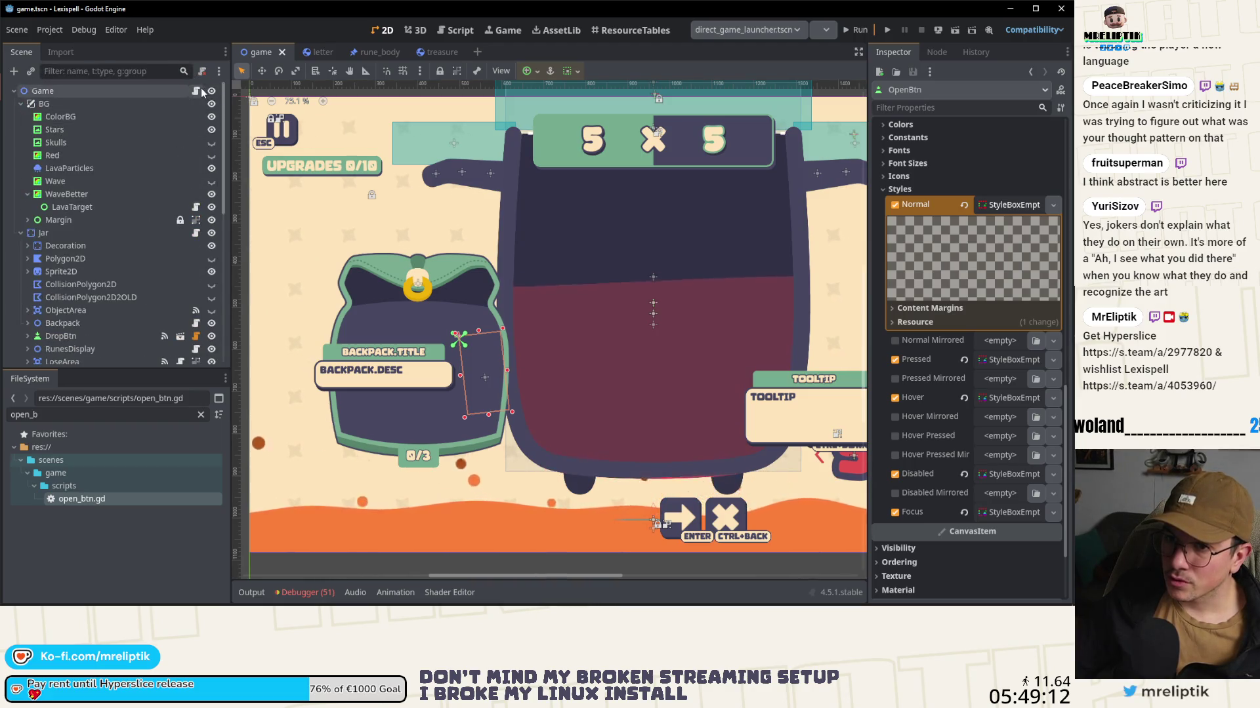
{"action": "left_click", "coordinate": [195, 90]}
{"action": "left_click", "coordinate": [251, 371]}
{"action": "scroll", "coordinate": [536, 378], "scroll_direction": "up", "scroll_amount": 20}
{"action": "left_click_drag", "start_coordinate": [394, 348], "coordinate": [366, 227]}
{"action": "key", "text": "ctrl+k"}
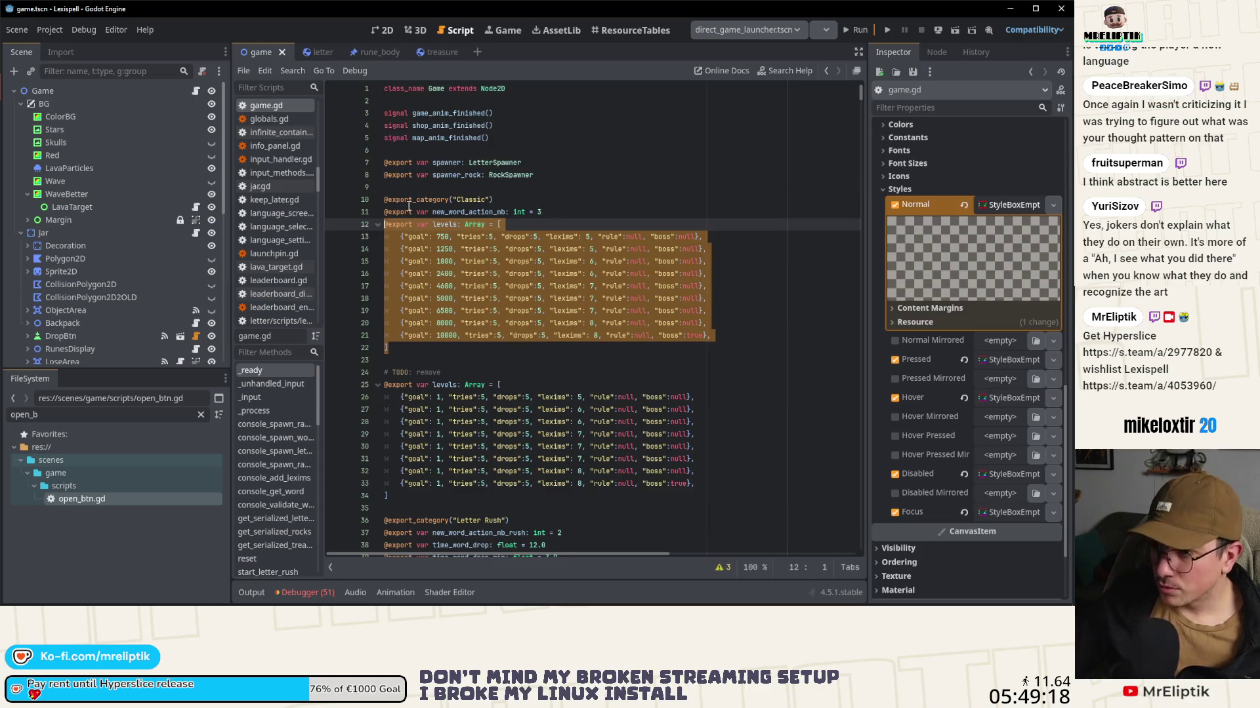
Step: Comment out the old levels array on lines 25–34, including its closing bracket, and save
{"action": "left_click_drag", "start_coordinate": [394, 485], "coordinate": [347, 384]}
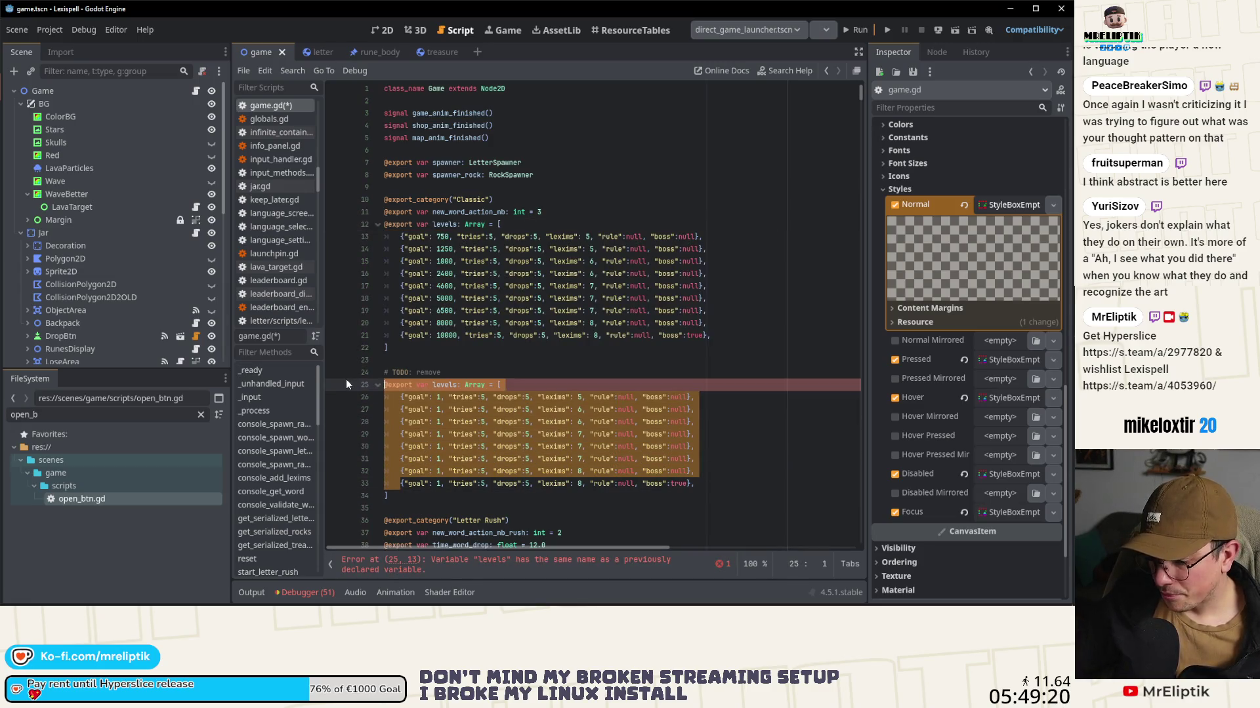
{"action": "key", "text": "ctrl+k"}
{"action": "key", "text": "ctrl+s"}
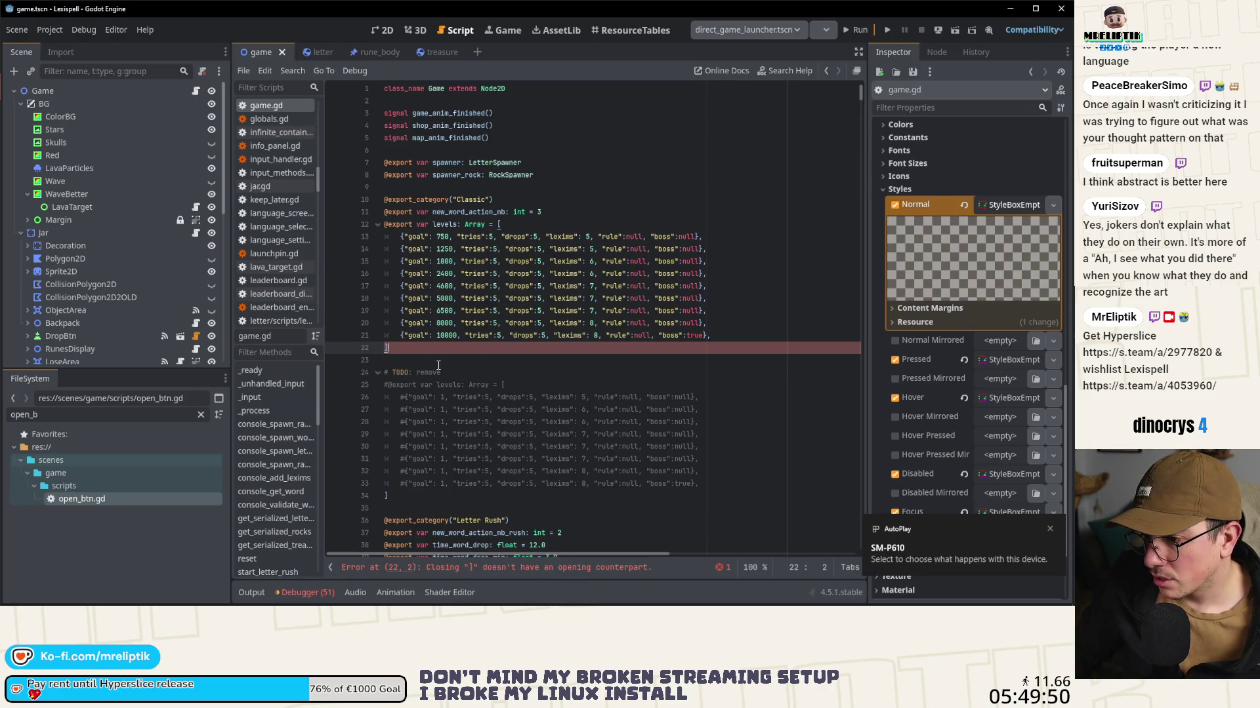
{"action": "left_click", "coordinate": [395, 495]}
{"action": "key", "text": "ctrl+k"}
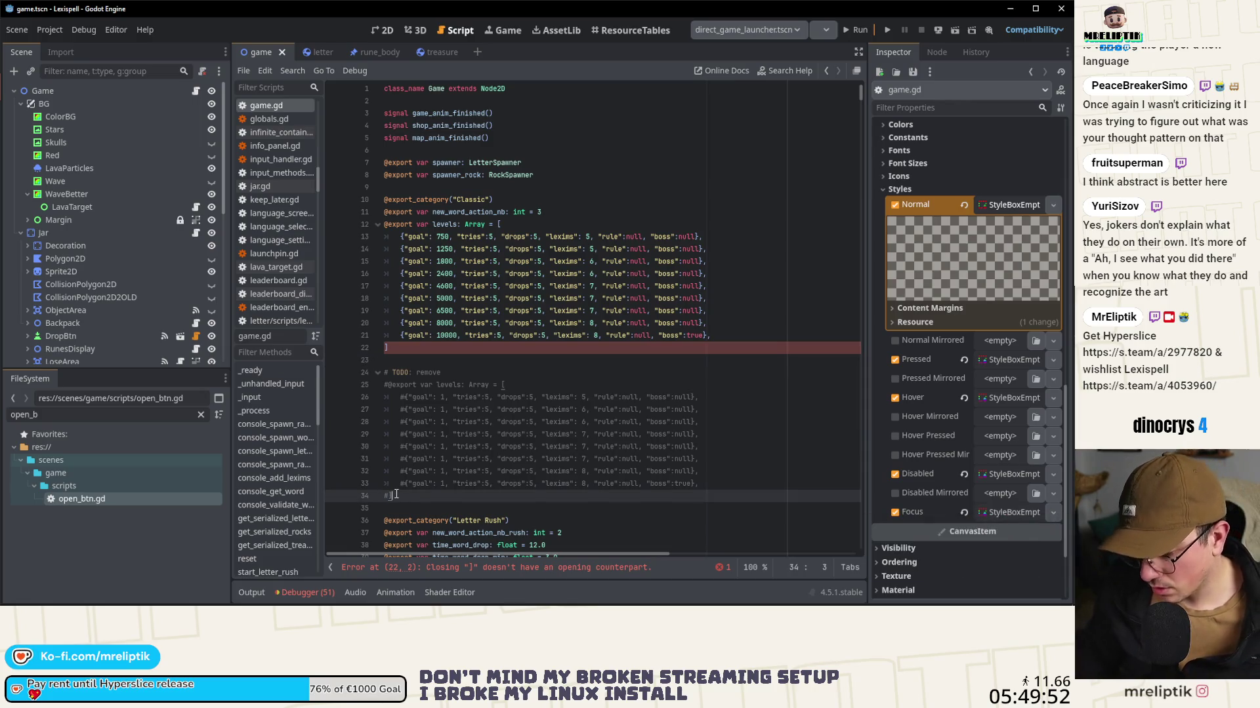
{"action": "key", "text": "ctrl+s"}
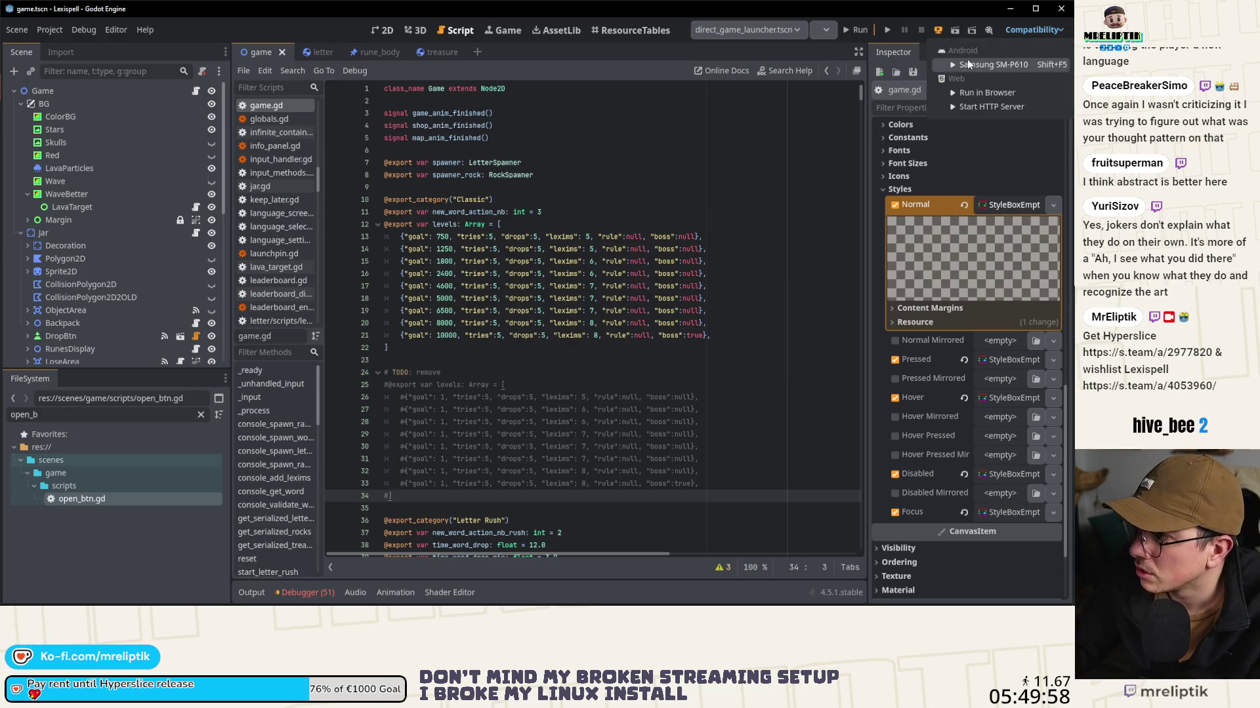
Step: Remote-deploy the game to the Samsung SM-P610 Android tablet and wait for installation
{"action": "left_click", "coordinate": [954, 31]}
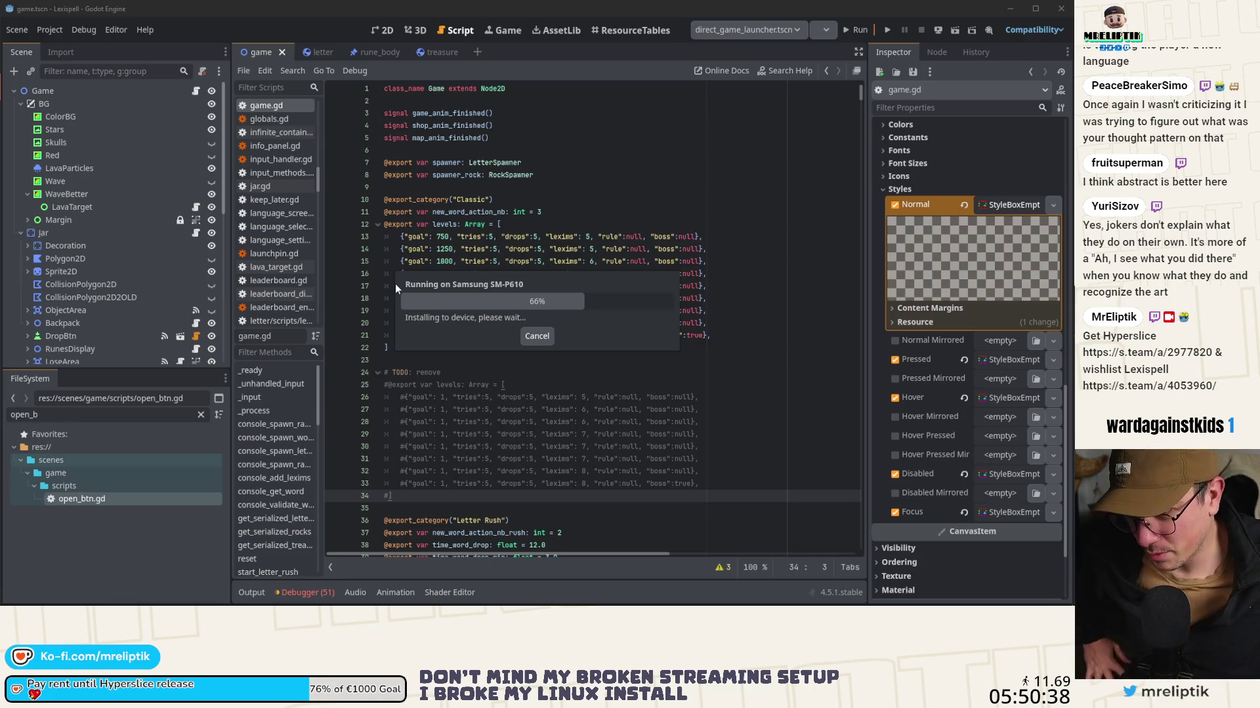
{"action": "mouse_move", "coordinate": [473, 603]}
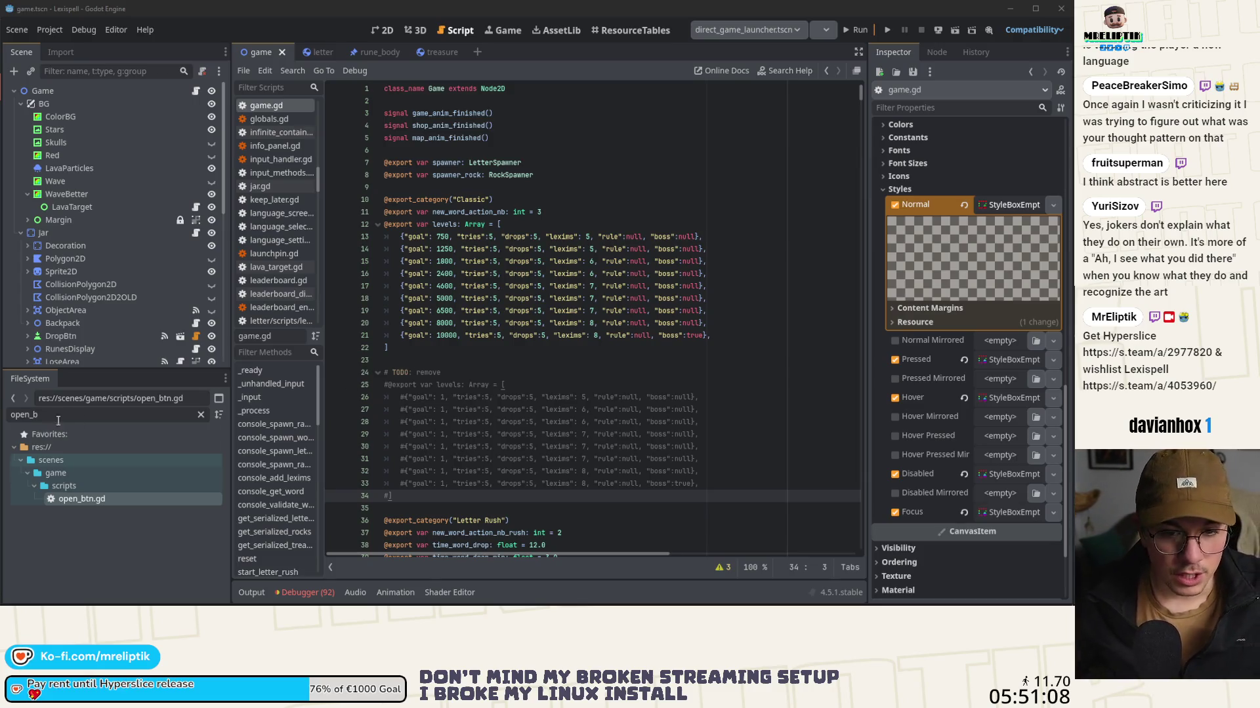
Step: Review the game.gd and game.tscn diffs, stepping through the StyleBoxEmpty and levels changes
{"action": "mouse_move", "coordinate": [220, 604]}
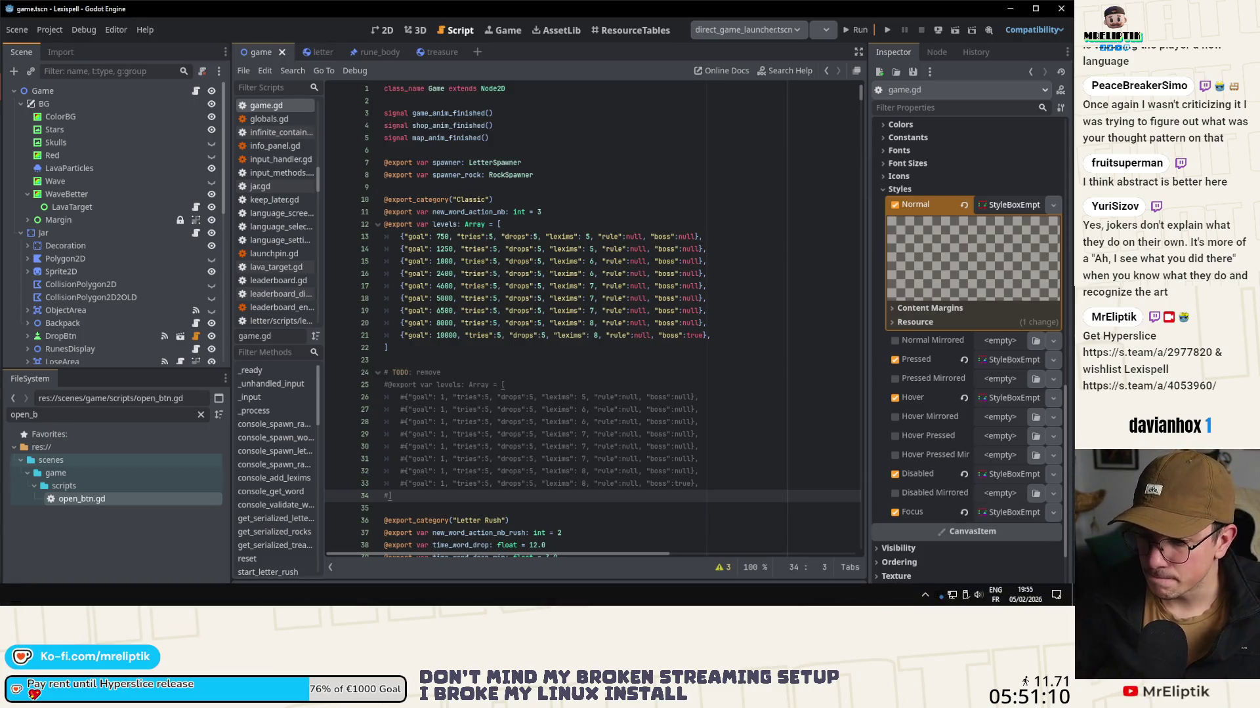
{"action": "left_click", "coordinate": [139, 610]}
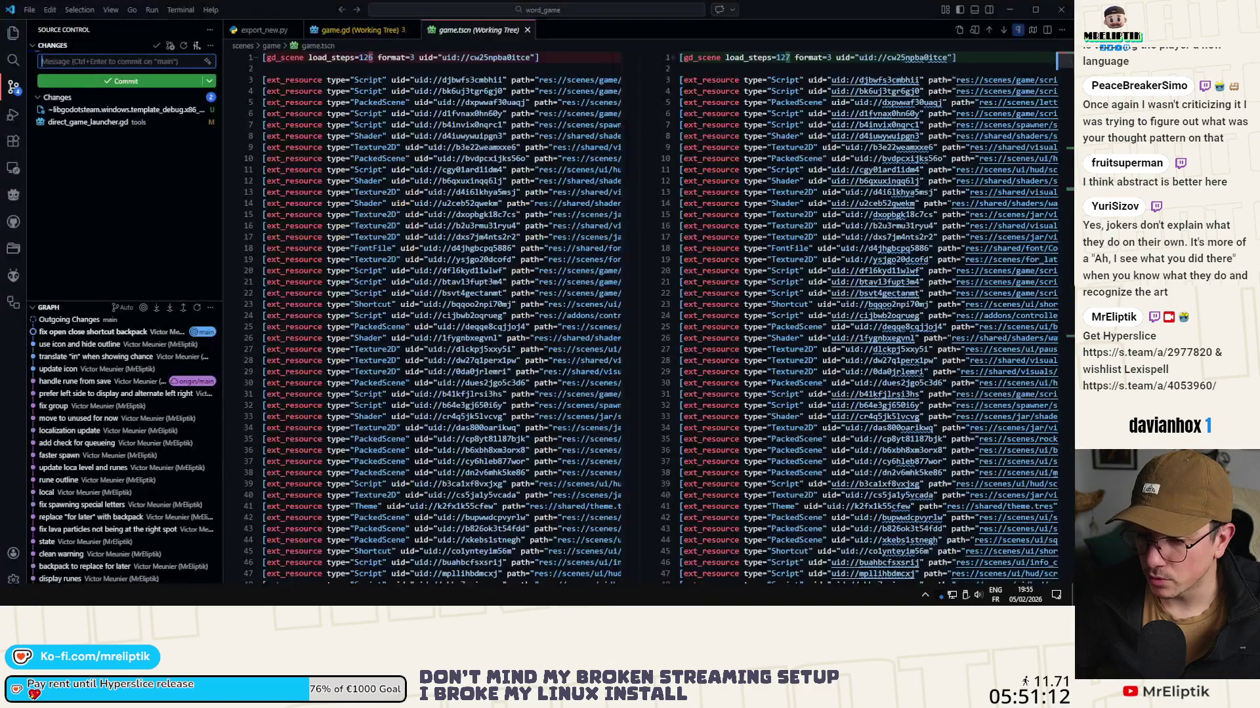
{"action": "left_click", "coordinate": [80, 134]}
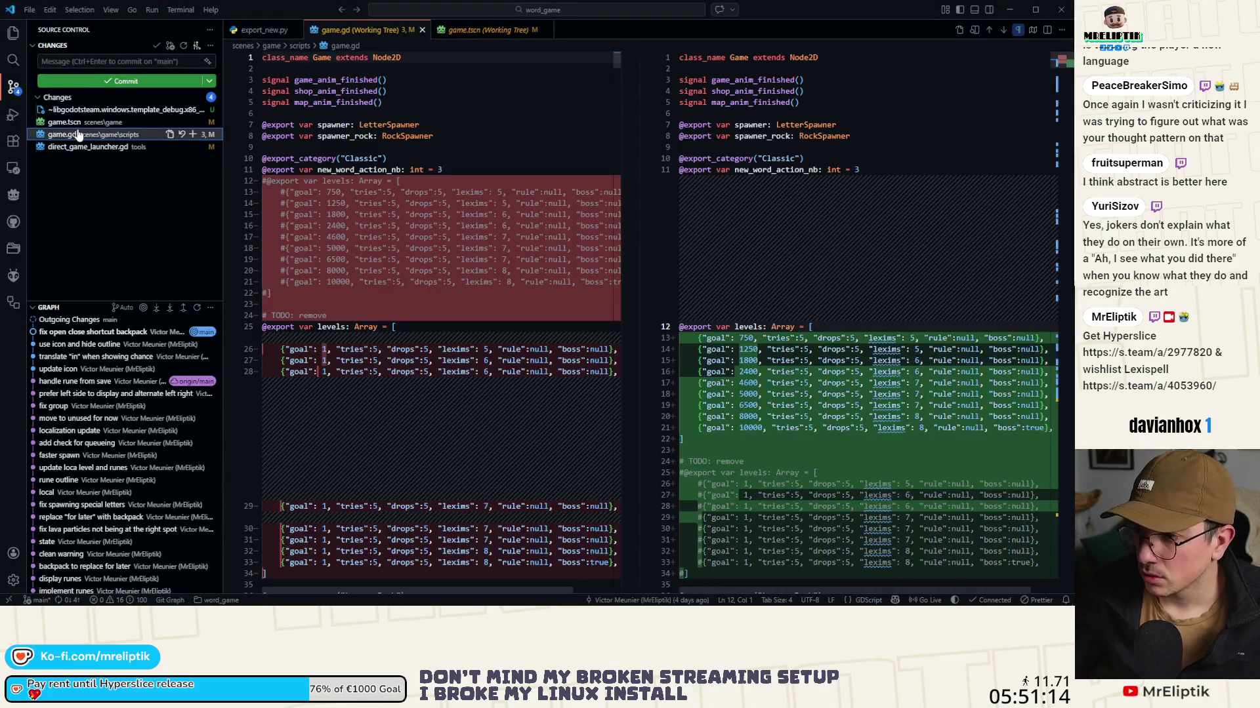
{"action": "left_click", "coordinate": [73, 123]}
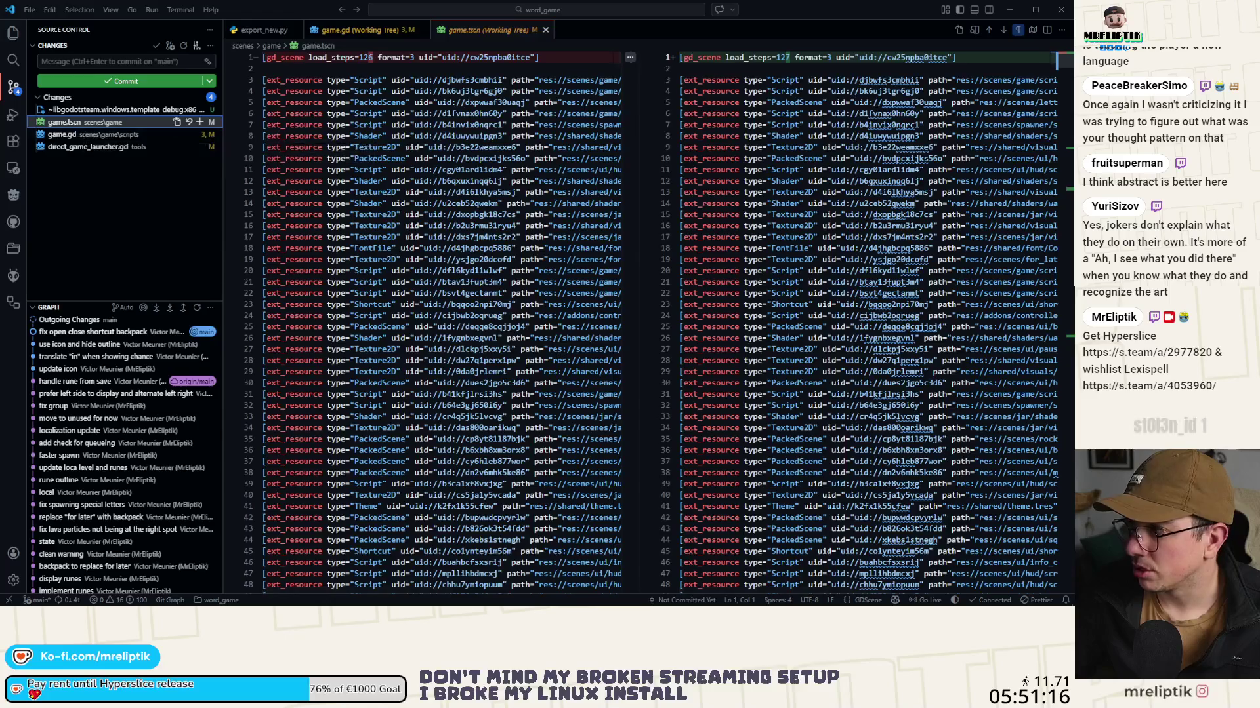
{"action": "left_click", "coordinate": [1066, 155]}
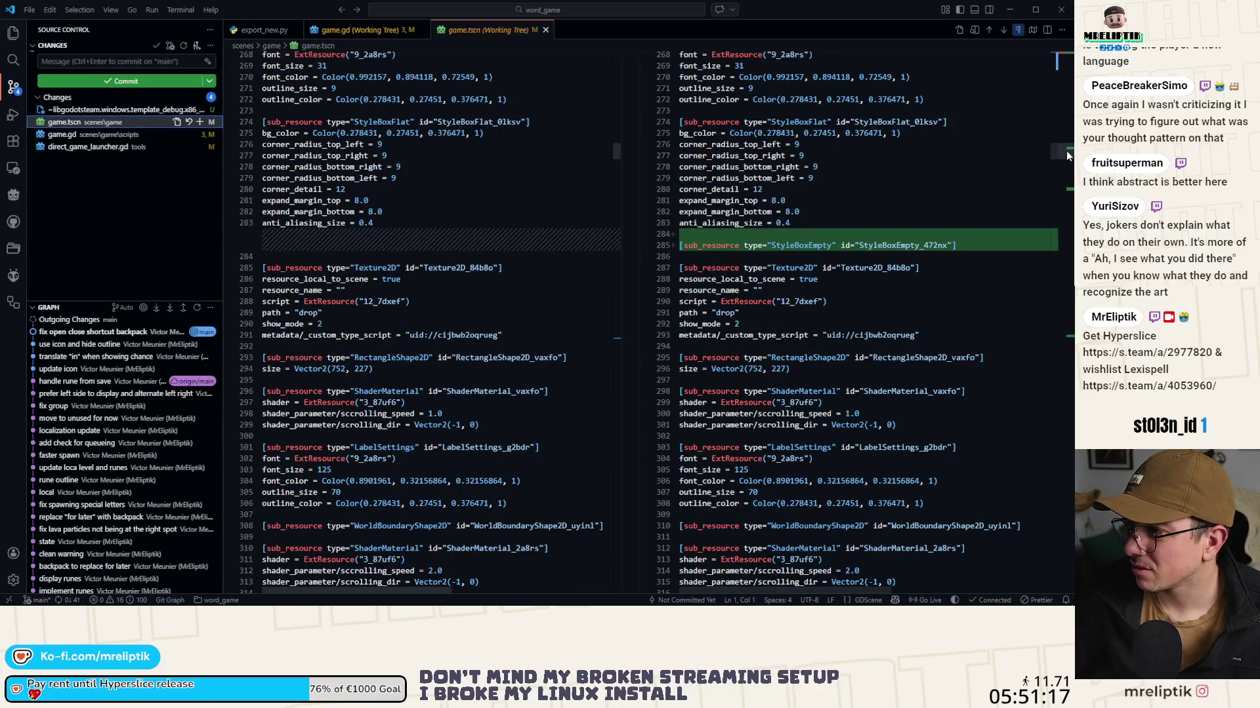
{"action": "left_click", "coordinate": [1070, 186]}
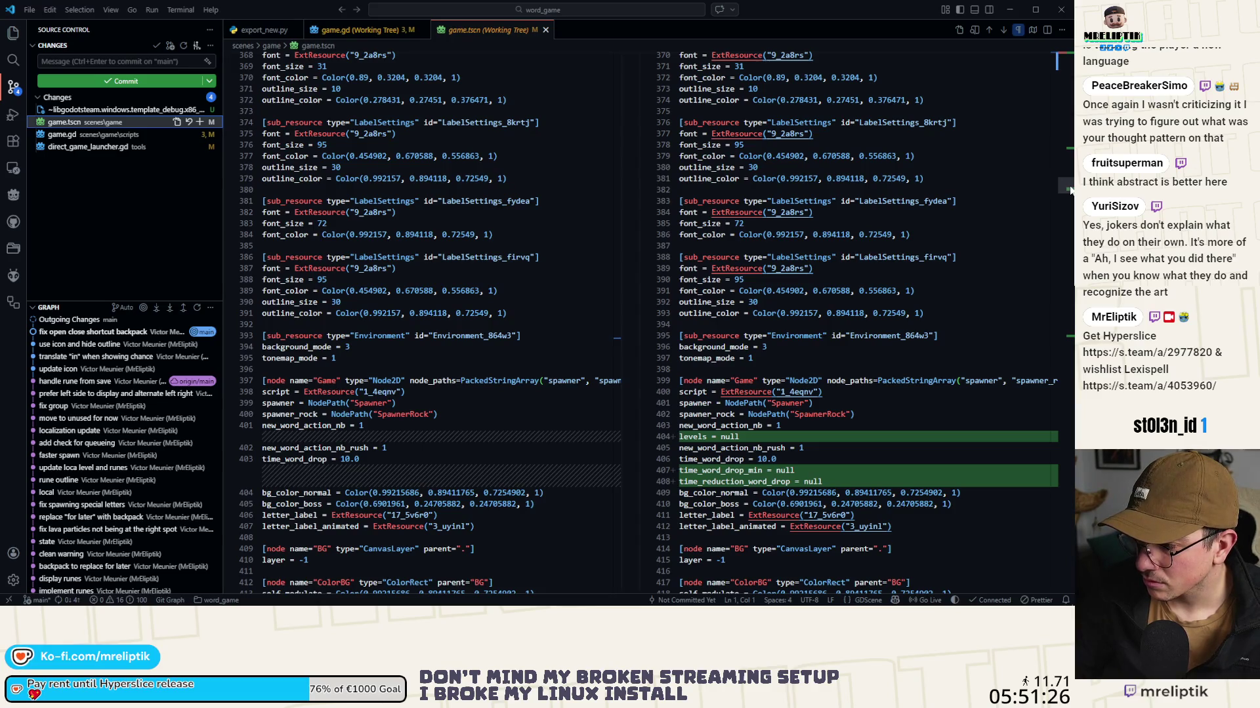
{"action": "left_click", "coordinate": [1066, 336]}
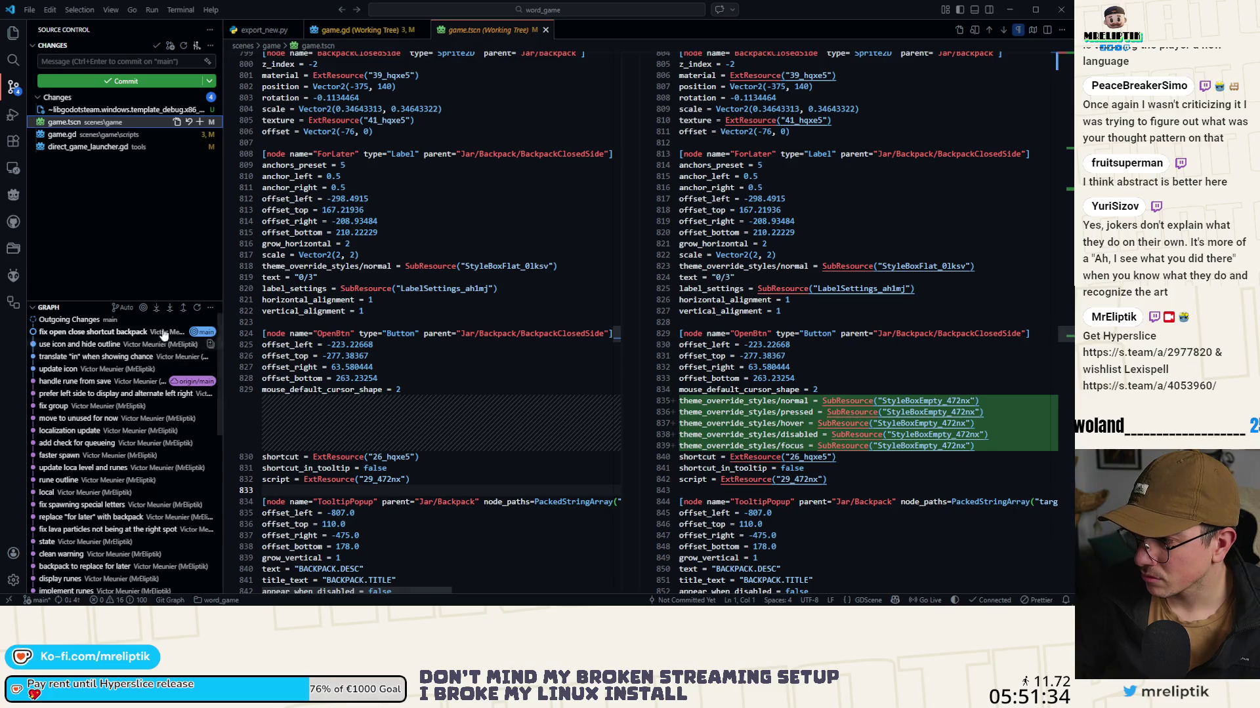
{"action": "left_click", "coordinate": [136, 227]}
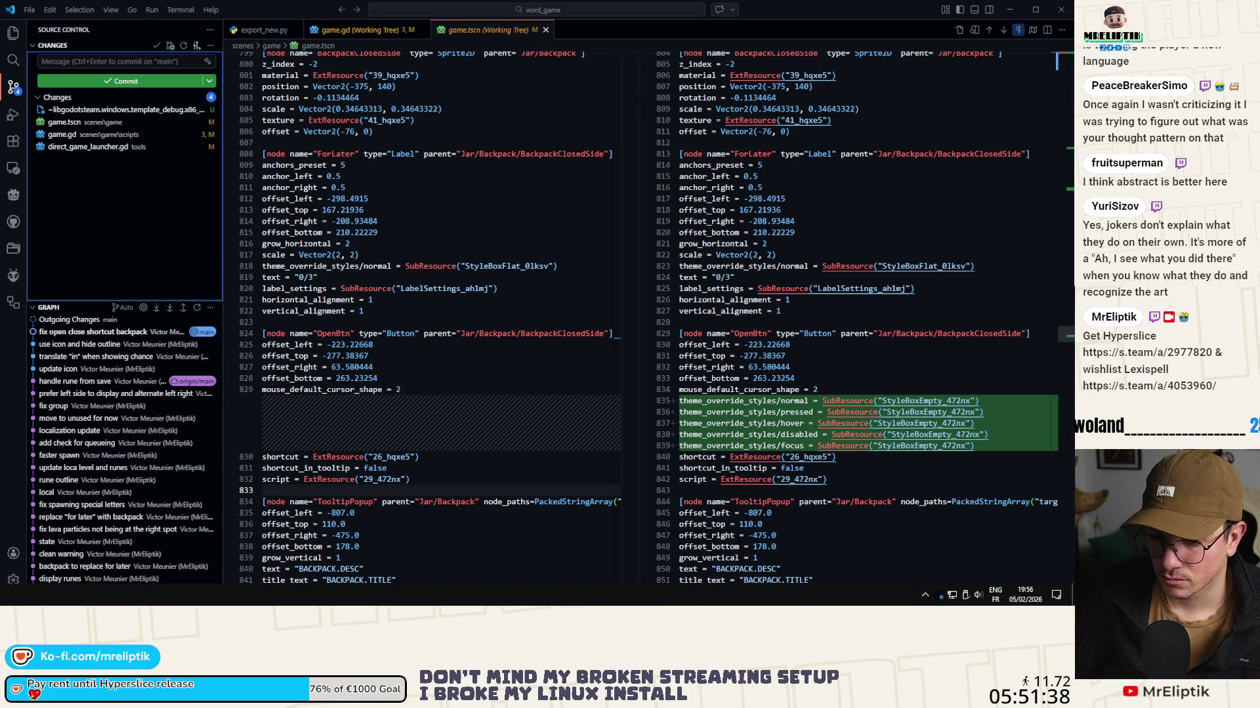
{"action": "key", "text": "alt+Tab"}
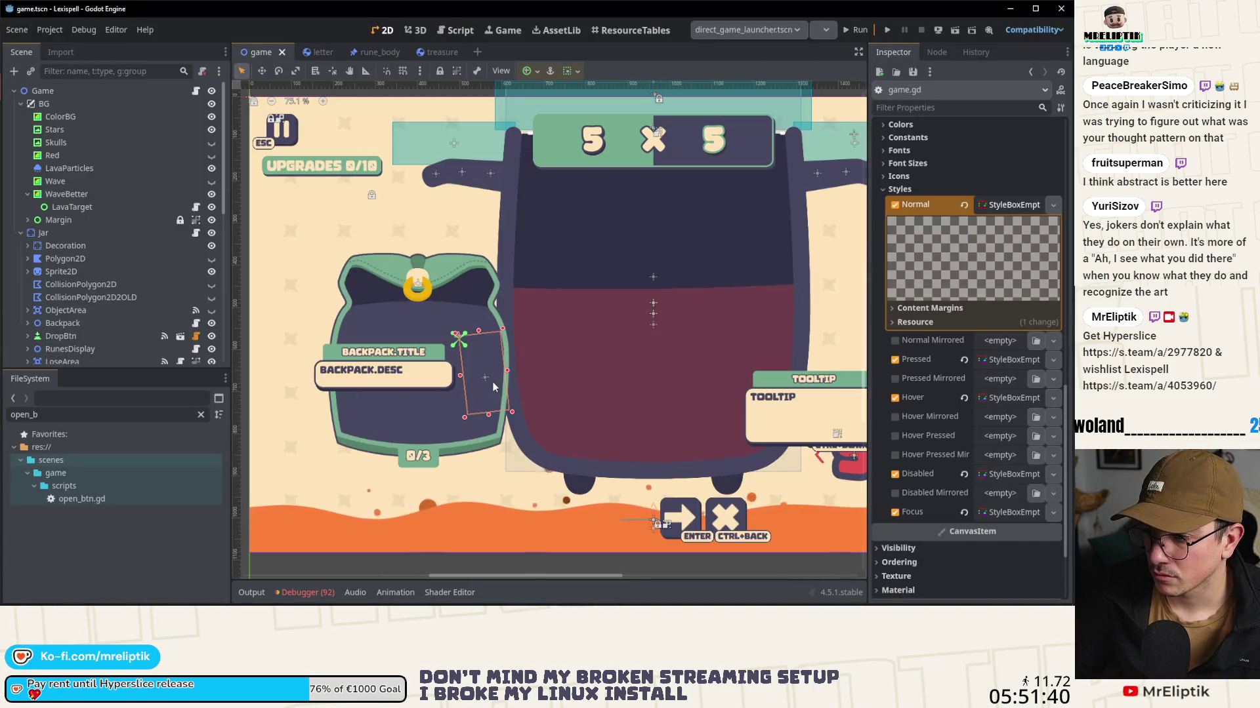
Step: Expand Backpack, select OpenBtn and confirm its StyleBoxEmpty style overrides in the Inspector
{"action": "scroll", "coordinate": [92, 230], "scroll_direction": "down", "scroll_amount": 10}
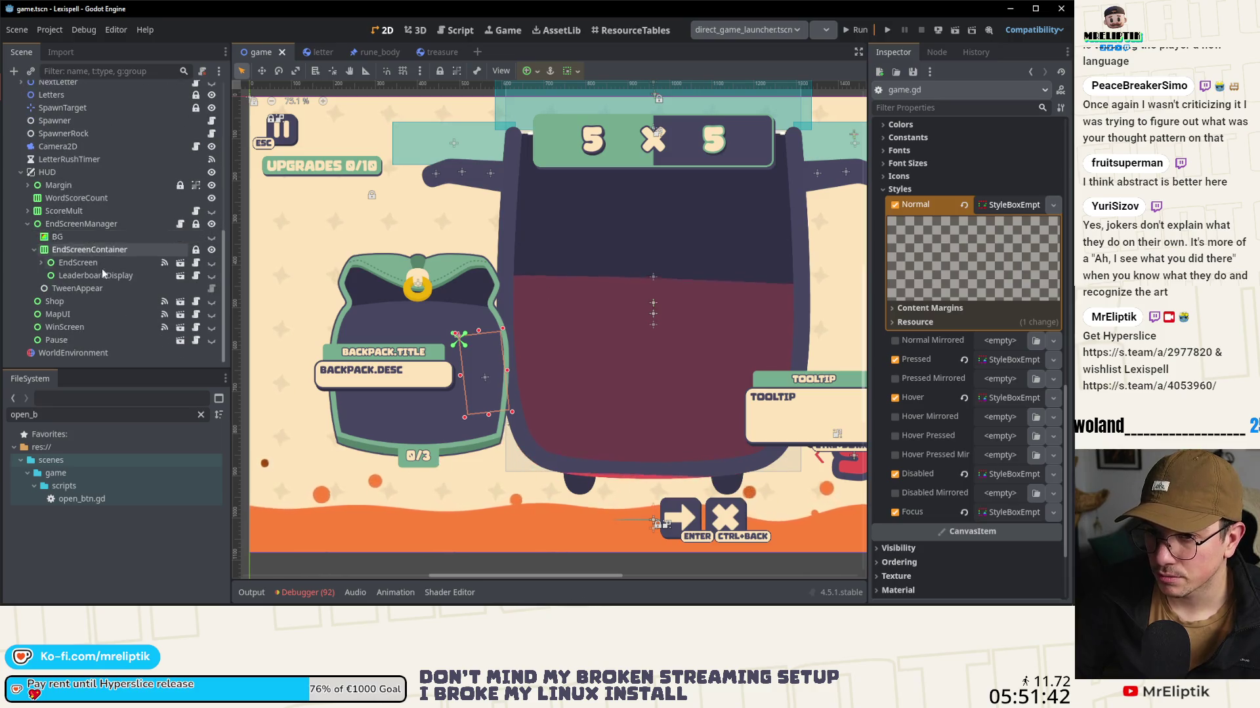
{"action": "scroll", "coordinate": [103, 276], "scroll_direction": "up", "scroll_amount": 10}
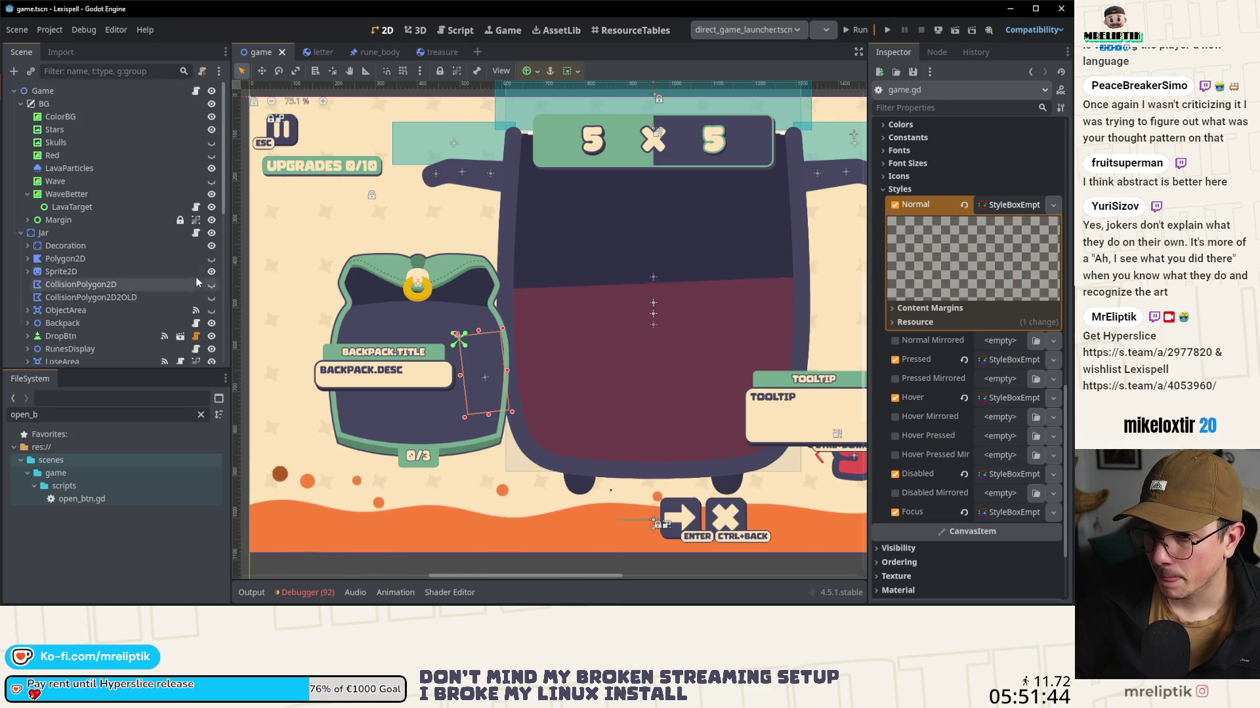
{"action": "scroll", "coordinate": [131, 262], "scroll_direction": "down", "scroll_amount": 4}
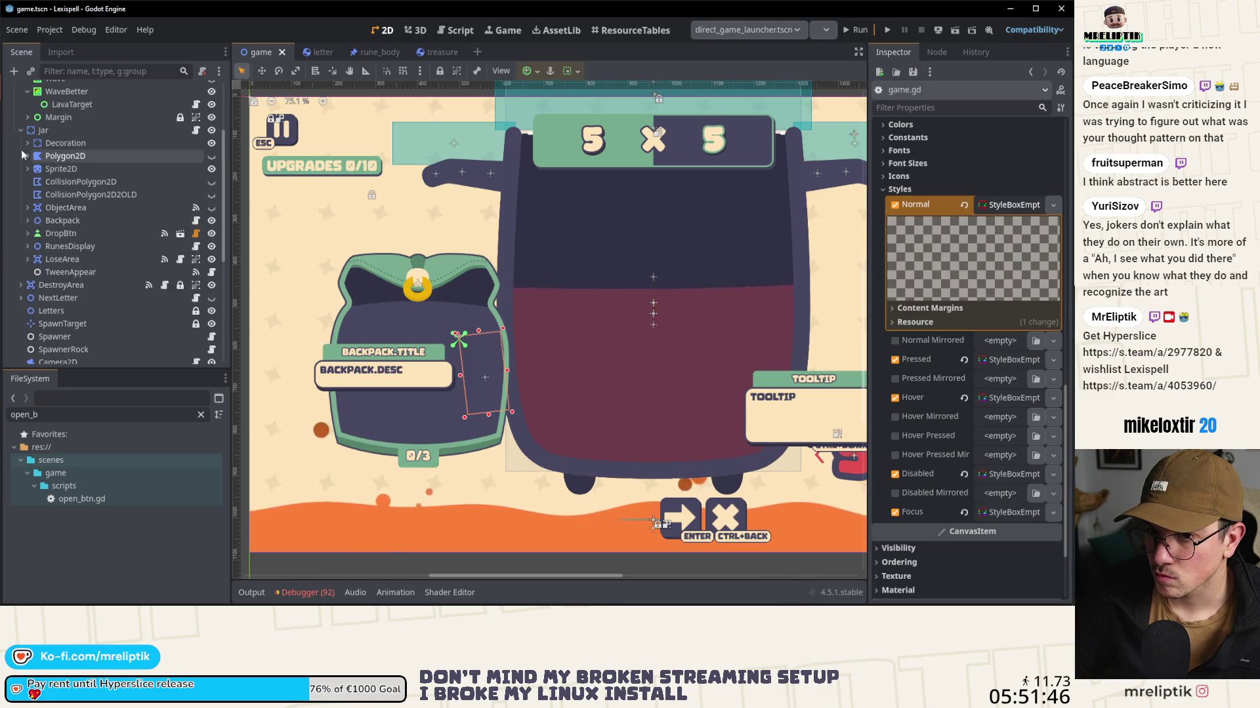
{"action": "left_click", "coordinate": [27, 221]}
{"action": "left_click", "coordinate": [94, 313]}
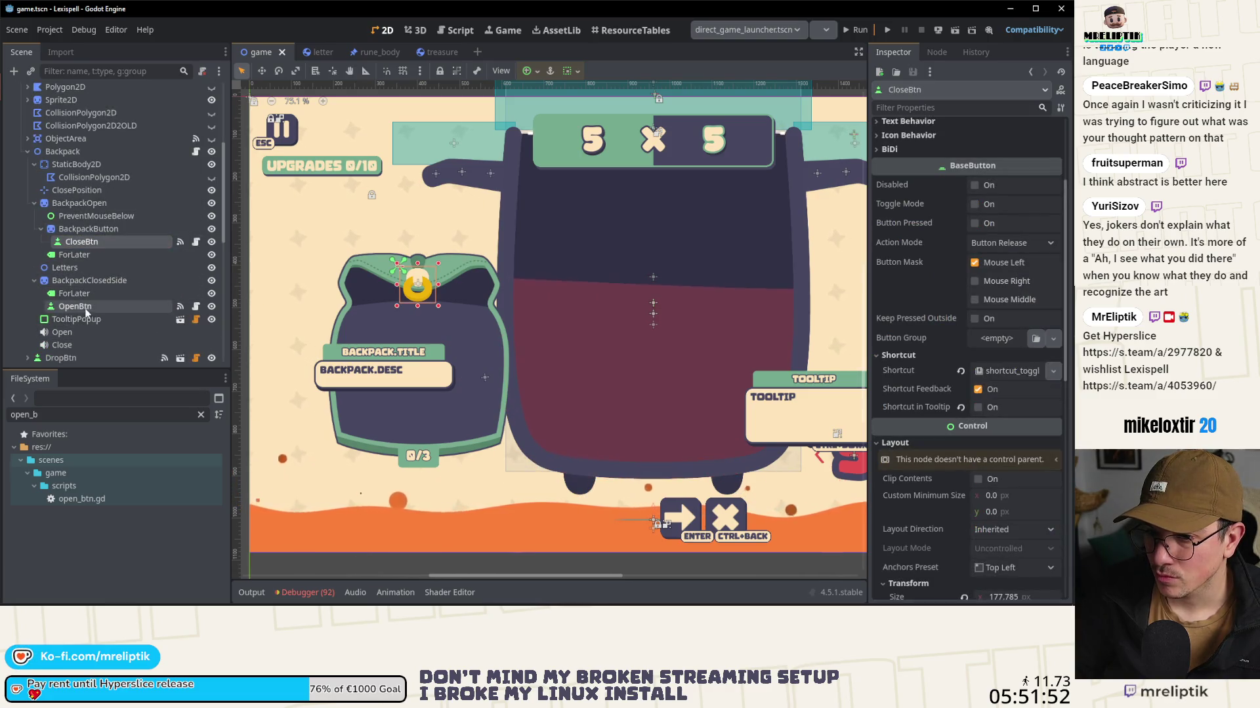
{"action": "left_click", "coordinate": [76, 307]}
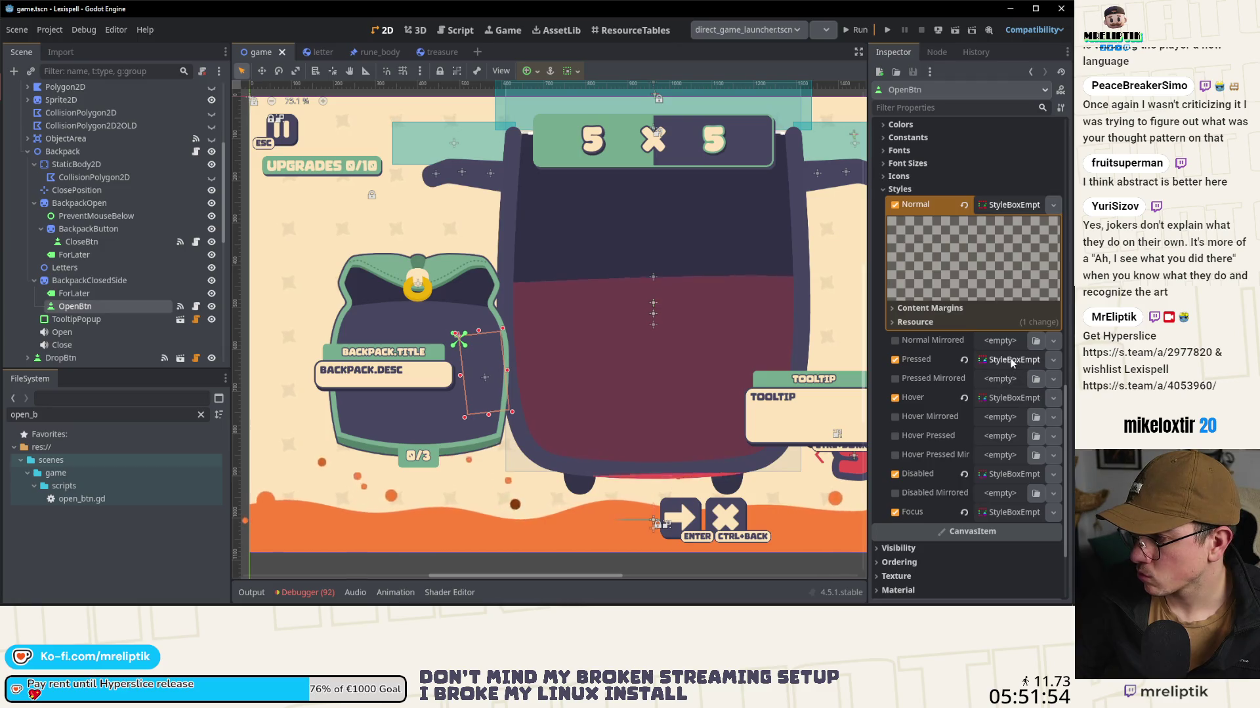
{"action": "left_click", "coordinate": [1001, 203]}
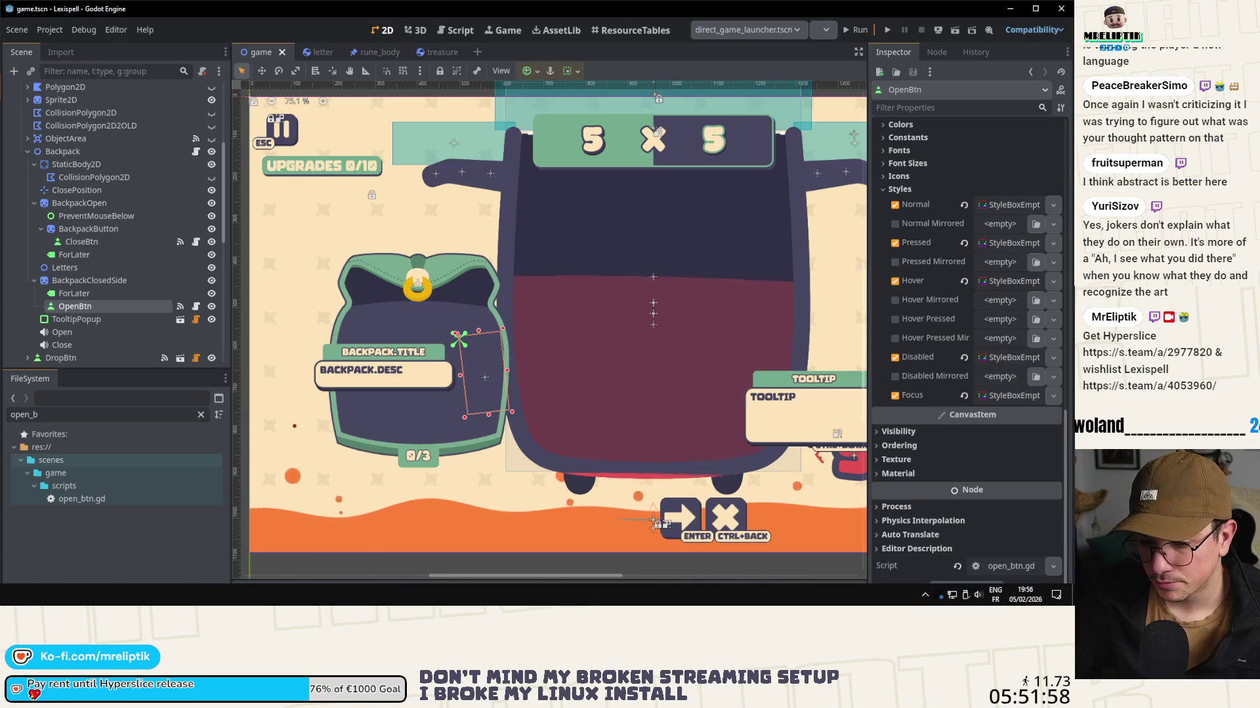
{"action": "key", "text": "alt+Tab"}
{"action": "left_click", "coordinate": [79, 134], "text": "ctrl"}
Step: Commit game.tscn and game.gd with the message 'update' and sync to the remote
{"action": "left_click", "coordinate": [192, 135]}
{"action": "left_click", "coordinate": [103, 61]}
{"action": "type", "text": "update"}
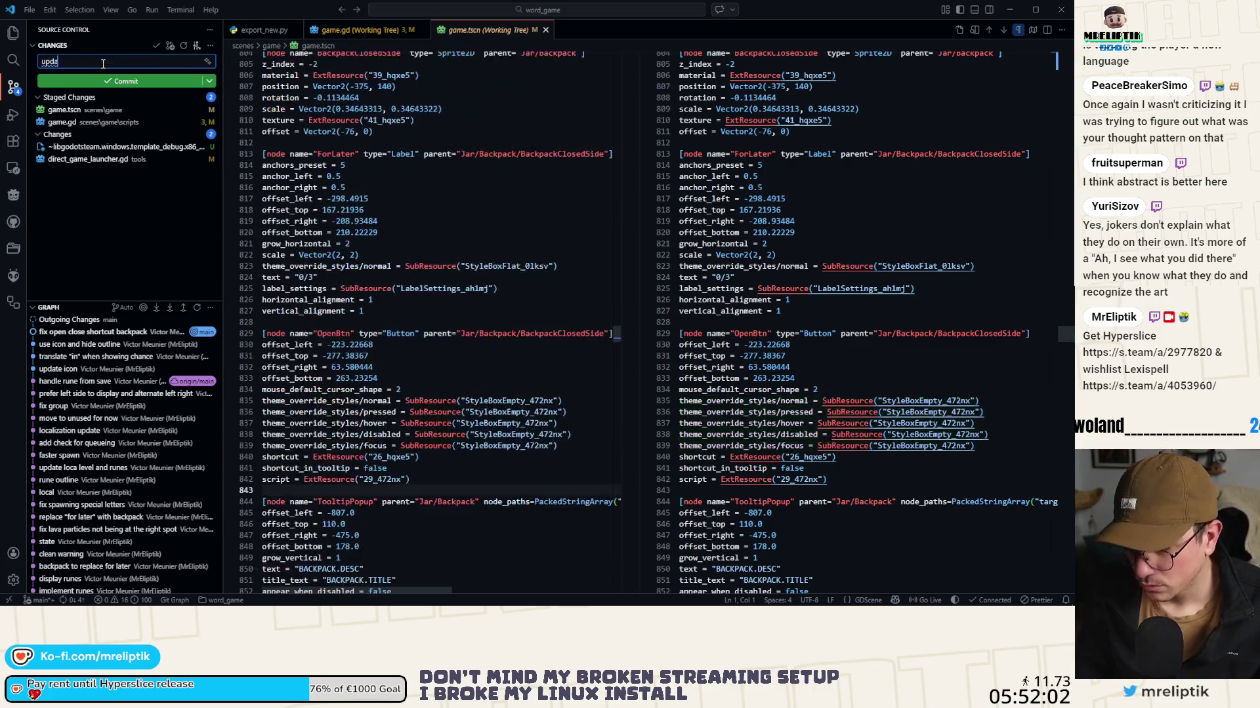
{"action": "key", "text": "ctrl+Return"}
{"action": "left_click", "coordinate": [70, 601]}
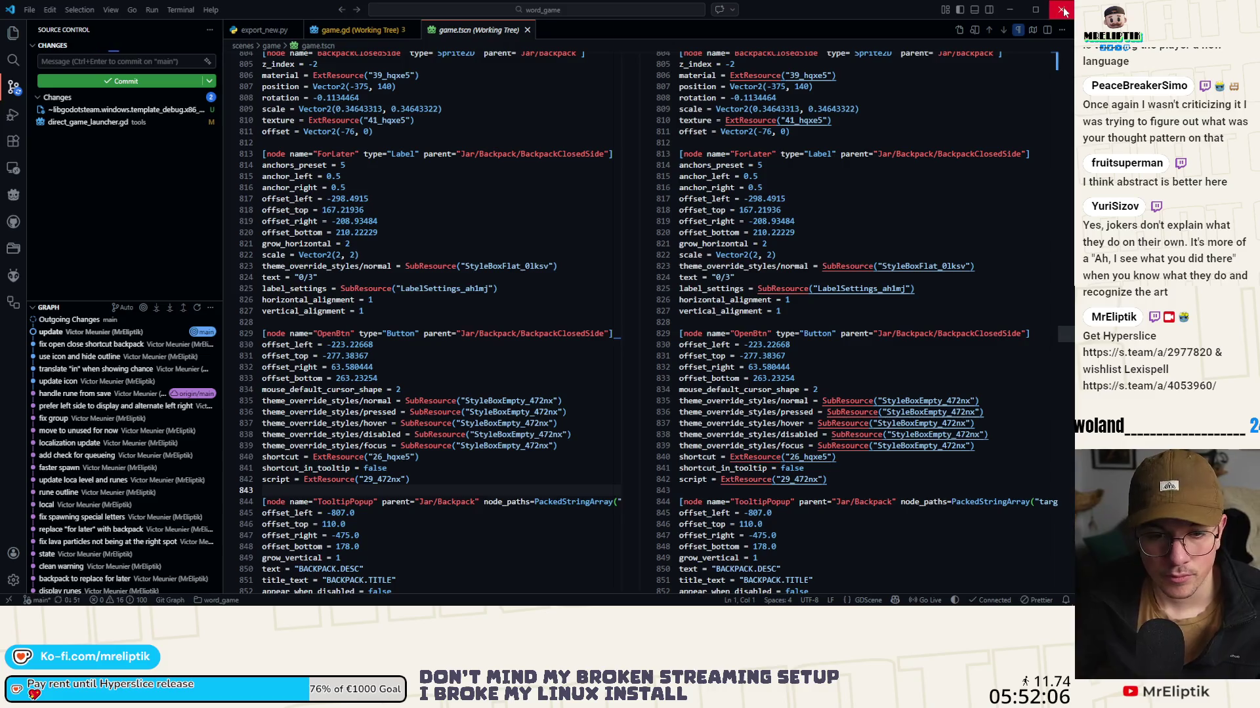